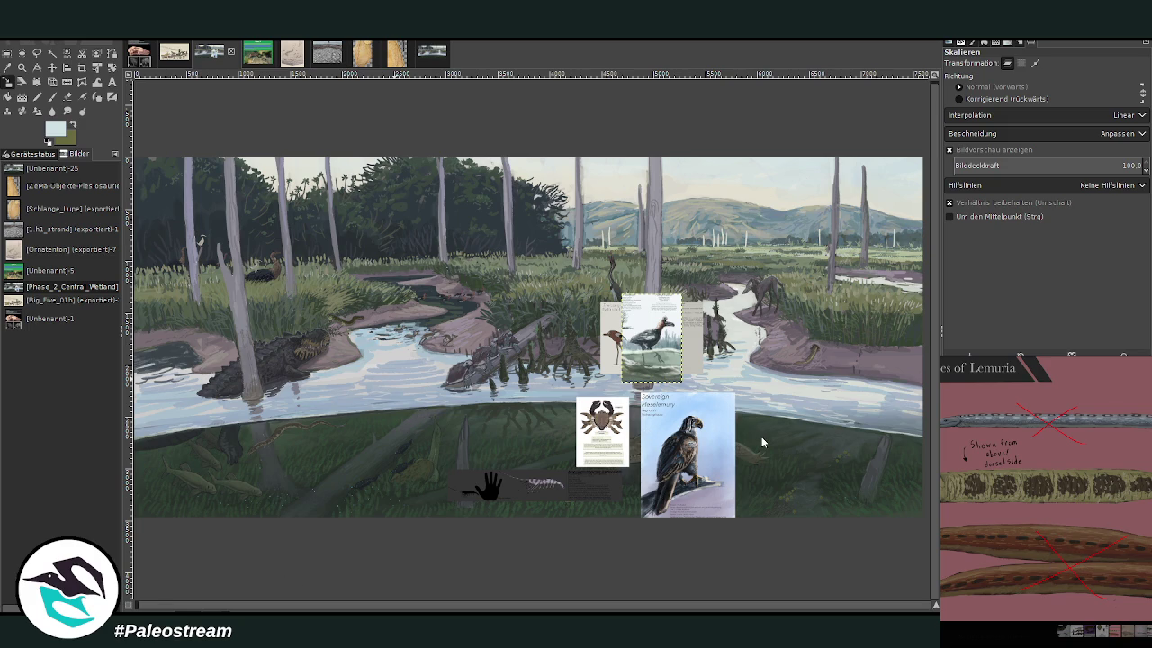
# Step: Paste the Snakes of Lemuria card into the painting, then paste the green lizard species card
pyautogui.hotkey('ctrl', 'v')
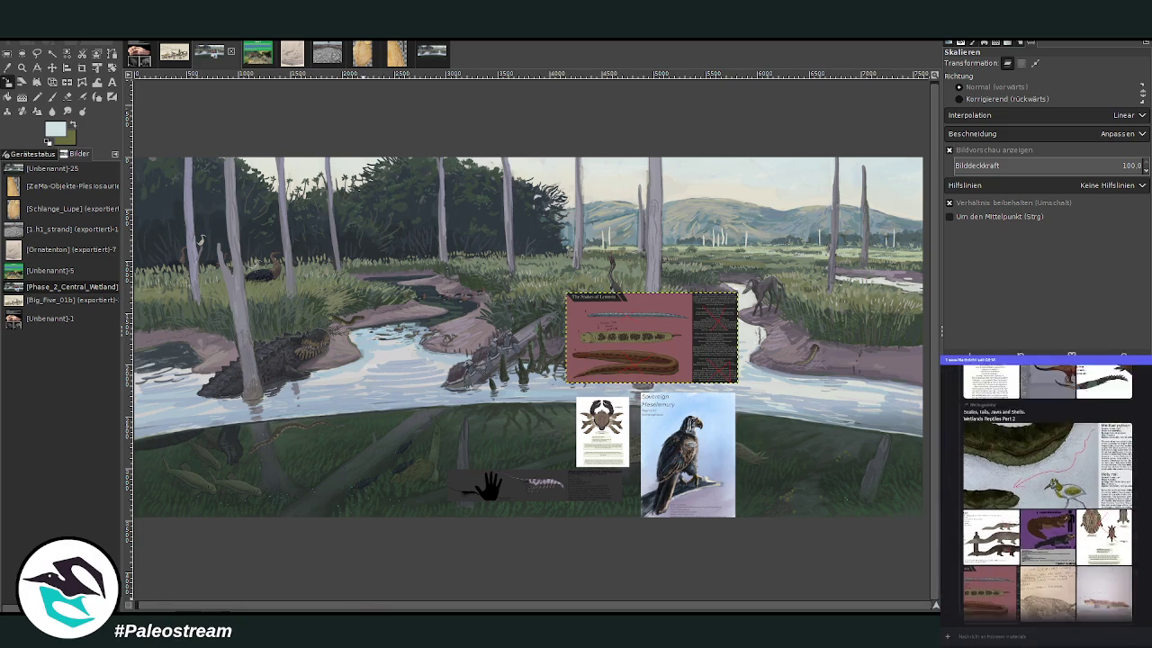
pyautogui.click(976, 551)
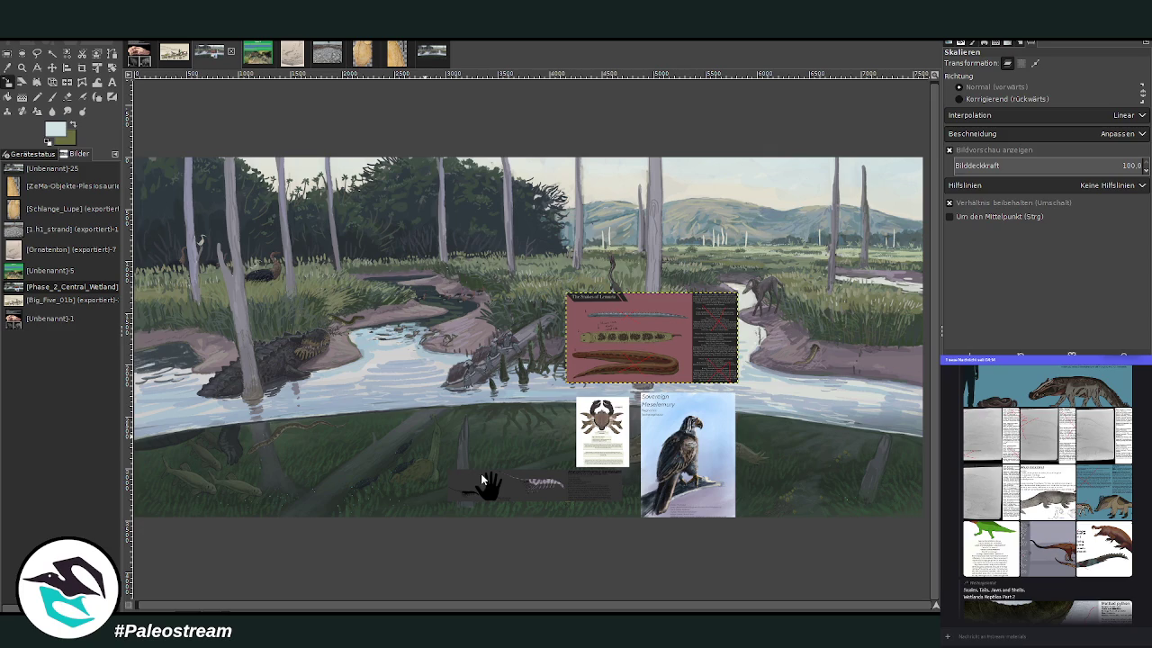
pyautogui.hotkey('ctrl', 'v')
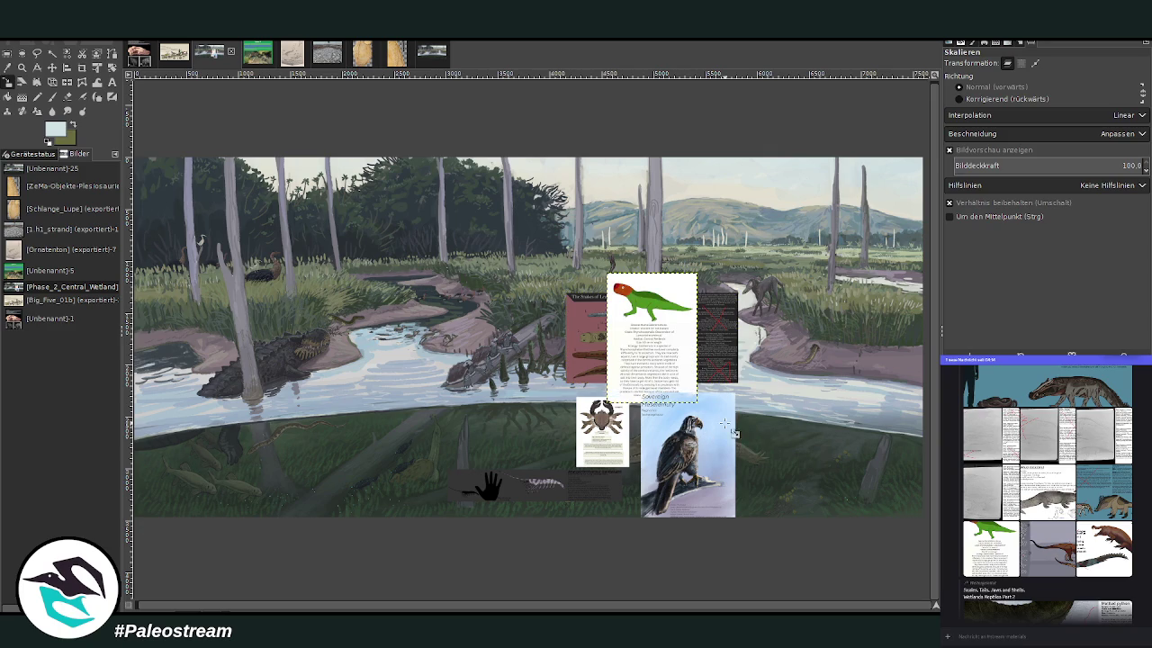
# Step: Move the lizard card down-right into the water beside the Meselemury card
pyautogui.click(52, 67)
pyautogui.moveTo(630, 352); pyautogui.dragTo(809, 461)
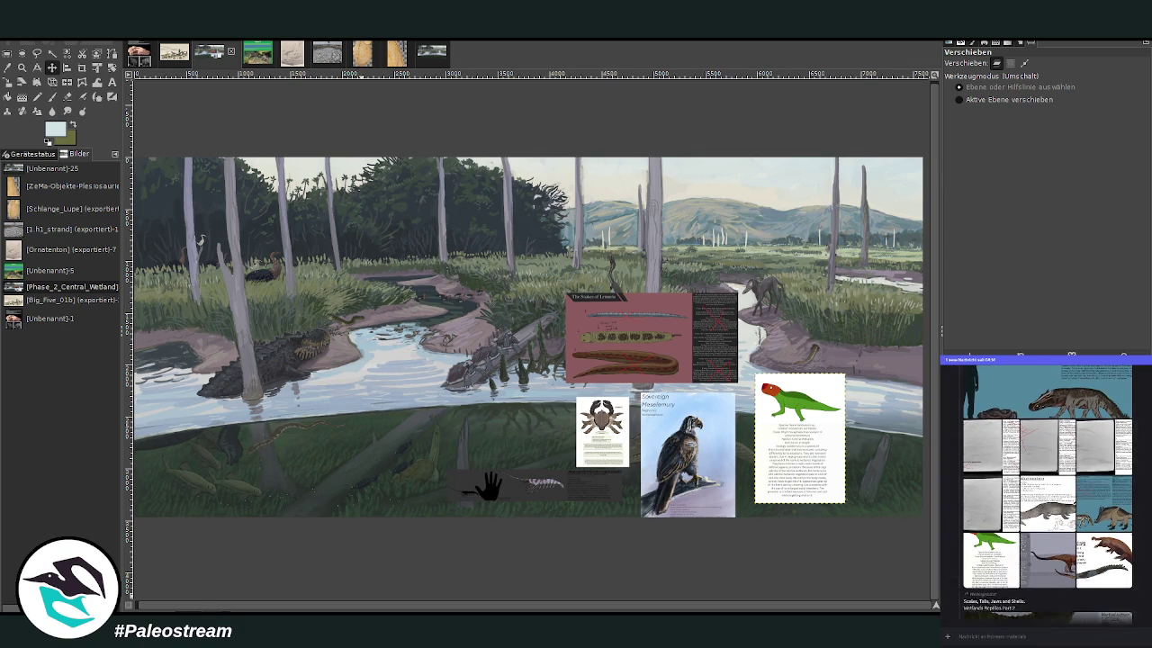
pyautogui.click(1009, 518)
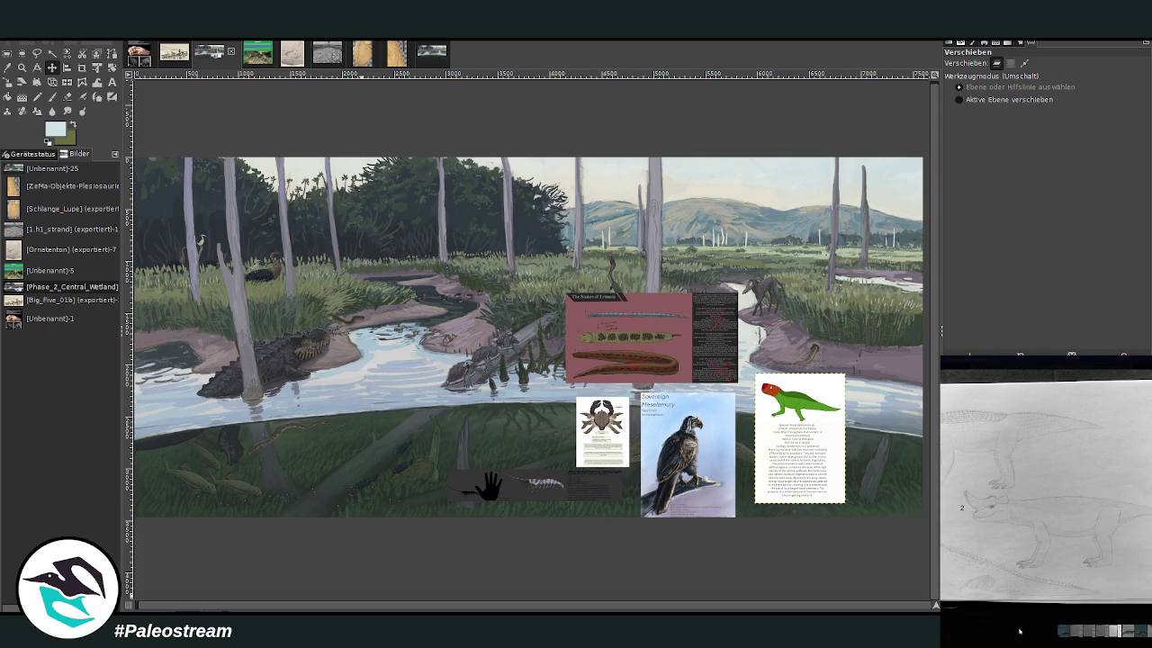
pyautogui.click(1019, 630)
pyautogui.scroll(-3, 1044, 495)
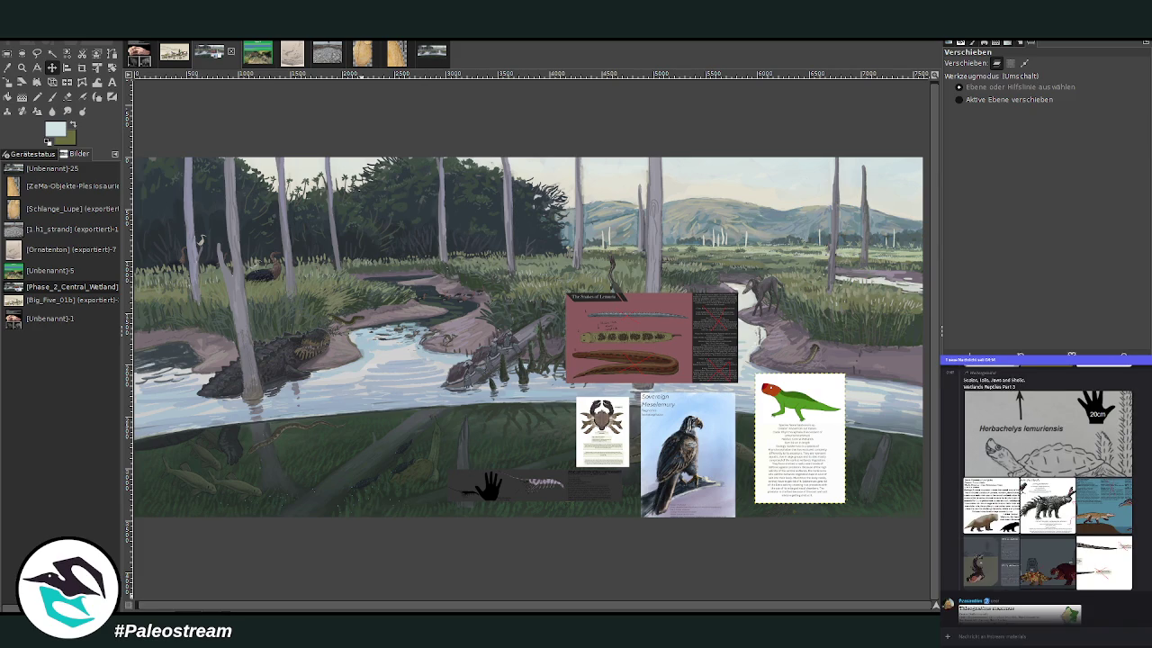
# Step: View the Perennisuchus rigidus and Land Life in the Marsh reference images enlarged
pyautogui.click(997, 519)
pyautogui.click(1116, 634)
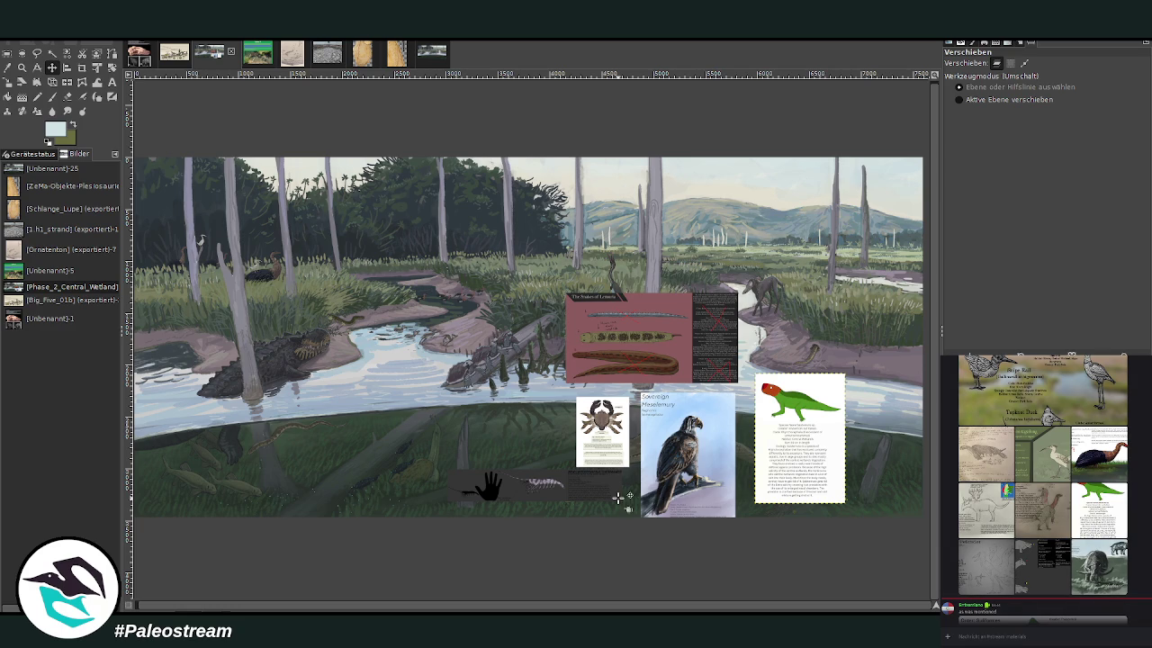
pyautogui.click(25, 82)
pyautogui.click(22, 67)
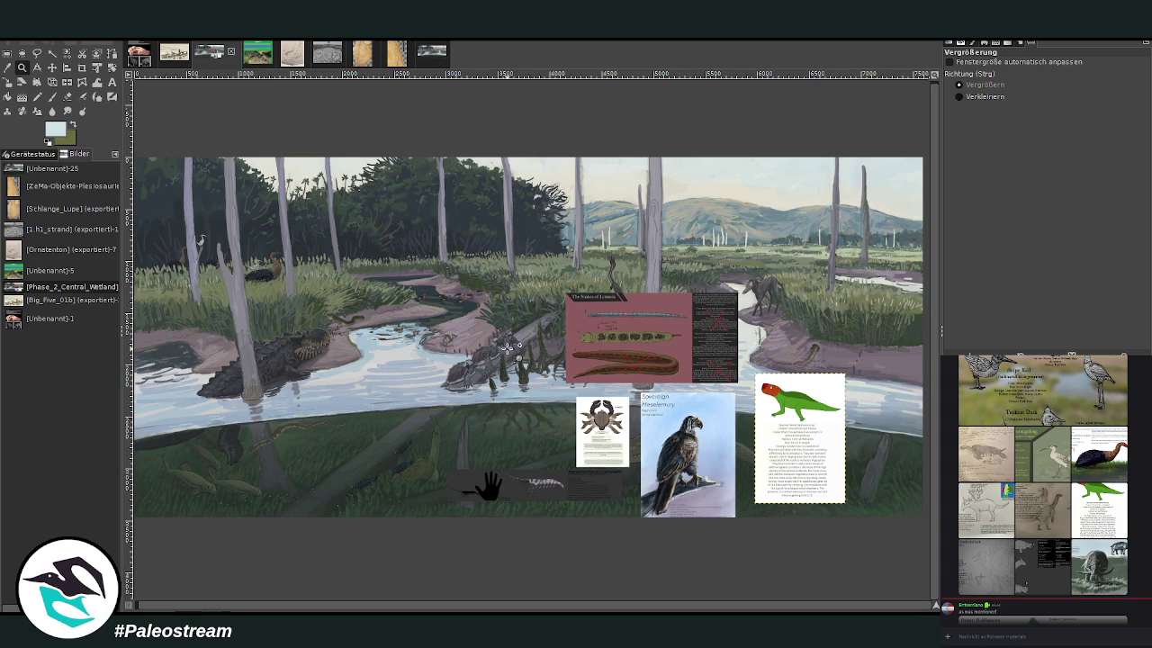
# Step: Zoom in on the snakes card and crop it to the worm-tailed flat-snake strip
pyautogui.moveTo(509, 294); pyautogui.dragTo(768, 383)
pyautogui.moveTo(214, 196); pyautogui.dragTo(859, 465)
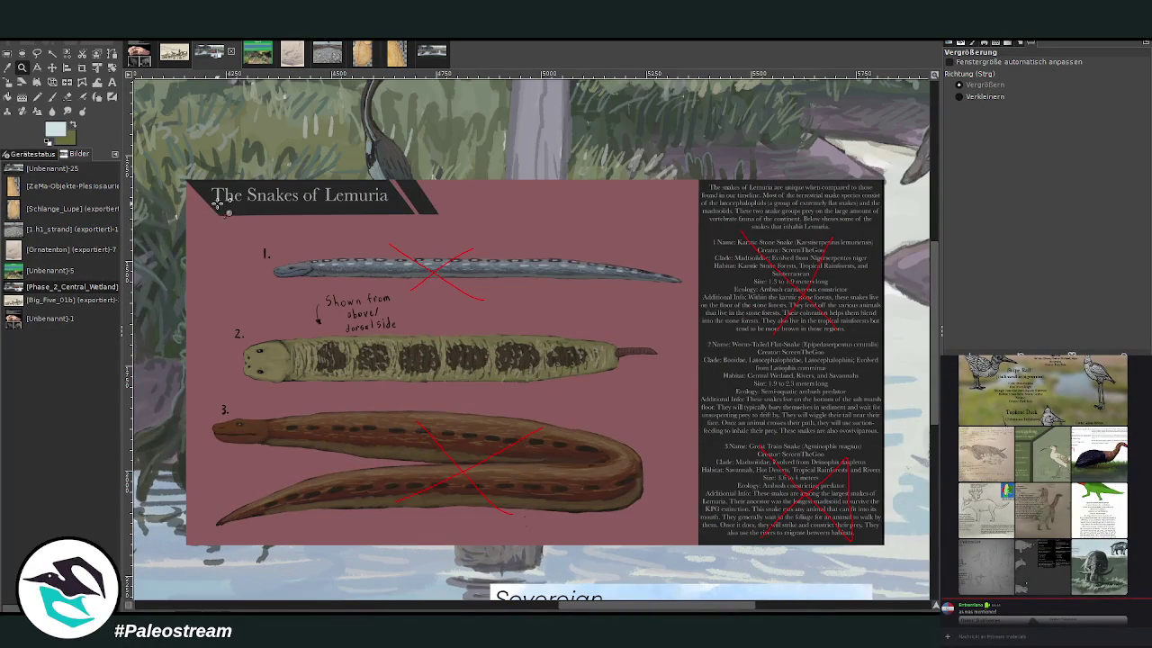
pyautogui.moveTo(216, 204); pyautogui.dragTo(736, 486)
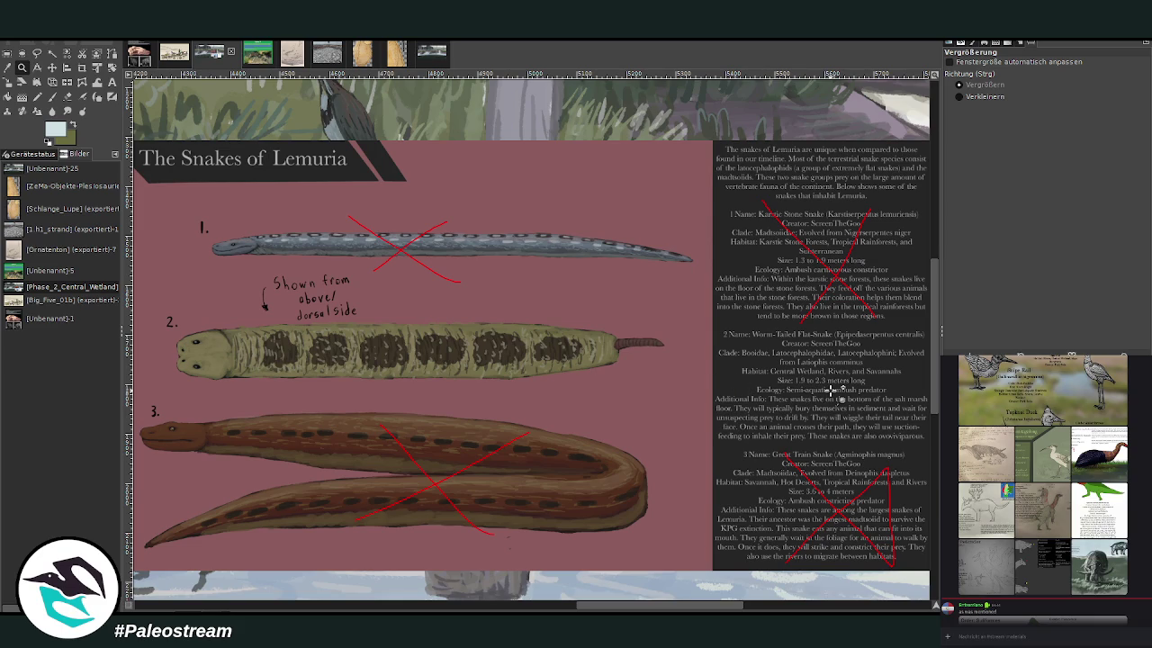
pyautogui.click(82, 68)
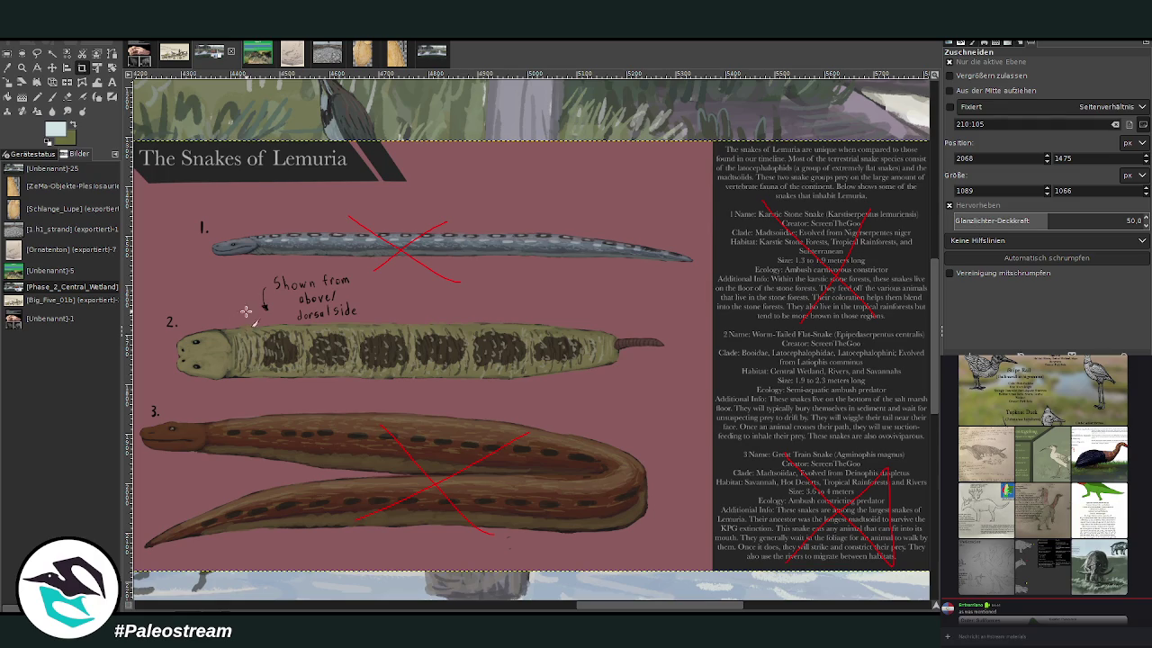
pyautogui.moveTo(156, 302)
pyautogui.mouseDown()
pyautogui.moveTo(900, 481)
pyautogui.moveTo(813, 460)
pyautogui.mouseUp()
pyautogui.doubleClick(425, 396)
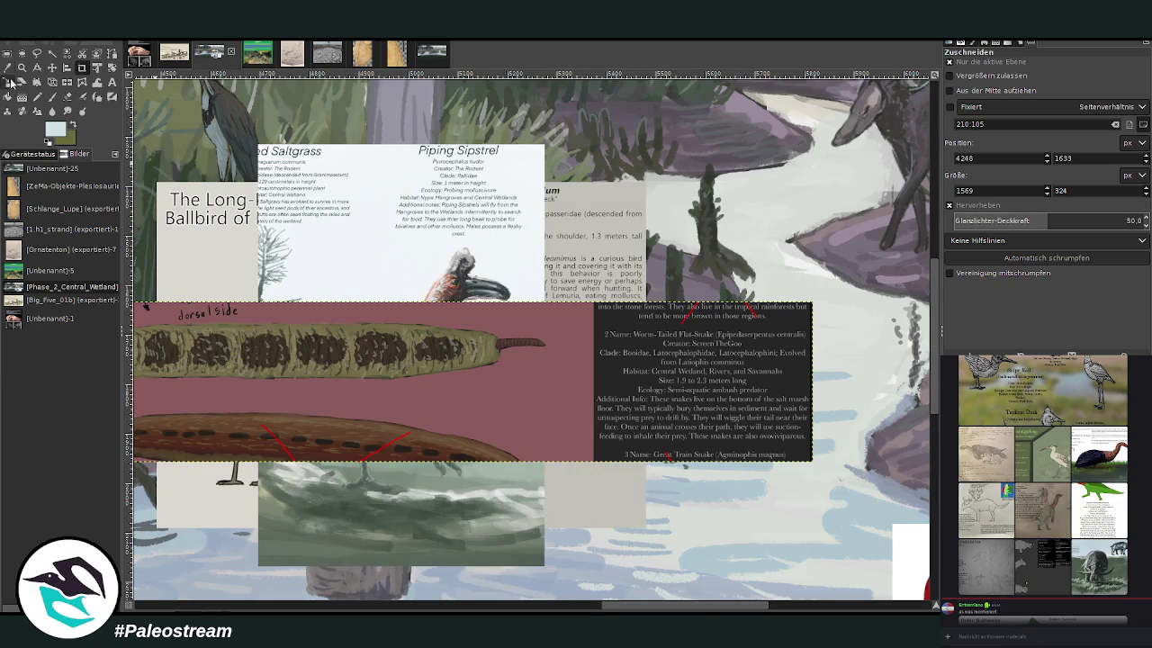
# Step: Scale the flat-snake strip down to 1072 × 221 px and zoom in on its description
pyautogui.click(7, 82)
pyautogui.moveTo(396, 378); pyautogui.dragTo(551, 423)
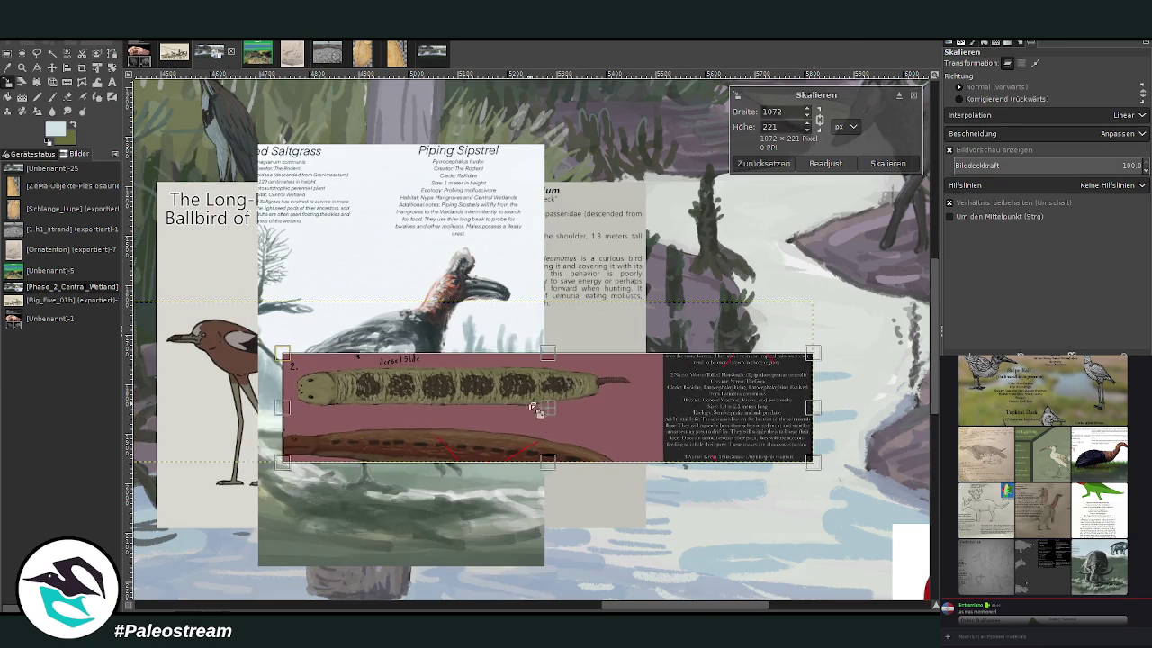
pyautogui.press('Return')
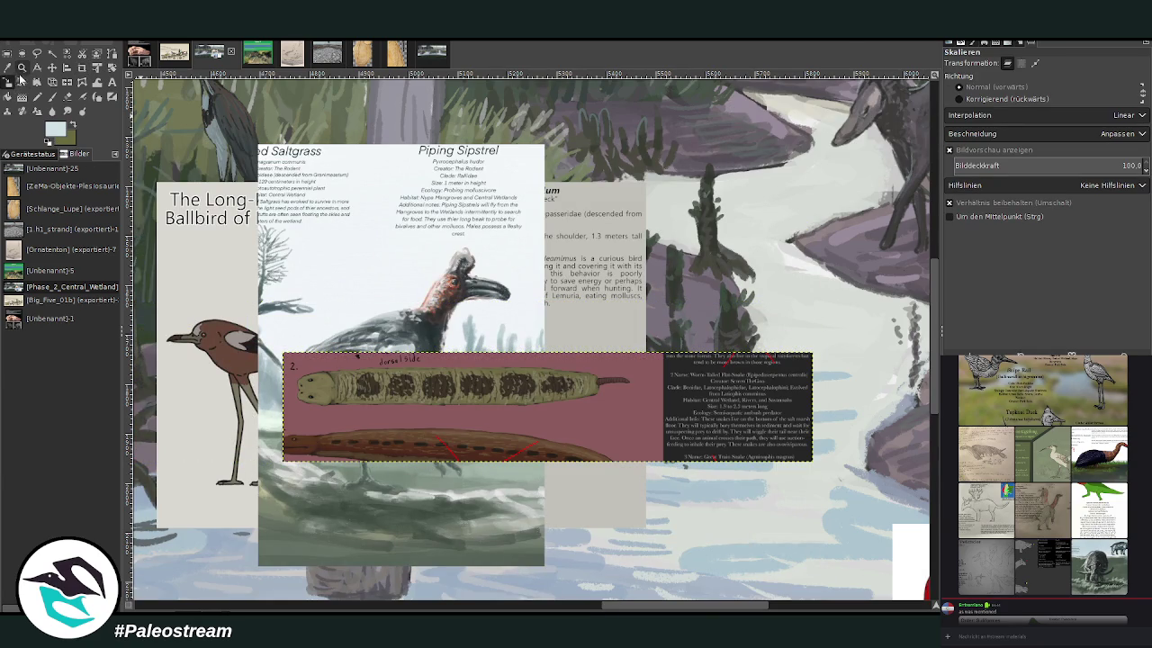
pyautogui.click(22, 67)
pyautogui.moveTo(280, 340); pyautogui.dragTo(836, 481)
pyautogui.moveTo(581, 238); pyautogui.dragTo(904, 437)
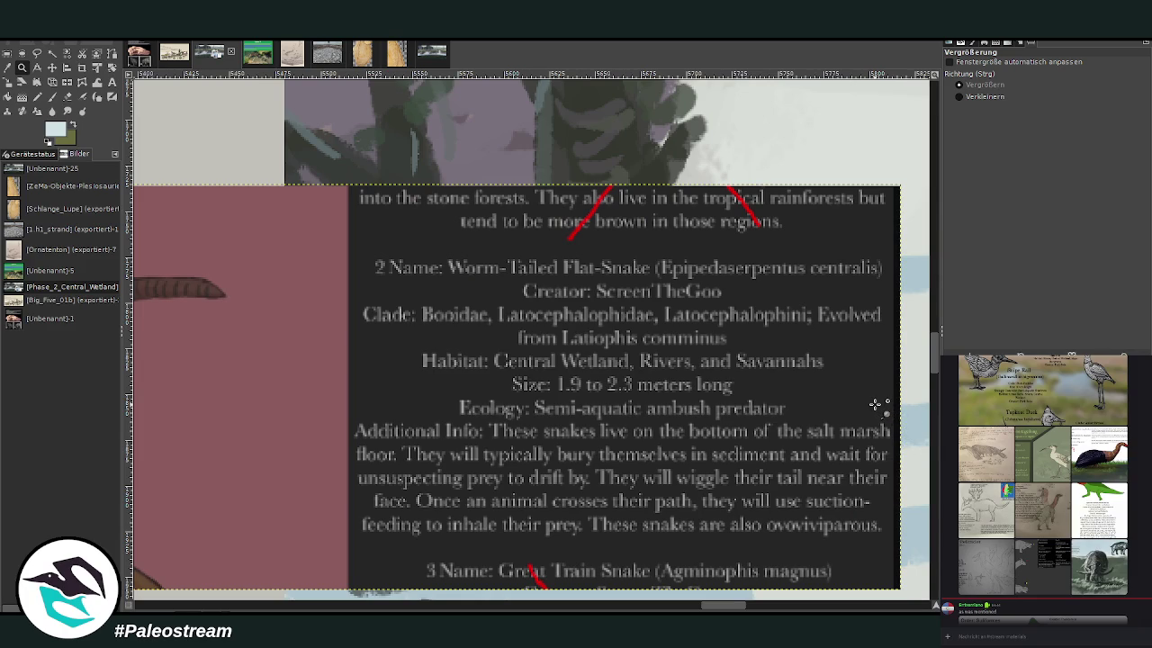
# Step: Zoom out two steps to see the snake strip among the bird, crab and Meselemury cards
pyautogui.click(990, 96)
pyautogui.click(823, 277)
pyautogui.click(823, 277)
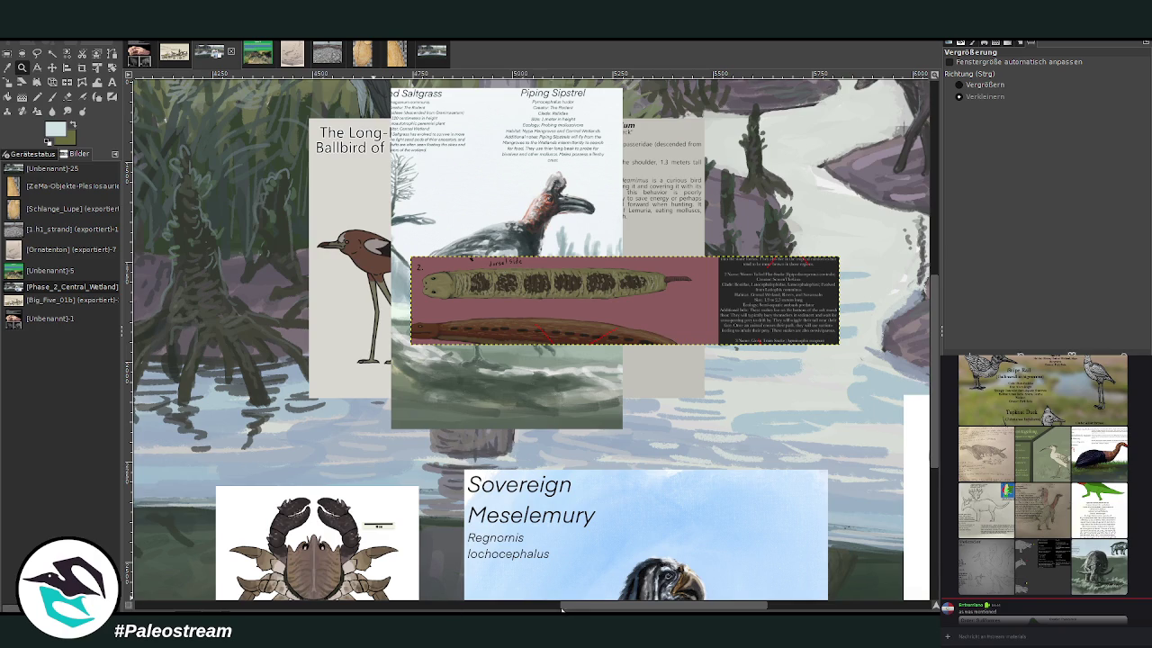
# Step: Pan across the canvas and move the snake strip down and right
pyautogui.moveTo(555, 606); pyautogui.dragTo(703, 605)
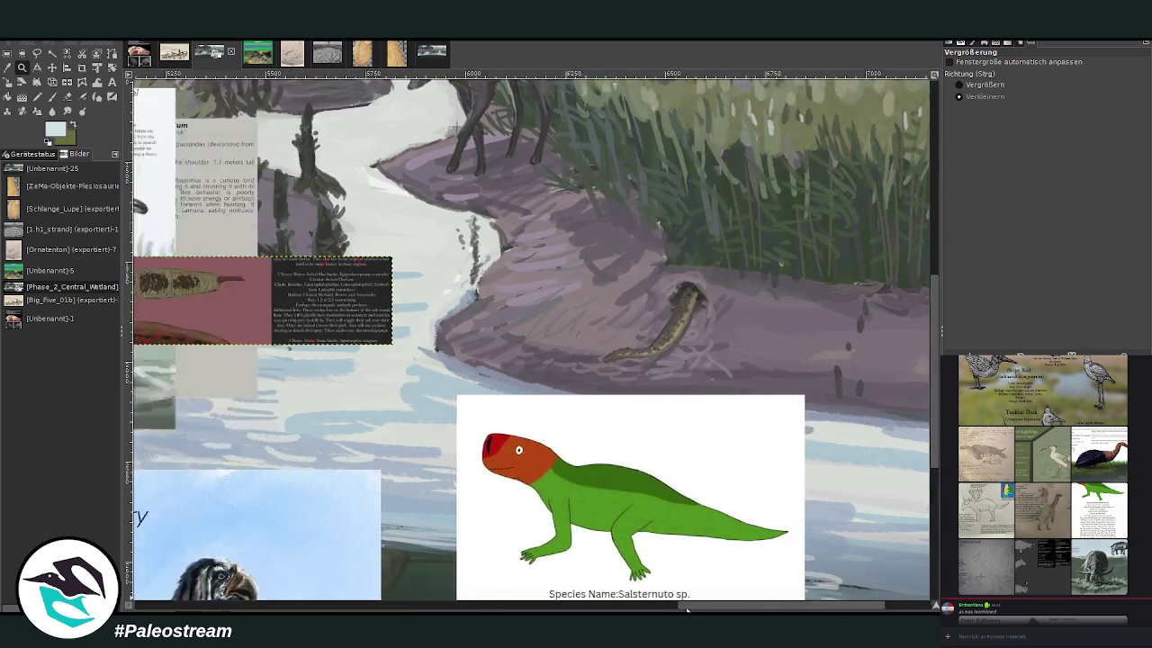
pyautogui.scroll(5, 469, 506)
pyautogui.hscroll(3, 469, 506)
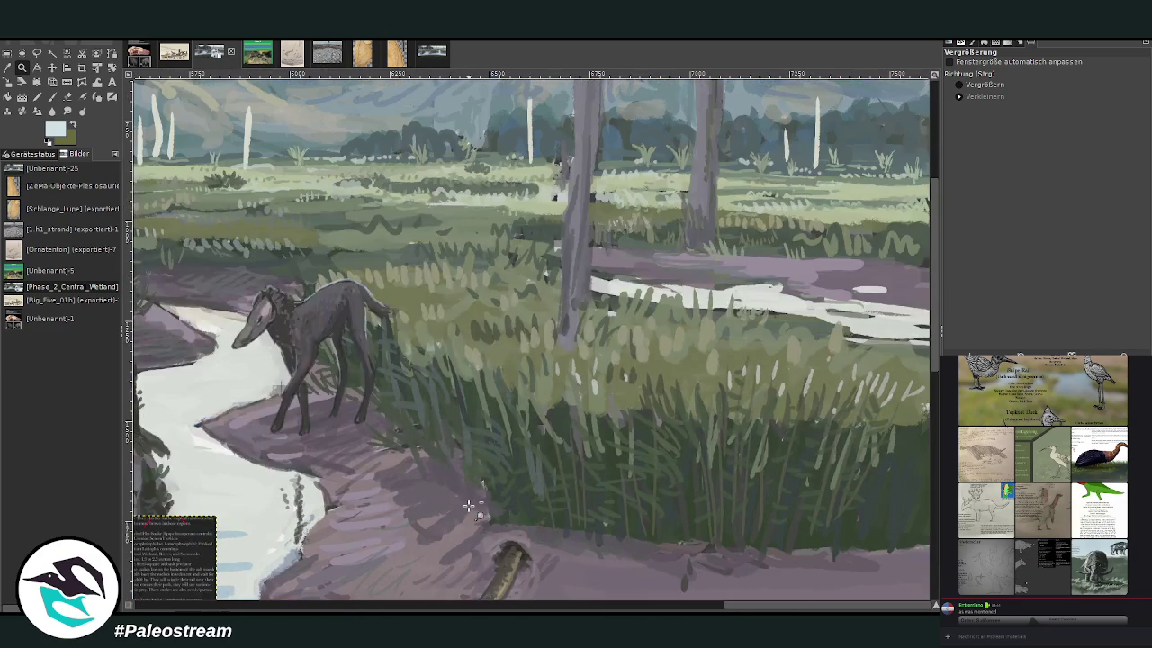
pyautogui.scroll(-2, 469, 506)
pyautogui.scroll(-3, 473, 508)
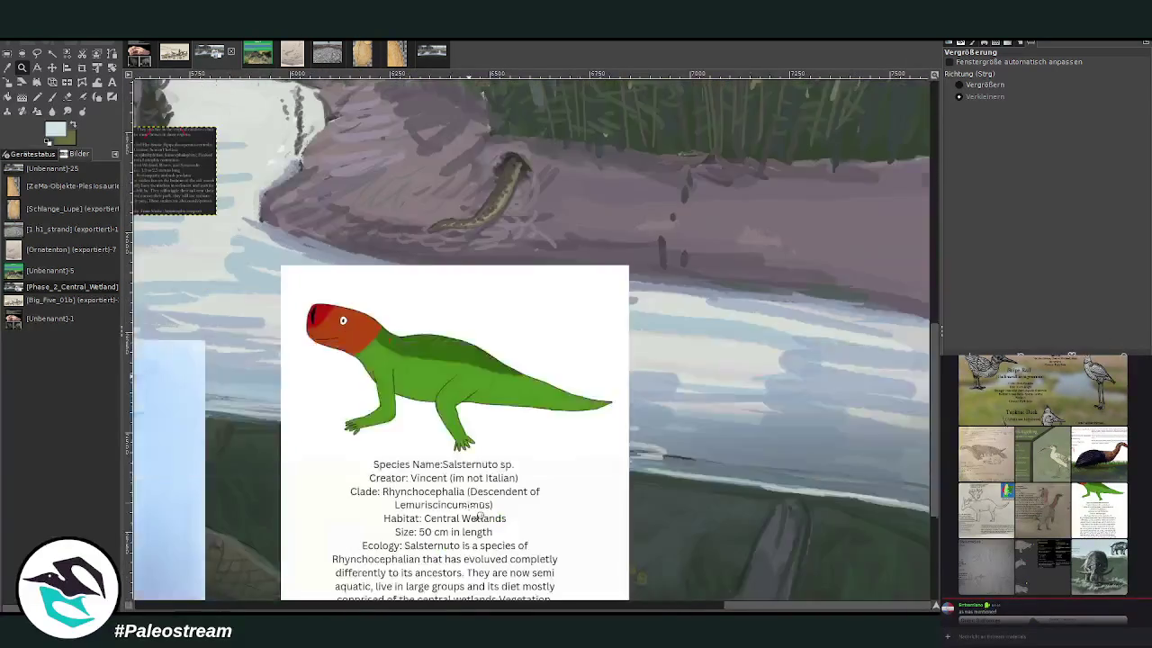
pyautogui.scroll(-3, 477, 511)
pyautogui.scroll(2, 479, 514)
pyautogui.scroll(3, 480, 514)
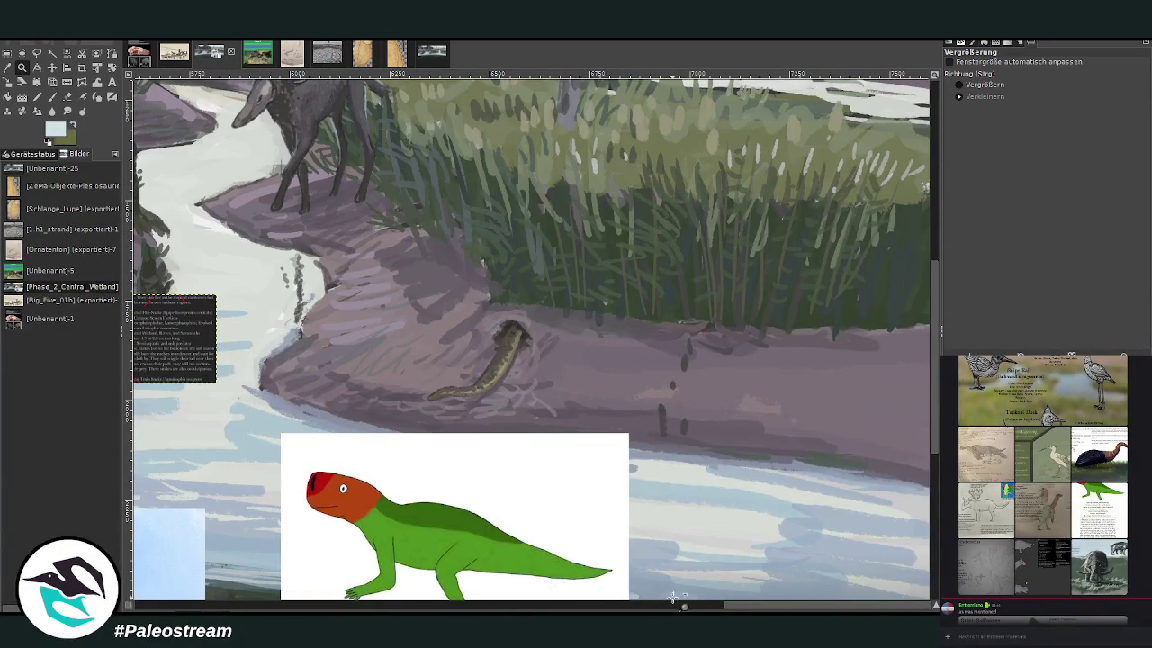
pyautogui.moveTo(681, 608); pyautogui.dragTo(656, 610)
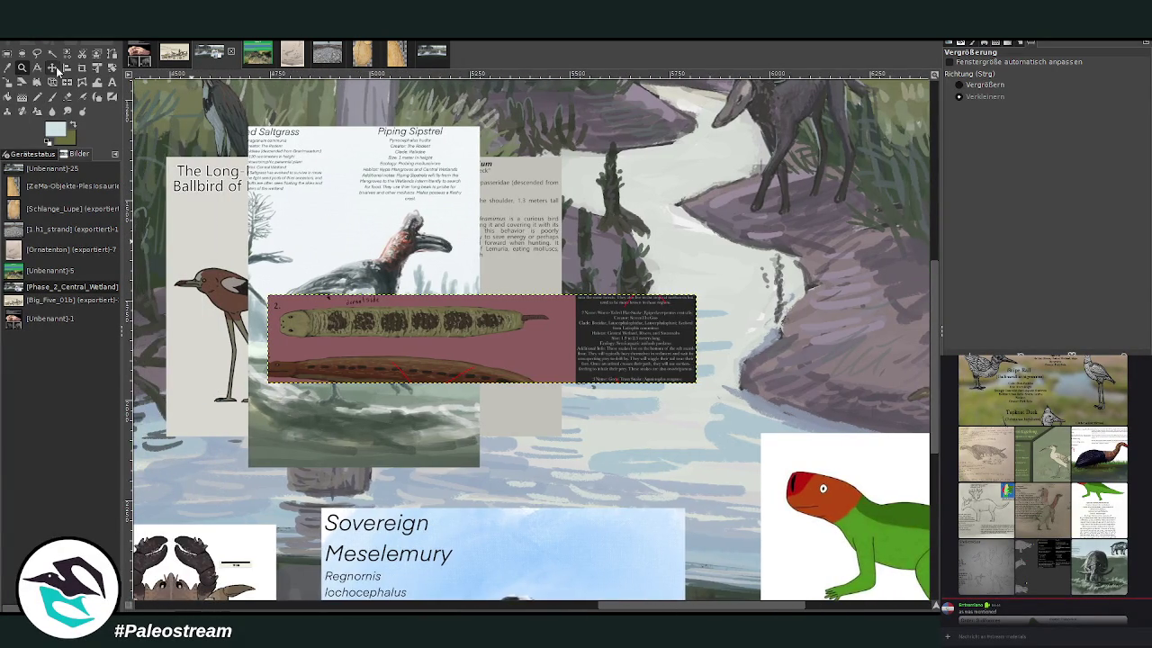
pyautogui.click(52, 67)
pyautogui.moveTo(456, 352); pyautogui.dragTo(620, 462)
# Step: Shift the lizard card up-right and place the snake strip in the underwater grass by the log
pyautogui.scroll(-3, 620, 462)
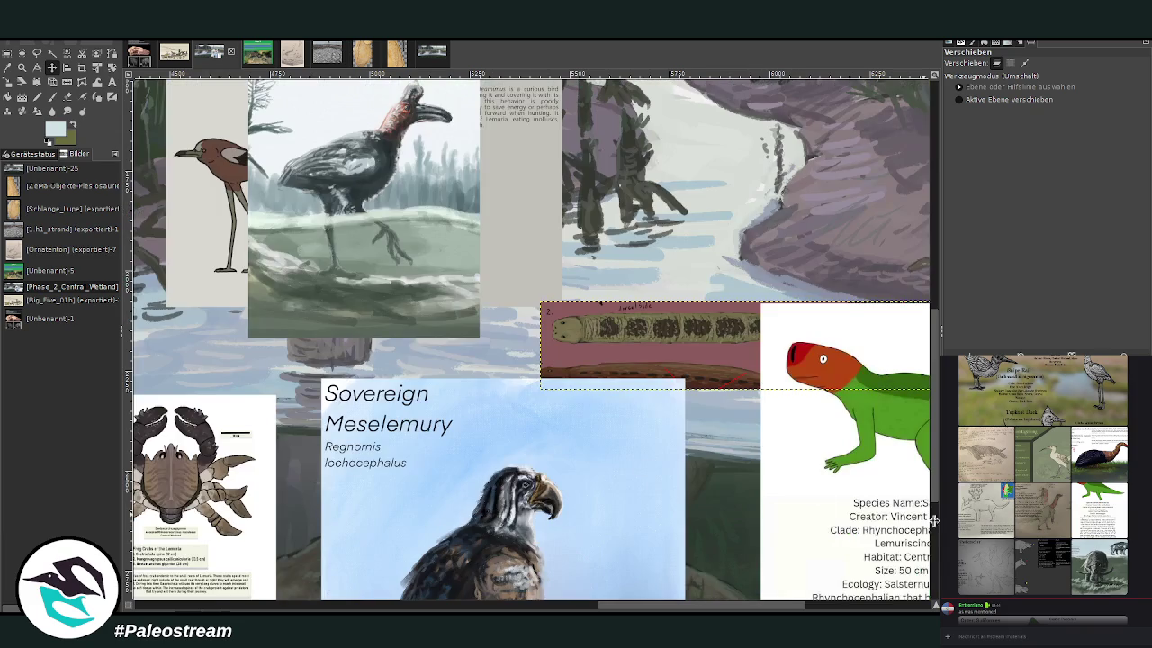
pyautogui.hscroll(5, 844, 607)
pyautogui.hscroll(1, 844, 608)
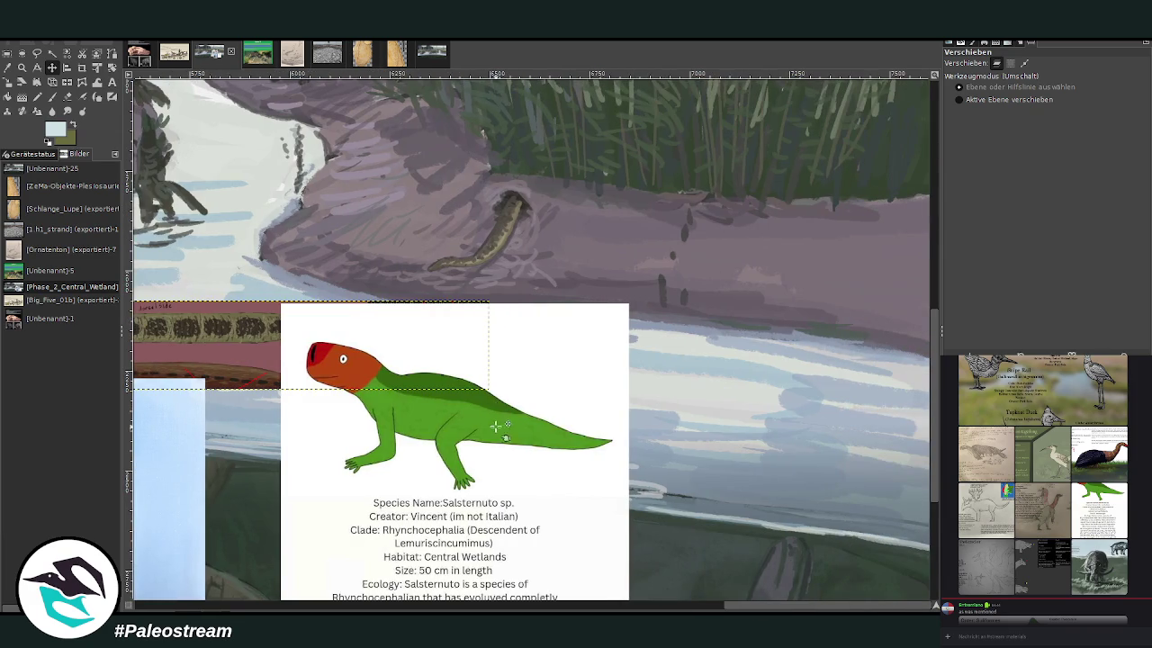
pyautogui.moveTo(516, 450)
pyautogui.mouseDown()
pyautogui.moveTo(719, 193)
pyautogui.moveTo(734, 201)
pyautogui.moveTo(719, 260)
pyautogui.moveTo(738, 276)
pyautogui.mouseUp()
pyautogui.moveTo(670, 423); pyautogui.dragTo(766, 88)
pyautogui.moveTo(616, 387)
pyautogui.mouseDown()
pyautogui.moveTo(756, 459)
pyautogui.moveTo(851, 482)
pyautogui.mouseUp()
pyautogui.scroll(-5, 676, 445)
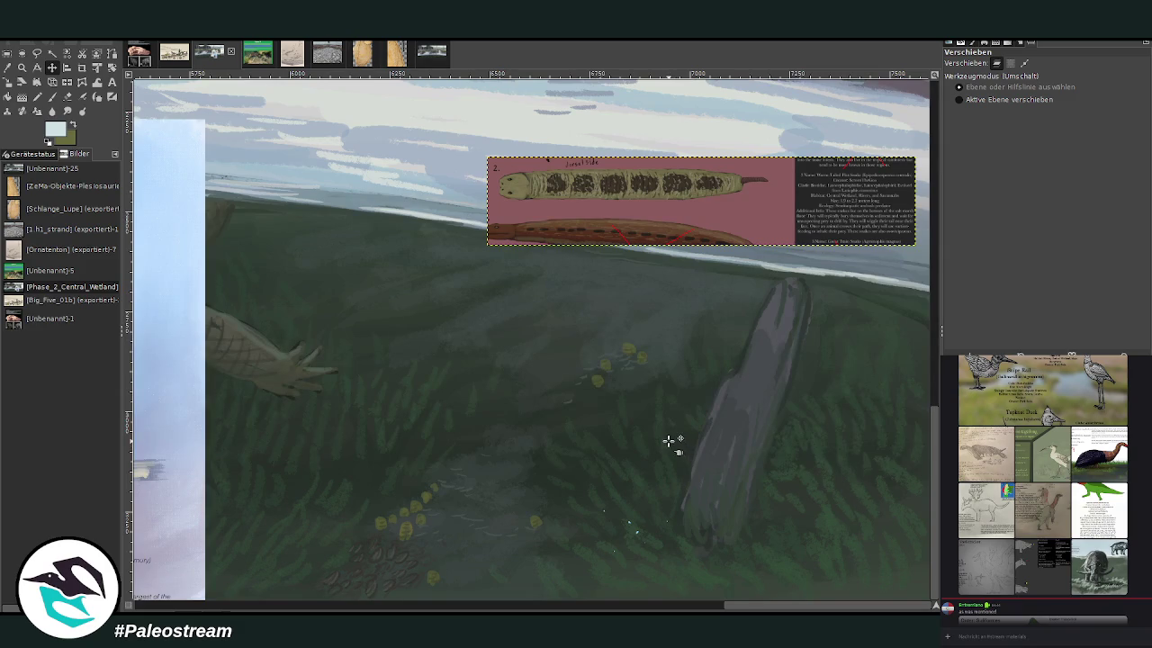
pyautogui.moveTo(587, 221)
pyautogui.mouseDown()
pyautogui.moveTo(585, 345)
pyautogui.moveTo(635, 395)
pyautogui.mouseUp()
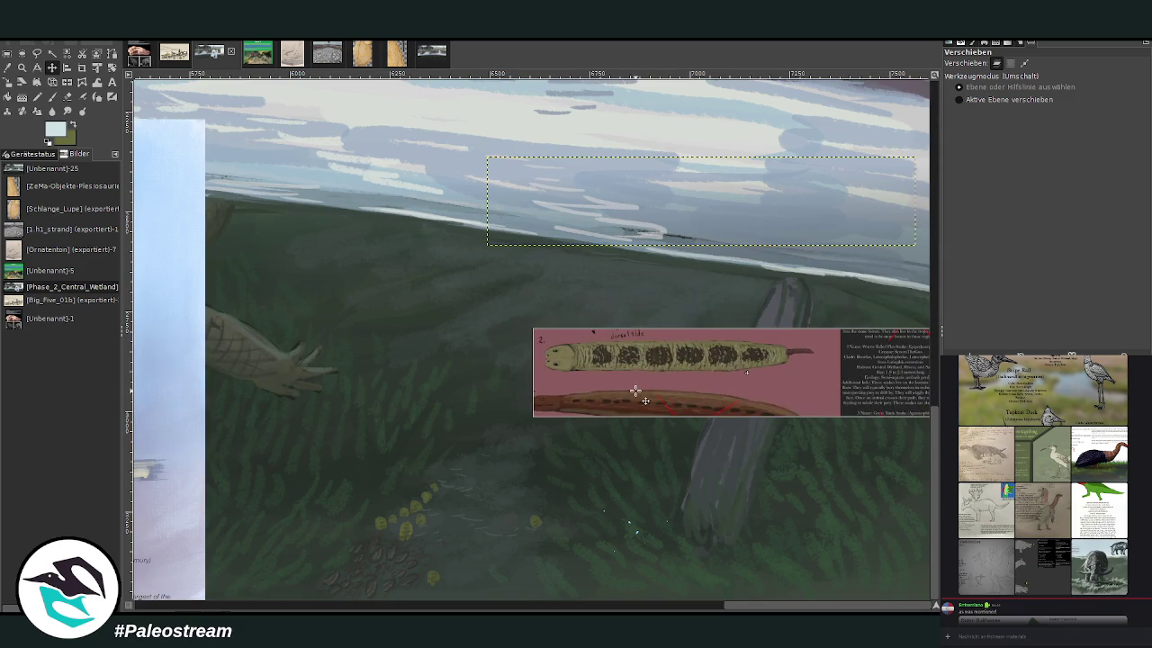
# Step: Zoom in around the snake strip, hide its layer boundary and swap foreground/background colours
pyautogui.click(22, 68)
pyautogui.click(971, 84)
pyautogui.moveTo(349, 292); pyautogui.dragTo(891, 531)
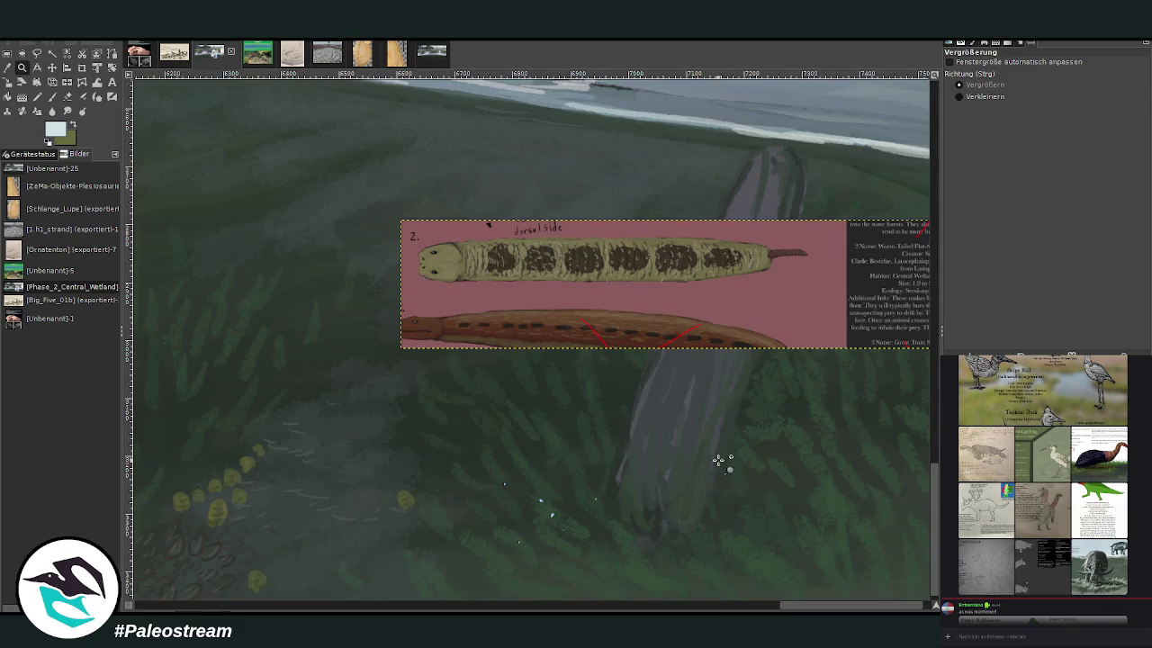
pyautogui.hotkey('ctrl', 'shift', 'a')
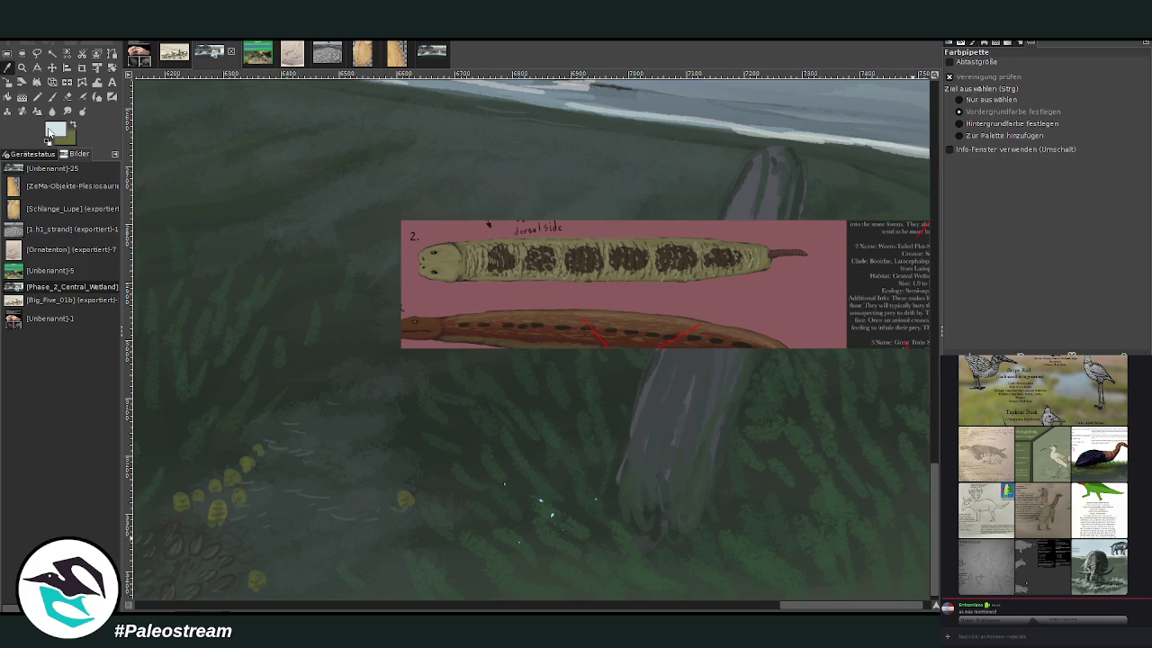
pyautogui.click(75, 128)
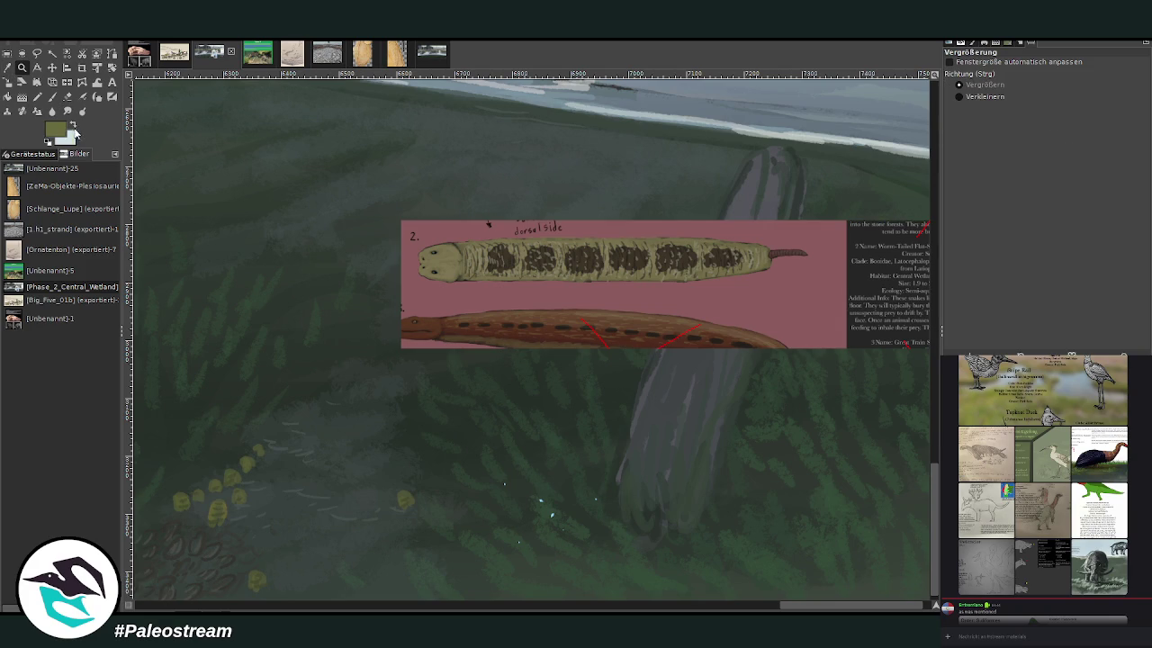
# Step: Sketch the first dark outline strokes in the grass with a black brush at about 67 opacity
pyautogui.press('d')
pyautogui.press('p')
pyautogui.moveTo(988, 79)
pyautogui.mouseDown()
pyautogui.moveTo(1070, 81)
pyautogui.moveTo(1030, 90)
pyautogui.mouseUp()
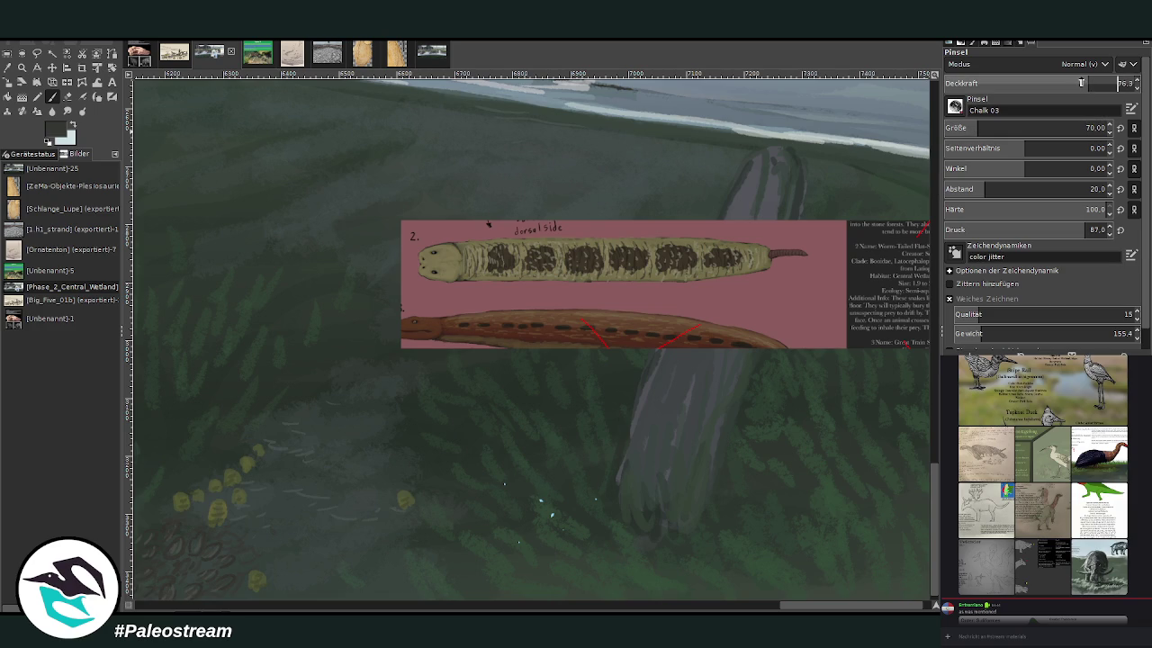
pyautogui.moveTo(309, 410); pyautogui.dragTo(311, 434)
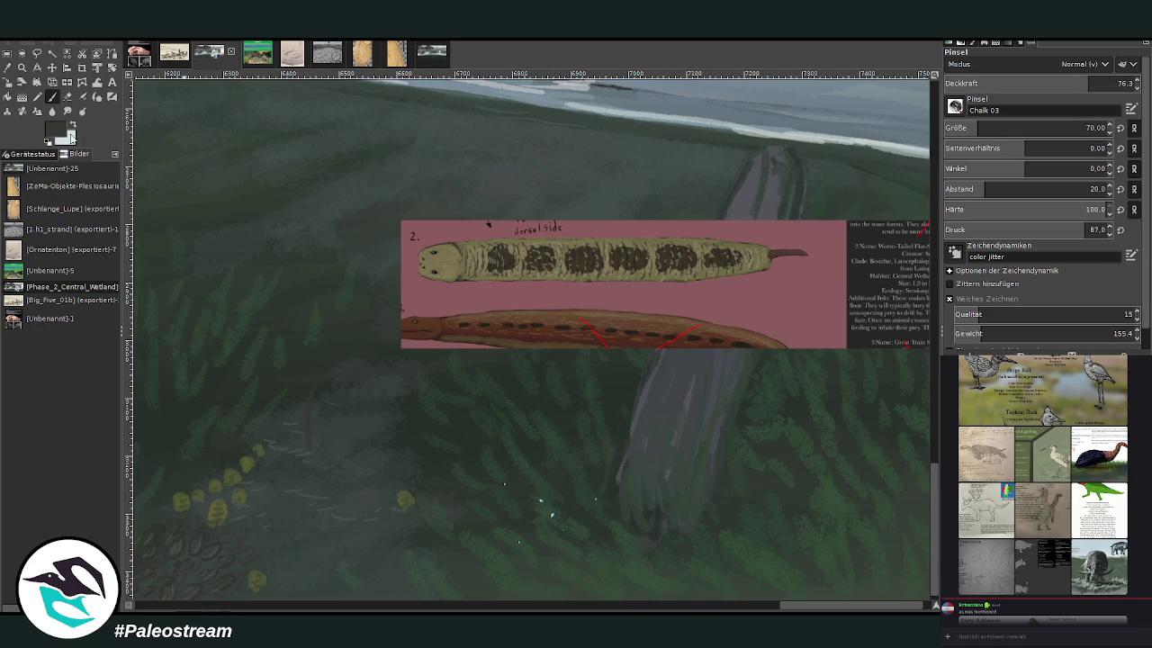
pyautogui.press('d')
pyautogui.moveTo(310, 413); pyautogui.dragTo(311, 454)
pyautogui.moveTo(314, 382); pyautogui.dragTo(306, 447)
# Step: At 54.2 opacity, draw both sides of the body outline down into a curled tail
pyautogui.click(1066, 83)
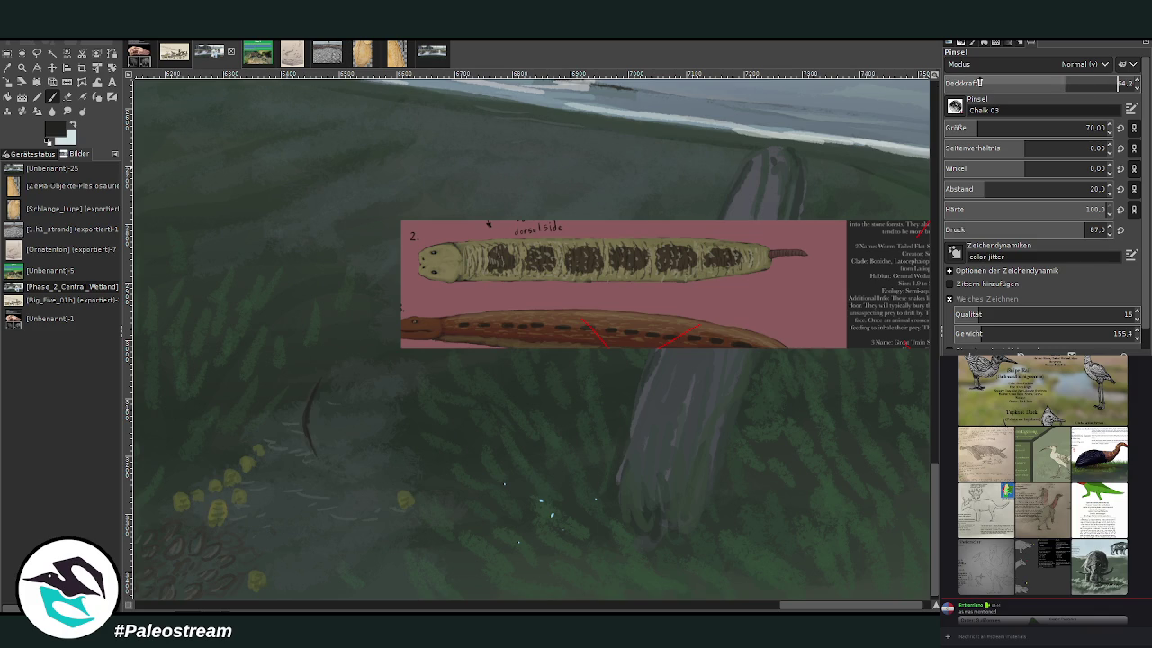
pyautogui.moveTo(344, 393); pyautogui.dragTo(362, 493)
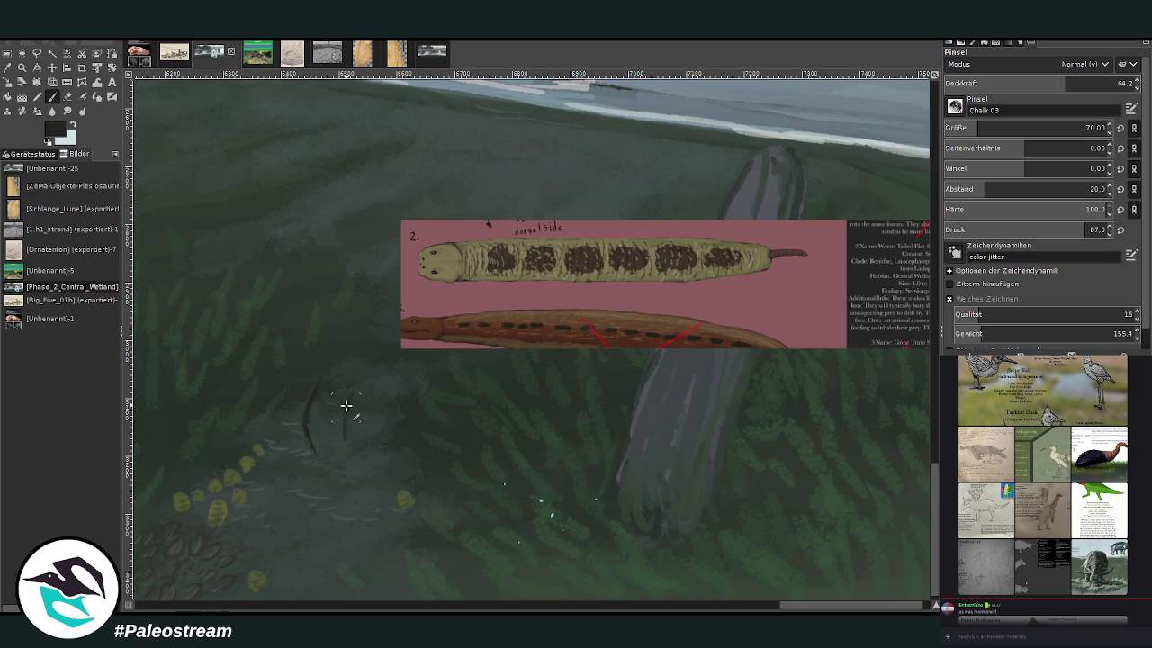
pyautogui.moveTo(314, 447); pyautogui.dragTo(318, 536)
pyautogui.moveTo(361, 493); pyautogui.dragTo(342, 544)
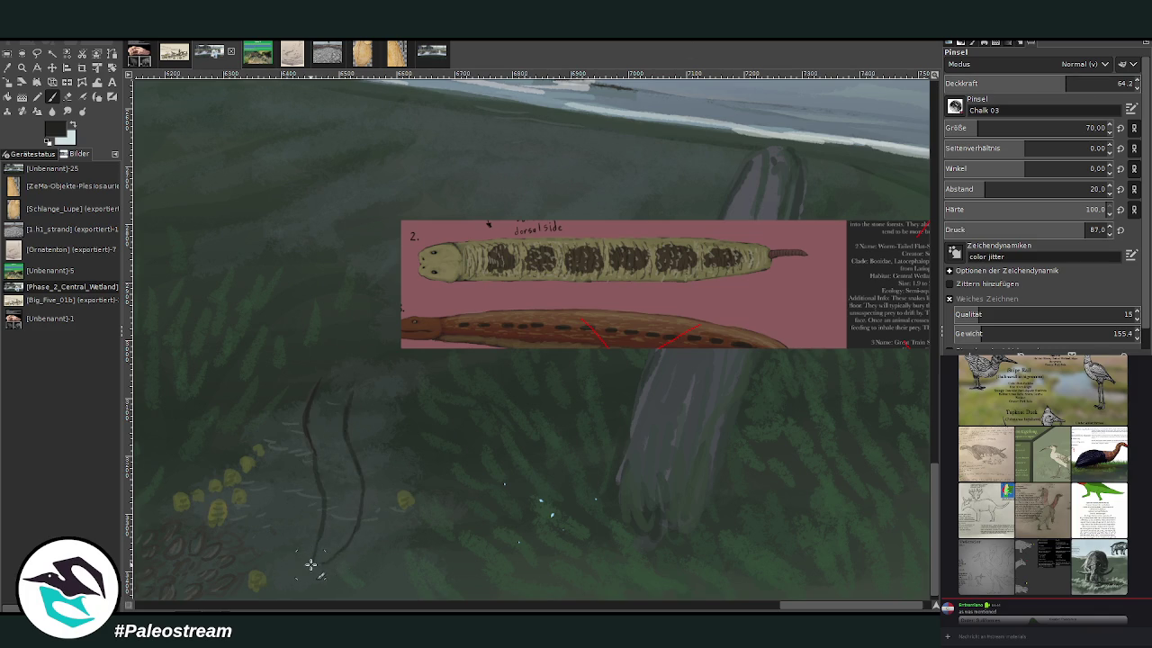
pyautogui.moveTo(315, 564); pyautogui.dragTo(306, 580)
# Step: With brush size 54 and opacity 52.8, extend the left outline up toward the head
pyautogui.click(971, 125)
pyautogui.click(1046, 83)
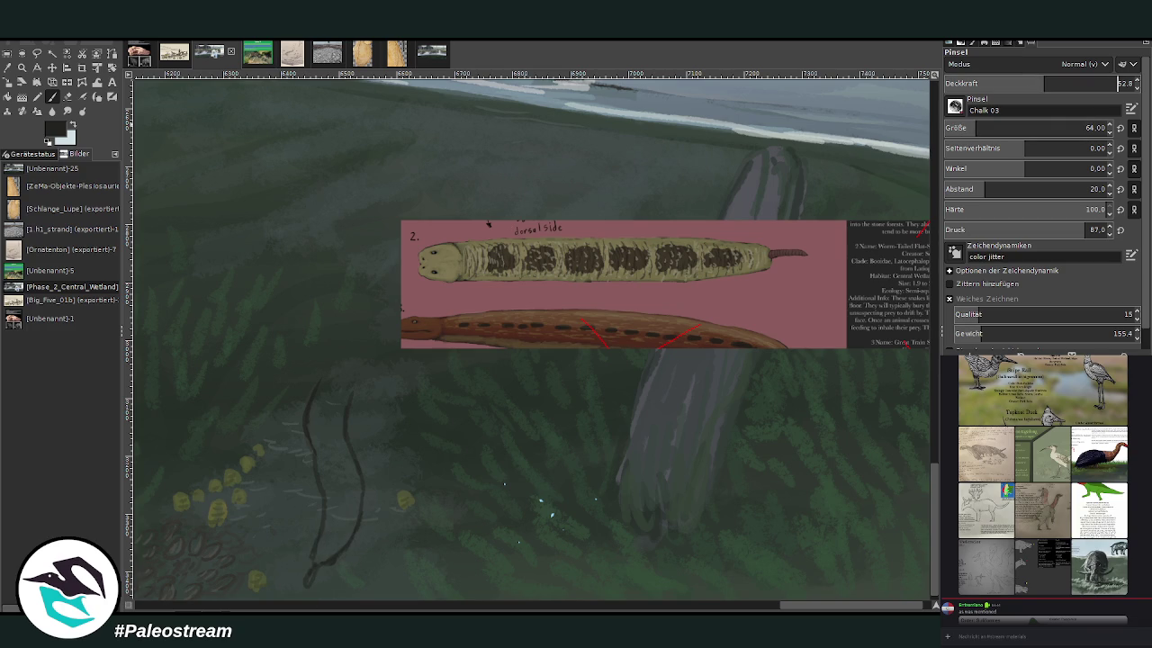
pyautogui.moveTo(322, 378); pyautogui.dragTo(343, 350)
# Step: Move the pink snake reference card right and down, then round the outline top with size 35
pyautogui.click(53, 68)
pyautogui.moveTo(450, 270); pyautogui.dragTo(575, 311)
pyautogui.click(52, 96)
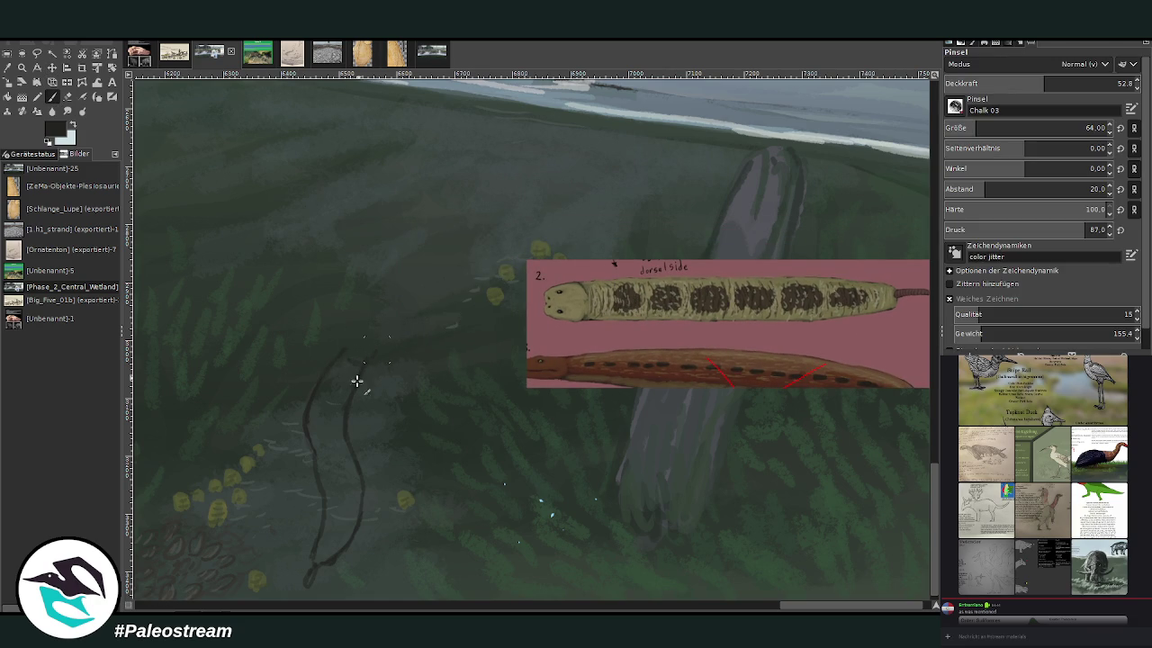
pyautogui.press('[')
pyautogui.press('[')
pyautogui.press('[')
pyautogui.moveTo(368, 352); pyautogui.dragTo(357, 342)
# Step: Sample the reference snake's olive tone and fill the outline with a size-74 brush, darkening the upper body
pyautogui.press('o')
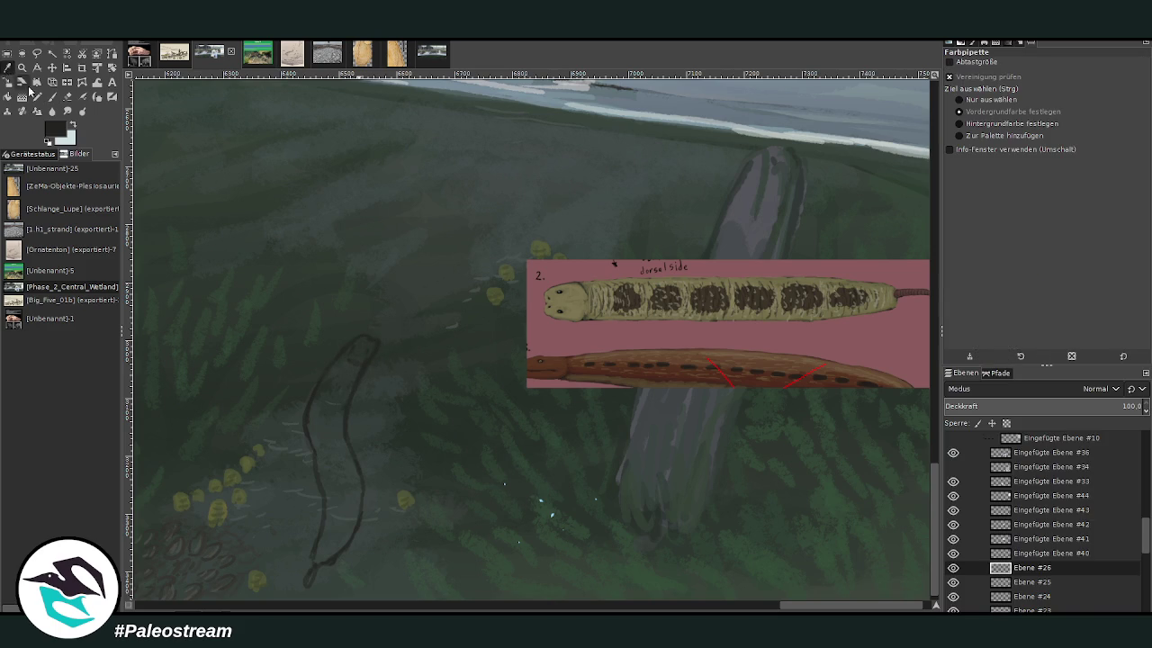
pyautogui.click(576, 308)
pyautogui.press('p')
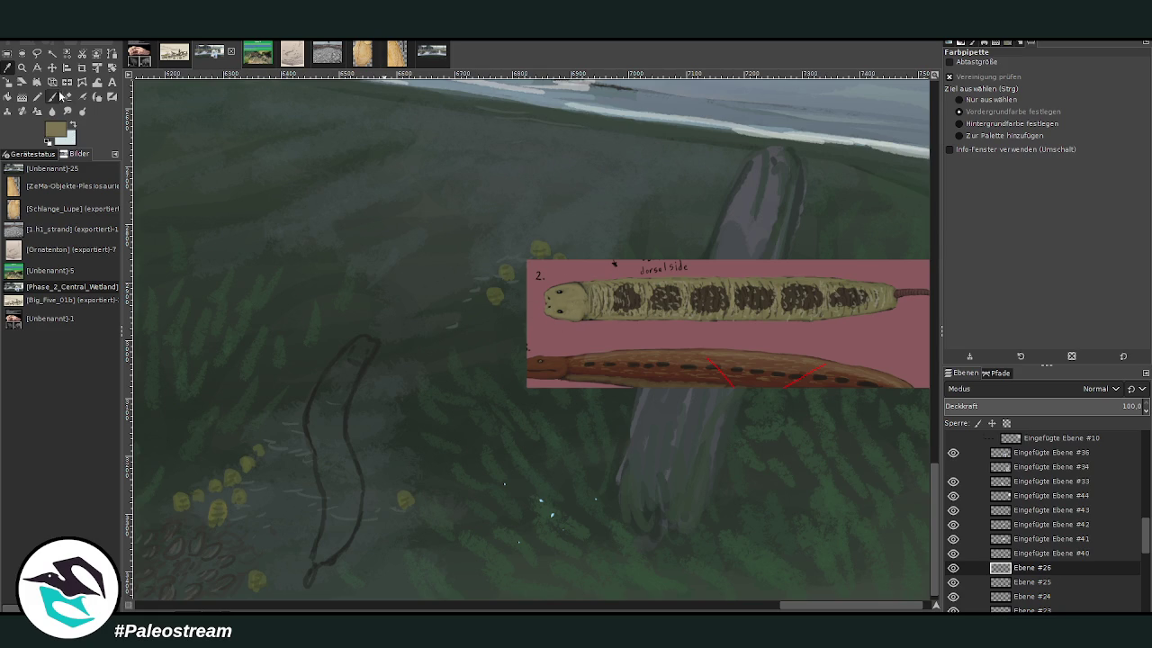
pyautogui.press(']')
pyautogui.press(']')
pyautogui.press(']')
pyautogui.moveTo(332, 490)
pyautogui.mouseDown()
pyautogui.moveTo(322, 462)
pyautogui.moveTo(326, 527)
pyautogui.moveTo(329, 462)
pyautogui.moveTo(332, 498)
pyautogui.moveTo(324, 545)
pyautogui.moveTo(329, 490)
pyautogui.mouseUp()
pyautogui.keyDown('ctrl'); pyautogui.click(840, 398); pyautogui.keyUp('ctrl')
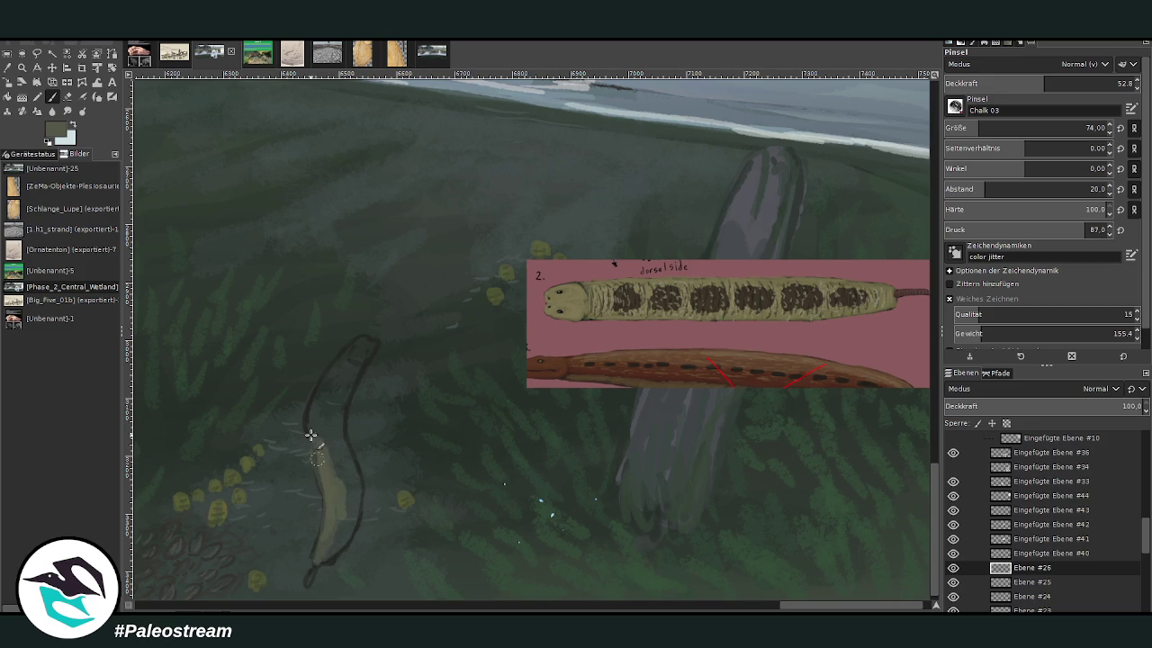
pyautogui.moveTo(315, 440)
pyautogui.mouseDown()
pyautogui.moveTo(346, 355)
pyautogui.moveTo(329, 524)
pyautogui.moveTo(354, 488)
pyautogui.moveTo(330, 457)
pyautogui.mouseUp()
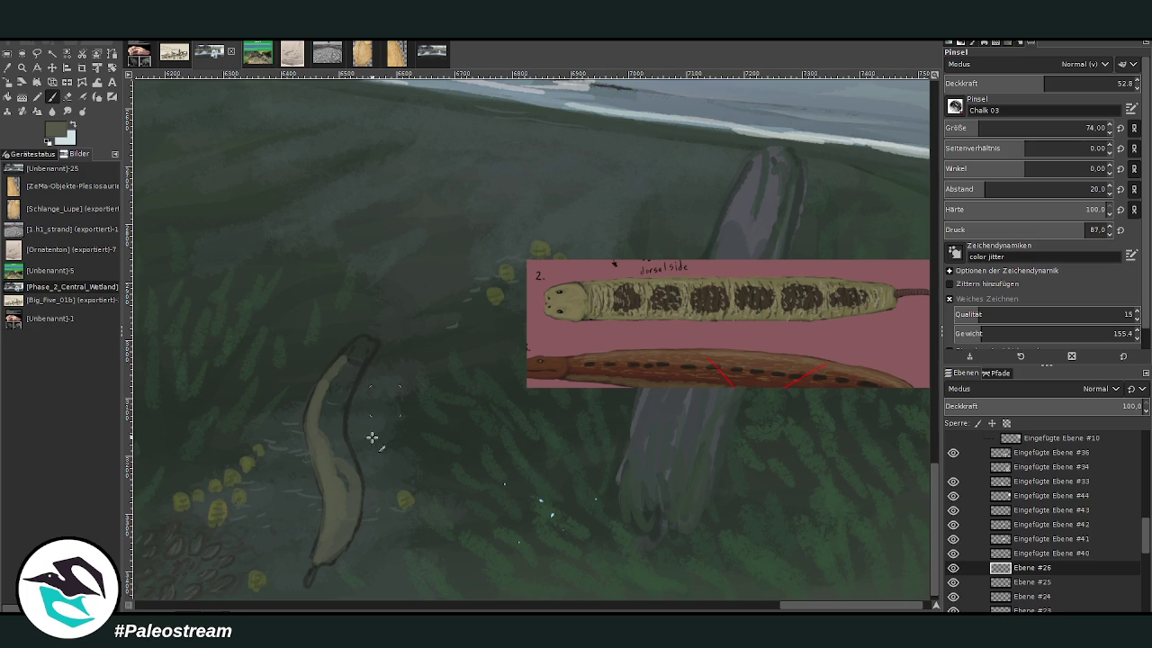
pyautogui.moveTo(331, 440)
pyautogui.mouseDown()
pyautogui.moveTo(348, 469)
pyautogui.moveTo(333, 425)
pyautogui.mouseUp()
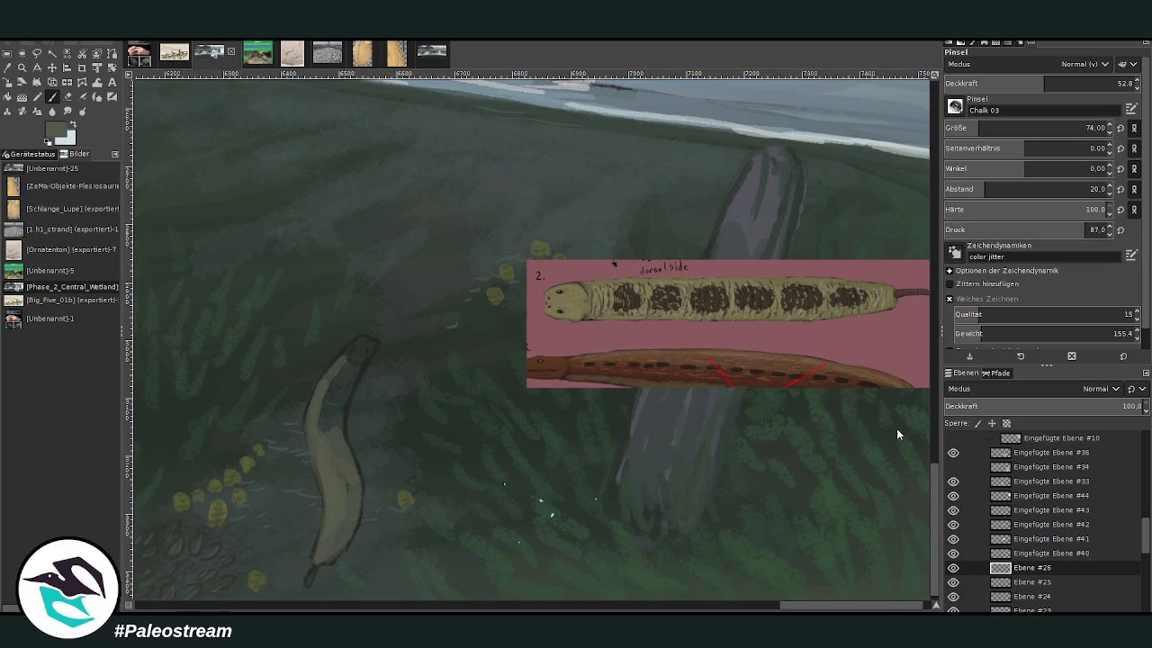
pyautogui.moveTo(340, 374); pyautogui.dragTo(320, 443)
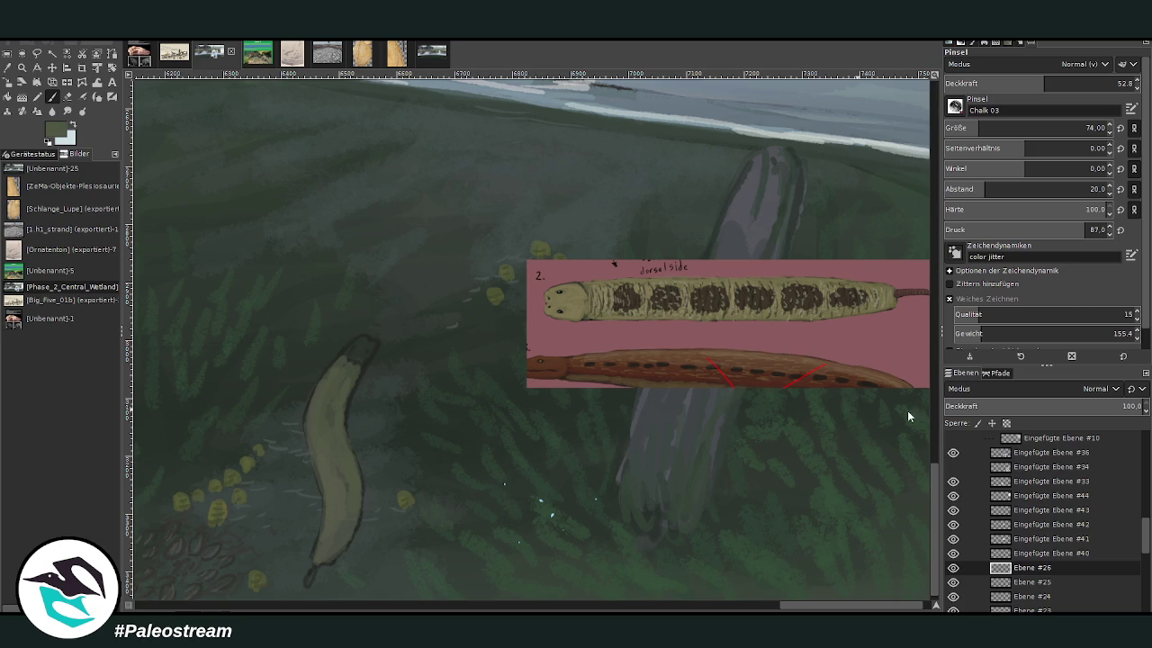
# Step: Lighten and round the head tip, then sample a dark green from the painting
pyautogui.moveTo(350, 368); pyautogui.dragTo(315, 416)
pyautogui.moveTo(355, 357)
pyautogui.mouseDown()
pyautogui.moveTo(360, 342)
pyautogui.moveTo(340, 401)
pyautogui.mouseUp()
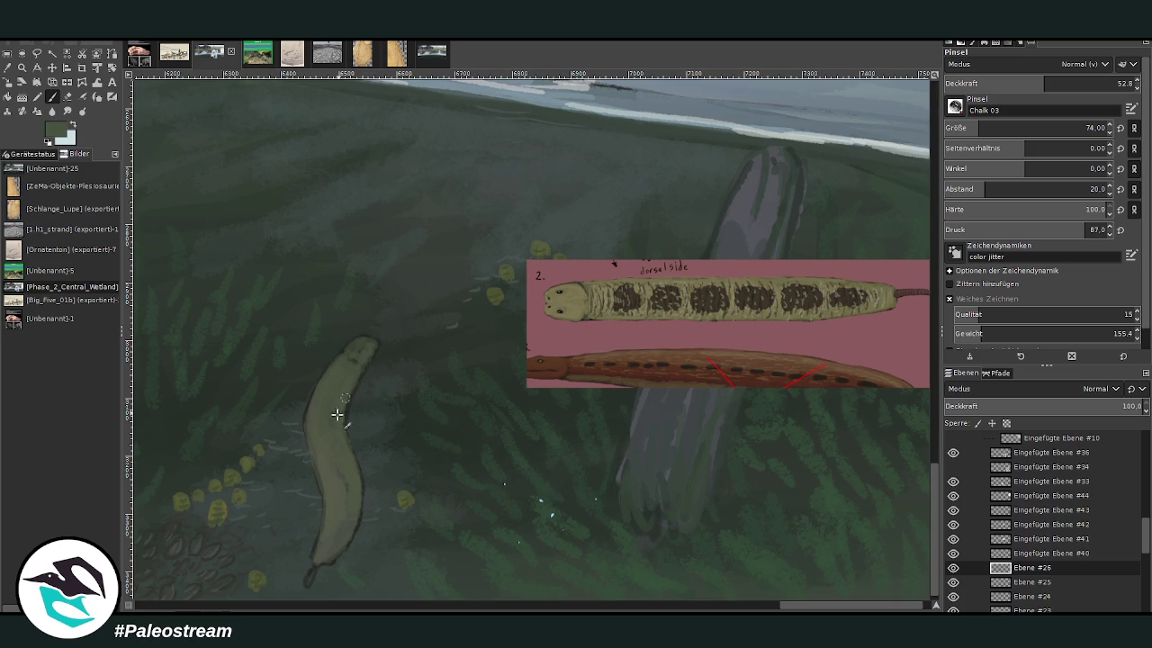
pyautogui.press('o')
pyautogui.click(462, 419)
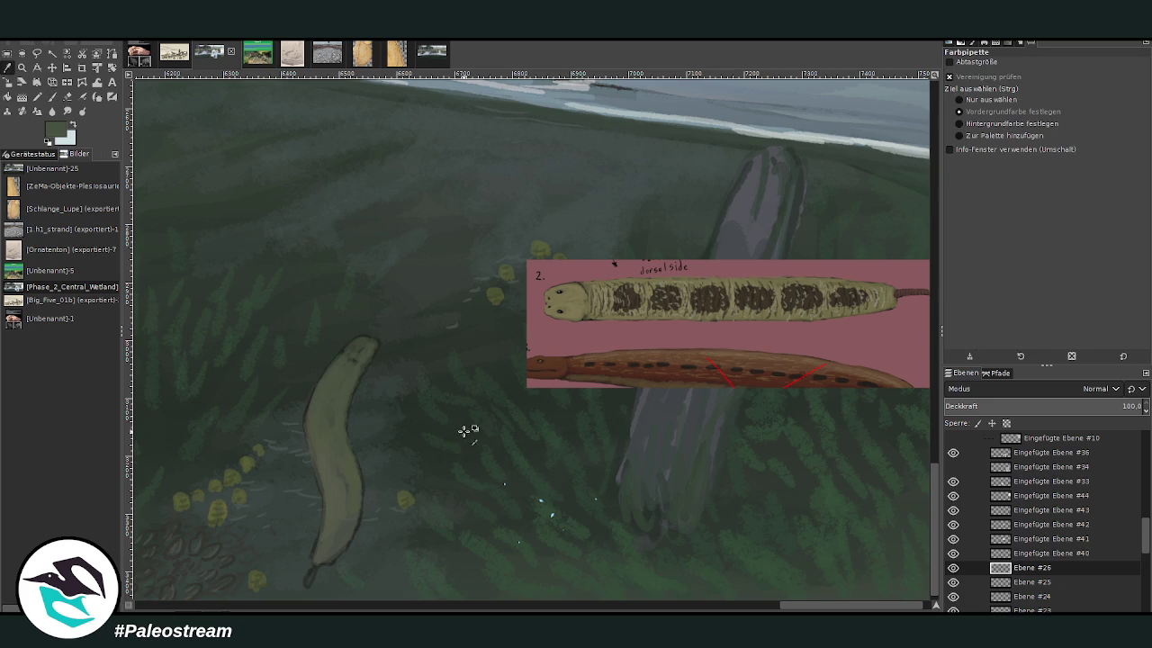
pyautogui.click(52, 99)
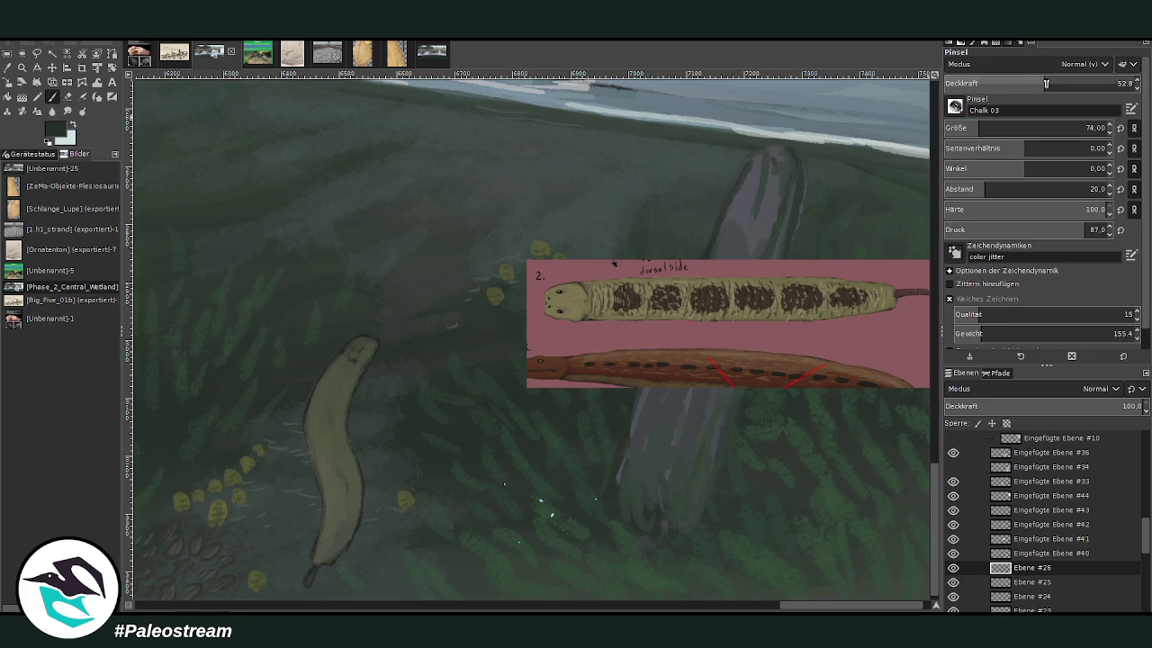
# Step: At opacity 54.4, shade the body's lower right edge darker and extend the tail tip downward
pyautogui.scroll(-1, 916, 483)
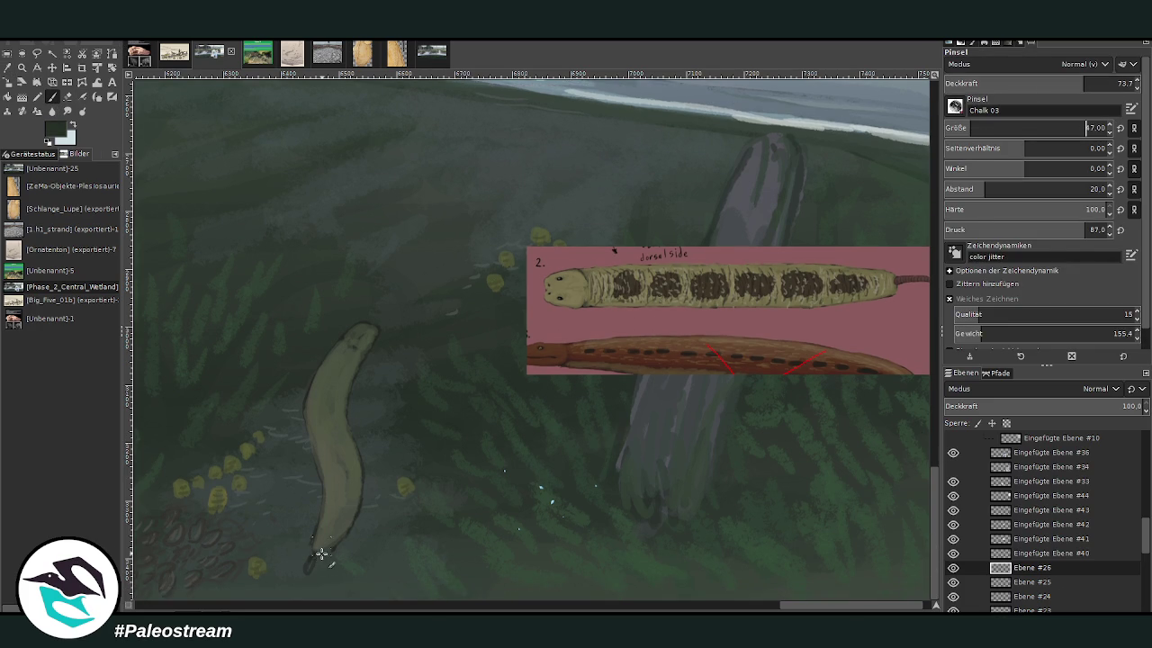
pyautogui.click(1046, 83)
pyautogui.moveTo(368, 502); pyautogui.dragTo(323, 556)
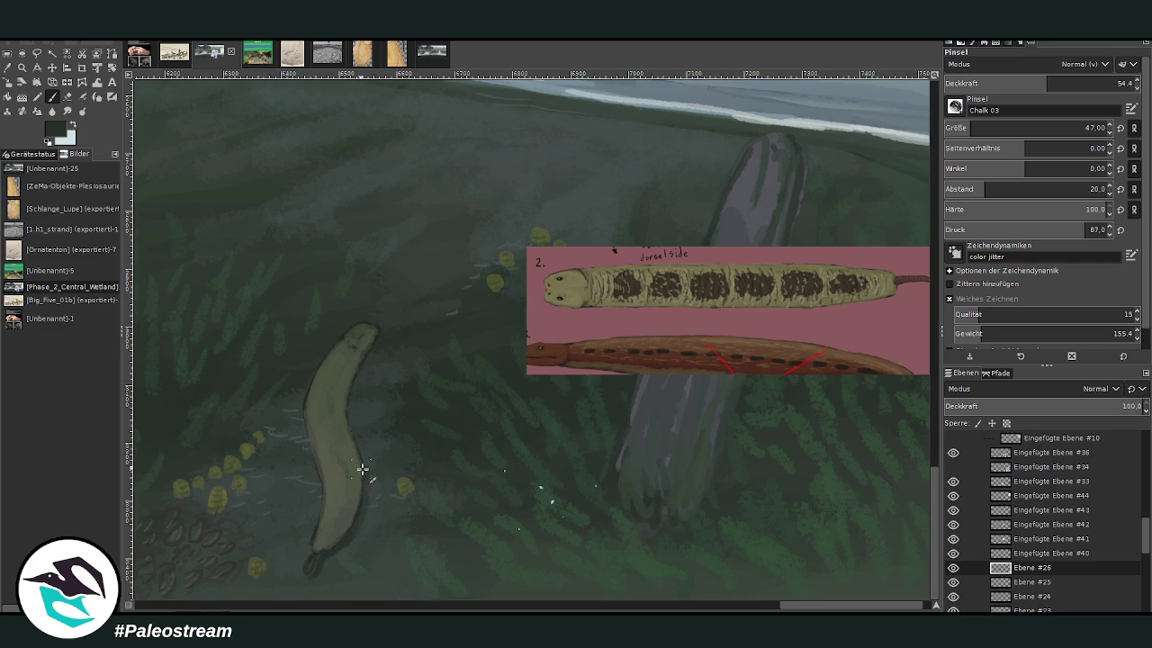
pyautogui.moveTo(355, 442); pyautogui.dragTo(333, 548)
pyautogui.press('o')
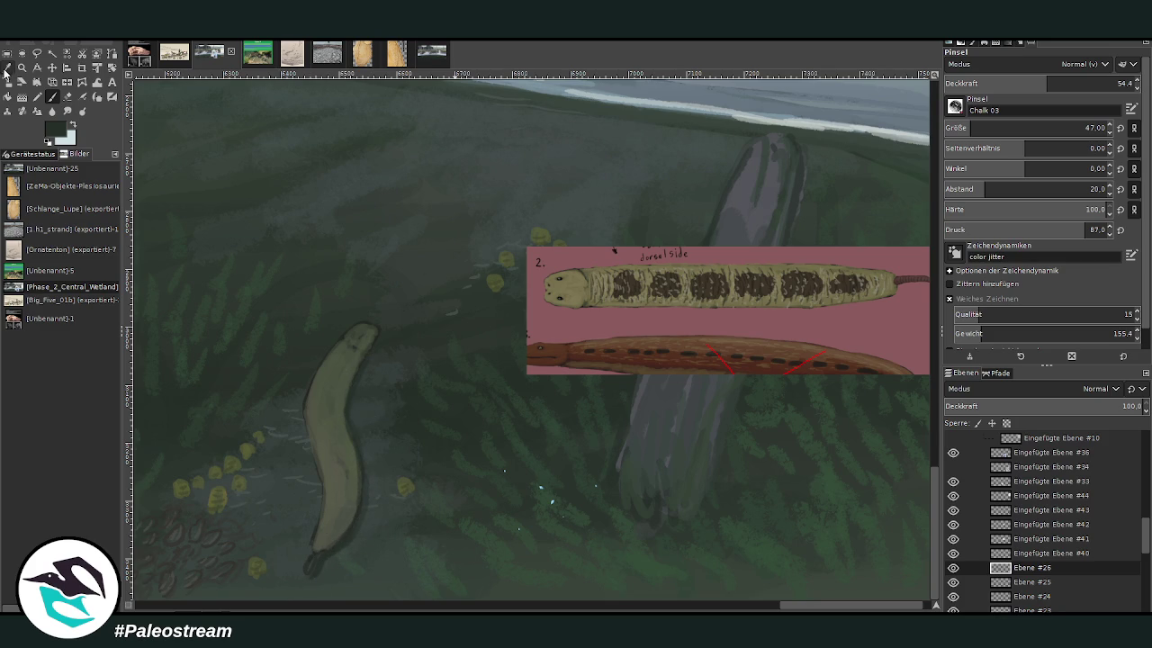
pyautogui.click(884, 444)
pyautogui.press('p')
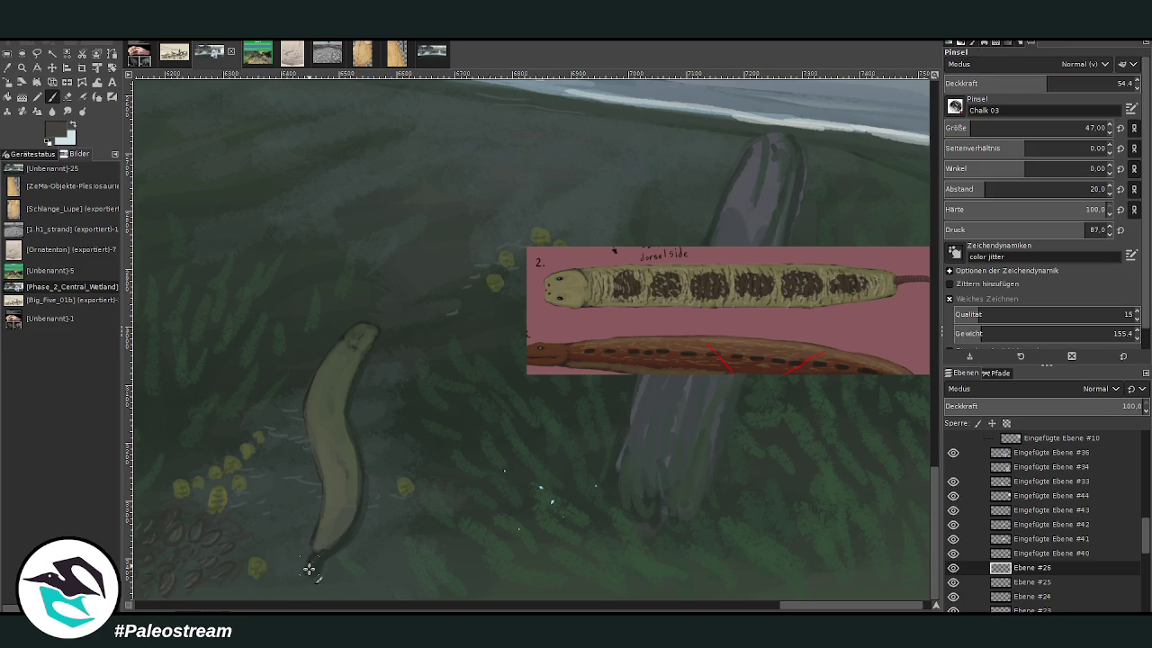
pyautogui.moveTo(308, 565); pyautogui.dragTo(318, 546)
# Step: Shade the right edge darker, then paint soft blotches and highlights with size 26, opacity 21.8
pyautogui.keyDown('ctrl'); pyautogui.click(882, 442); pyautogui.keyUp('ctrl')
pyautogui.moveTo(354, 491)
pyautogui.mouseDown()
pyautogui.moveTo(321, 528)
pyautogui.moveTo(342, 507)
pyautogui.moveTo(331, 500)
pyautogui.moveTo(342, 474)
pyautogui.moveTo(334, 477)
pyautogui.moveTo(339, 442)
pyautogui.moveTo(329, 452)
pyautogui.moveTo(331, 403)
pyautogui.moveTo(319, 395)
pyautogui.moveTo(342, 360)
pyautogui.moveTo(336, 346)
pyautogui.mouseUp()
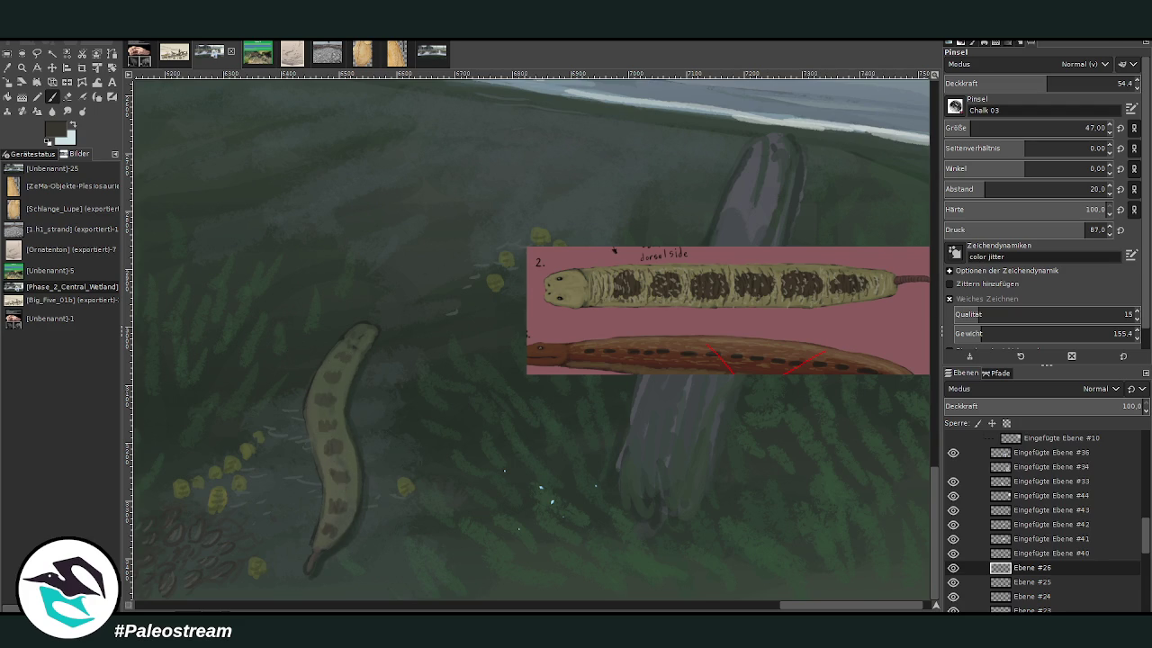
pyautogui.click(7, 67)
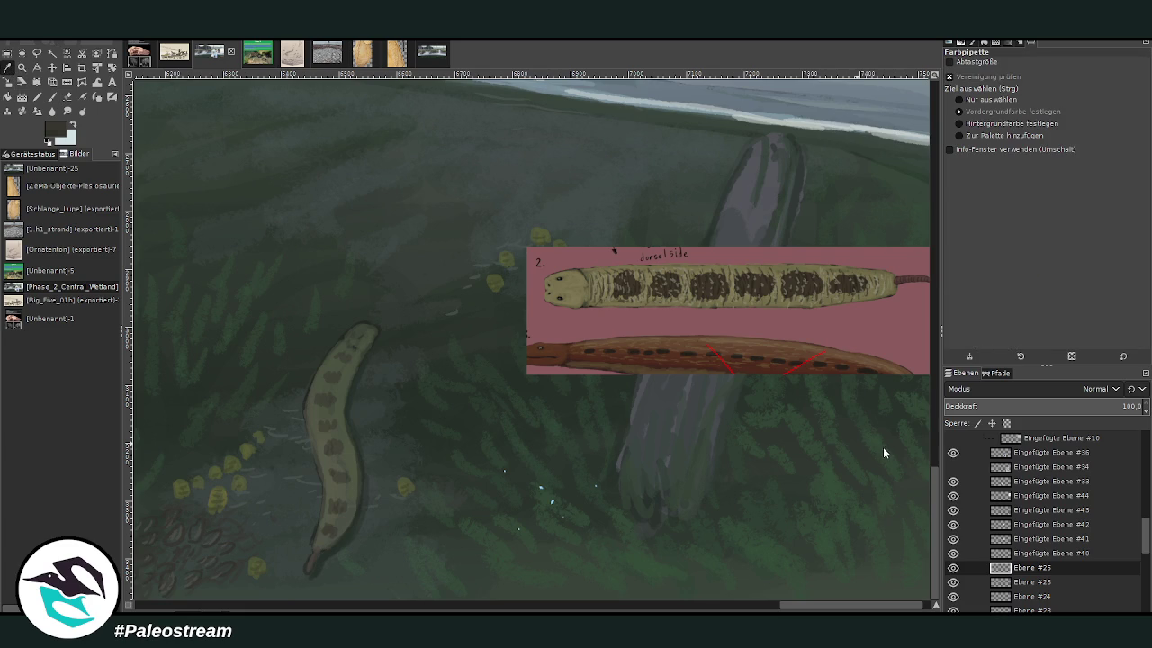
pyautogui.click(52, 97)
pyautogui.click(962, 128)
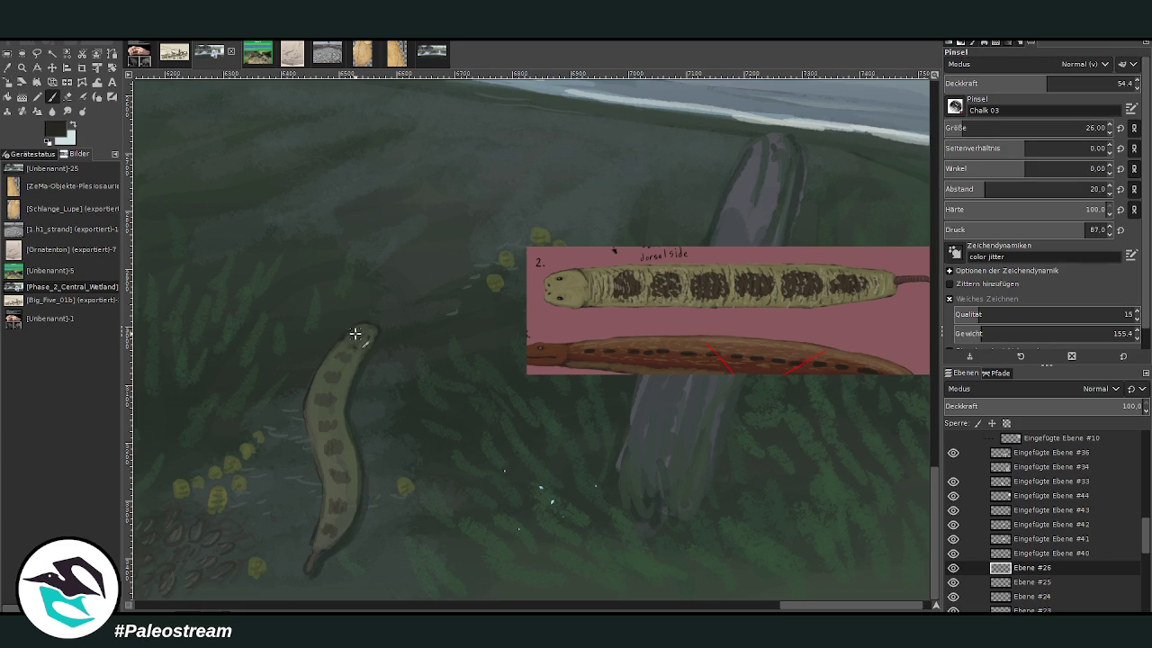
pyautogui.click(986, 83)
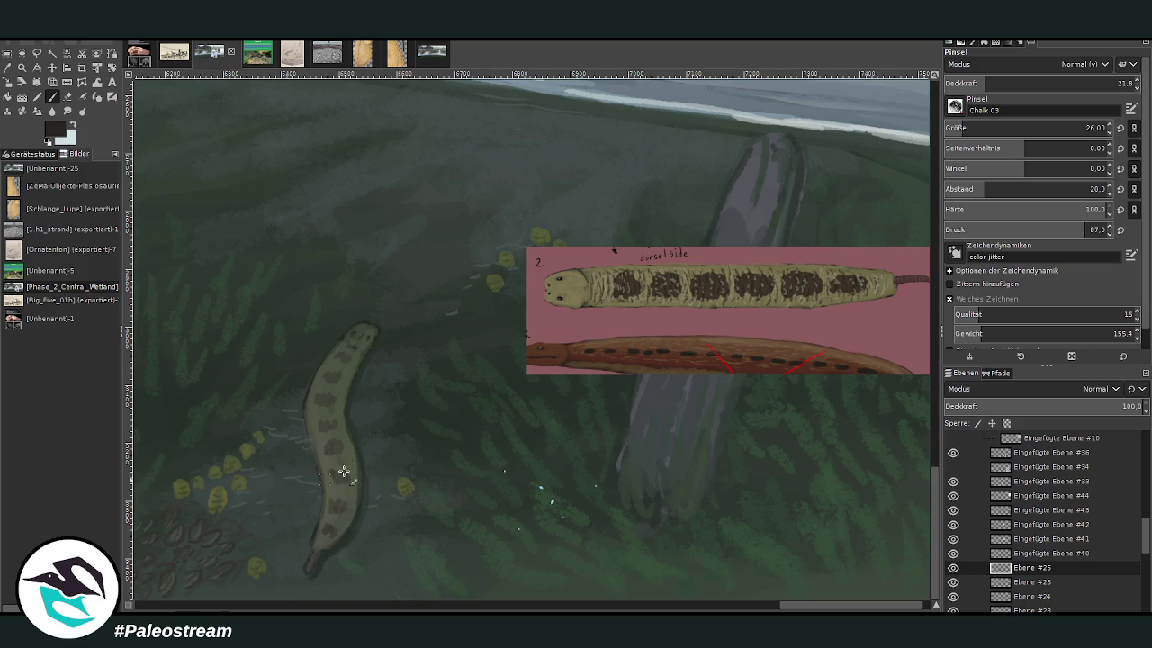
pyautogui.moveTo(312, 428); pyautogui.dragTo(332, 355)
pyautogui.click(7, 54)
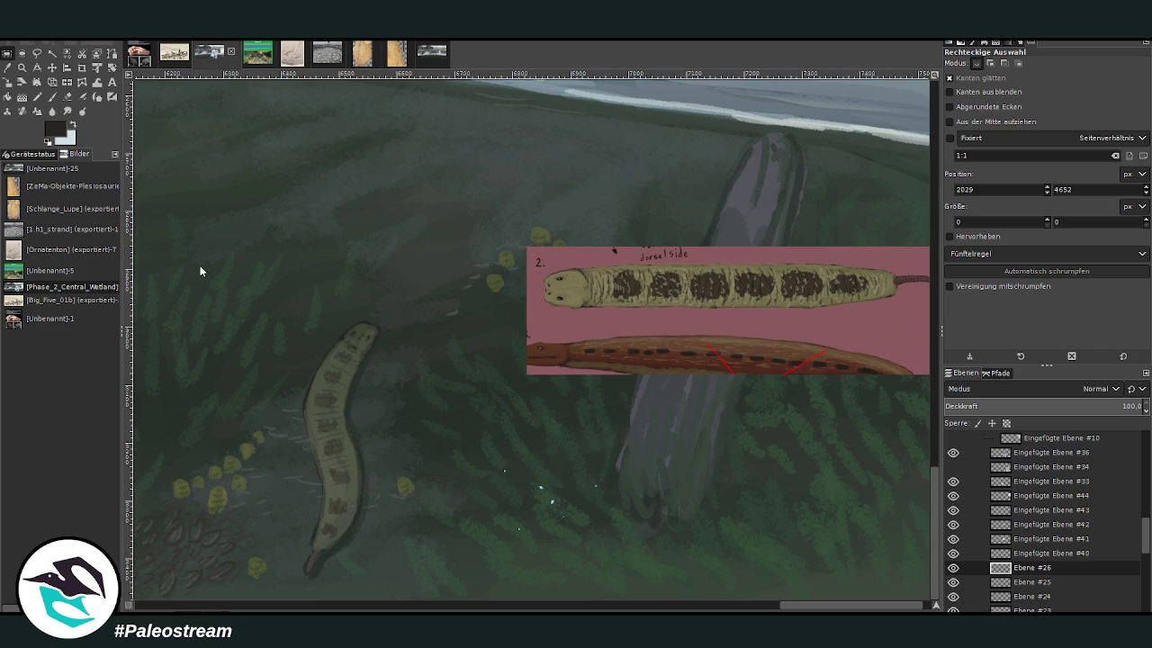
# Step: Perspective-warp the creature, pulling the top corners down and tilting the tail further left
pyautogui.click(52, 81)
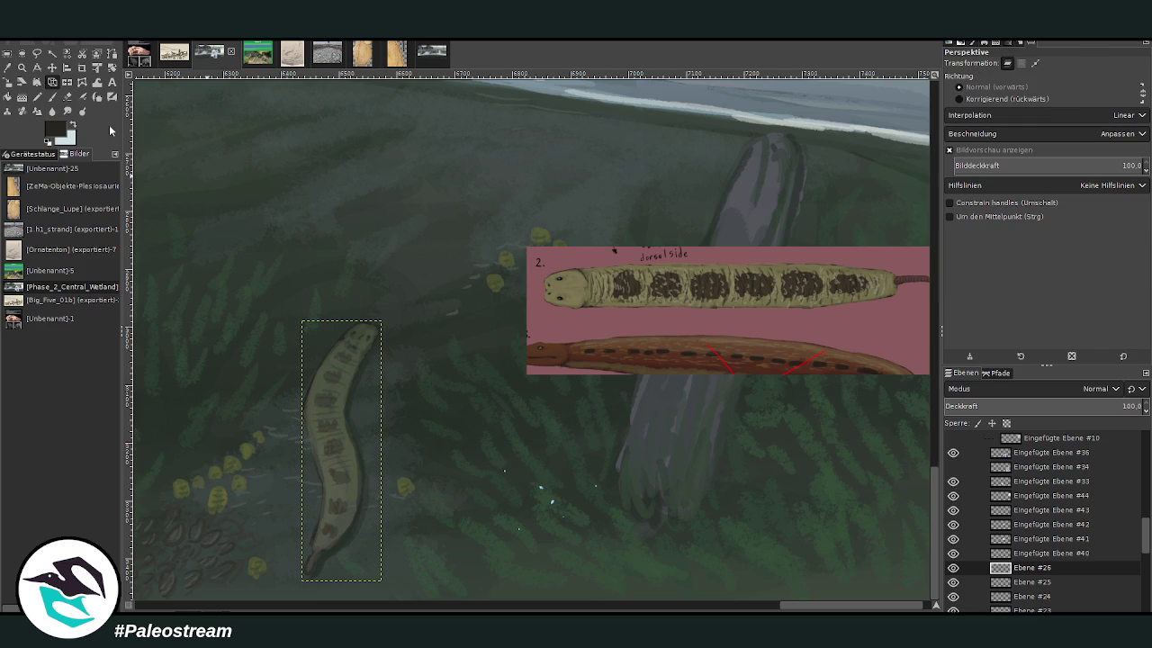
pyautogui.click(351, 367)
pyautogui.moveTo(379, 326); pyautogui.dragTo(379, 346)
pyautogui.moveTo(304, 322); pyautogui.dragTo(302, 338)
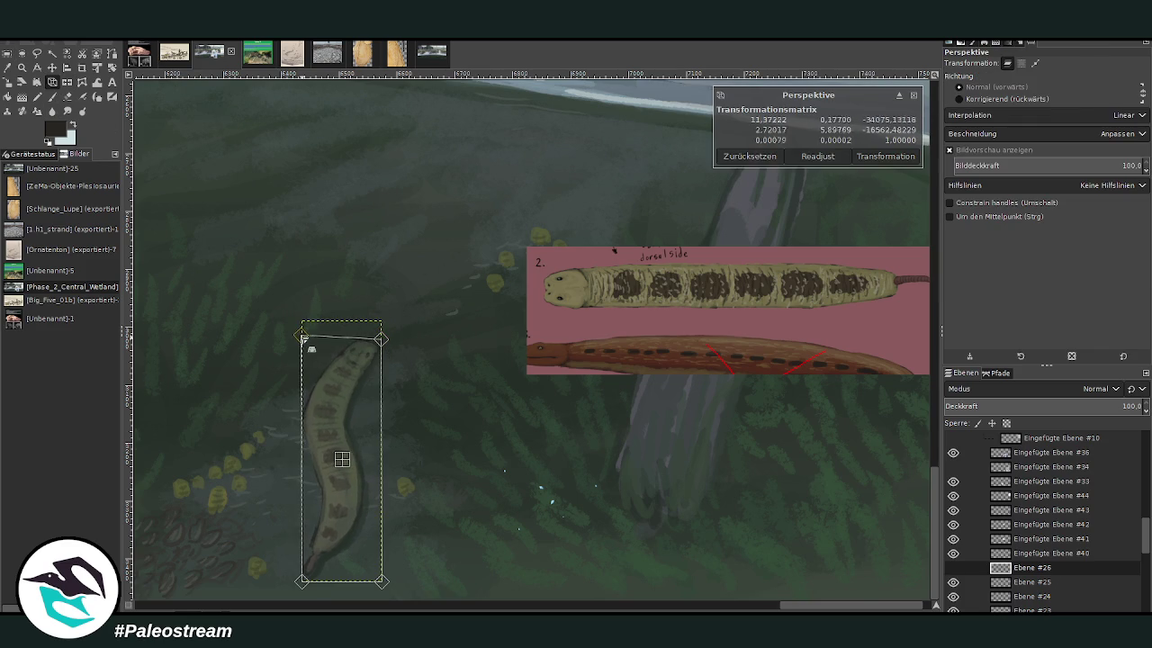
pyautogui.moveTo(303, 580); pyautogui.dragTo(294, 580)
pyautogui.moveTo(382, 580); pyautogui.dragTo(377, 582)
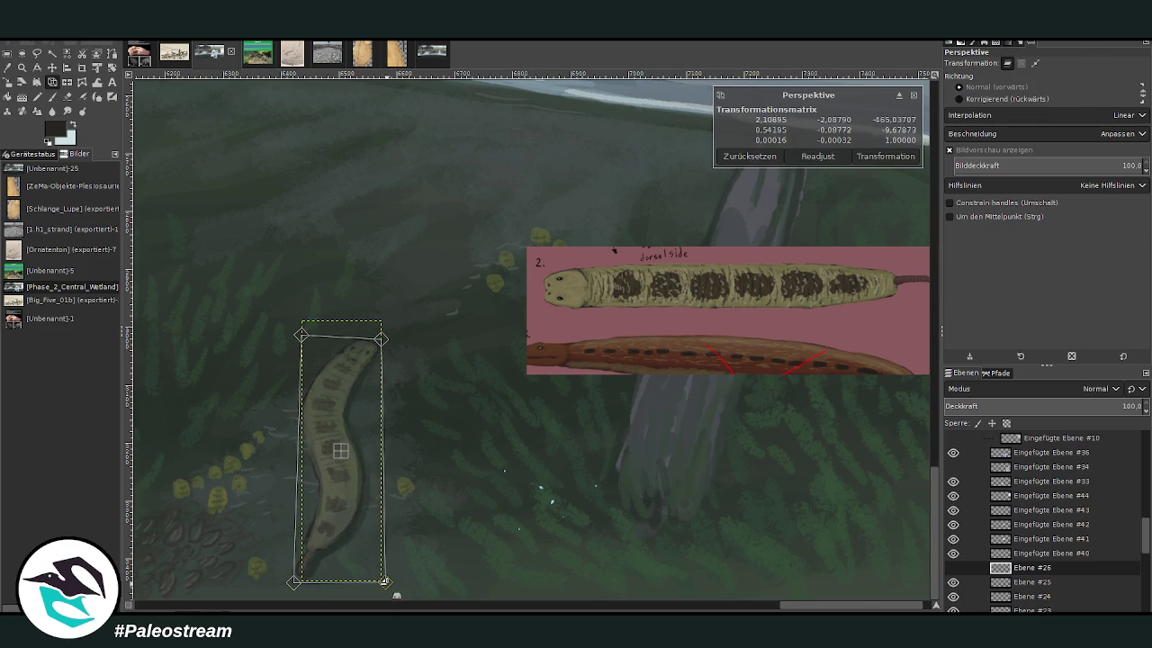
pyautogui.moveTo(293, 581); pyautogui.dragTo(281, 580)
pyautogui.moveTo(378, 584); pyautogui.dragTo(378, 577)
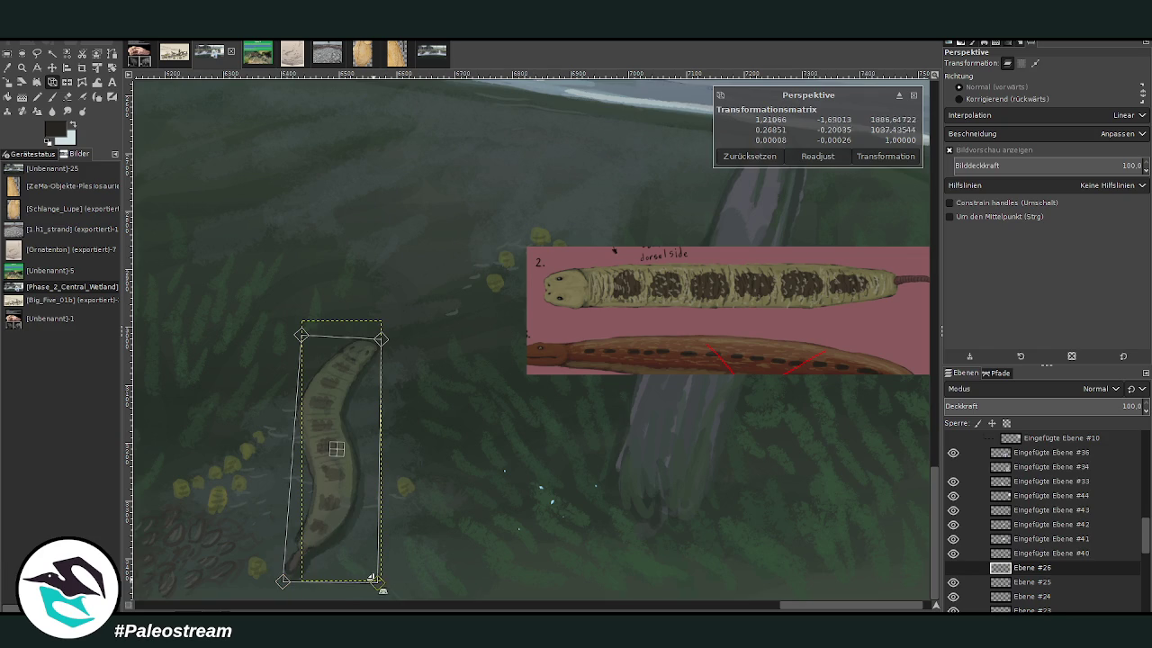
pyautogui.moveTo(281, 579); pyautogui.dragTo(278, 576)
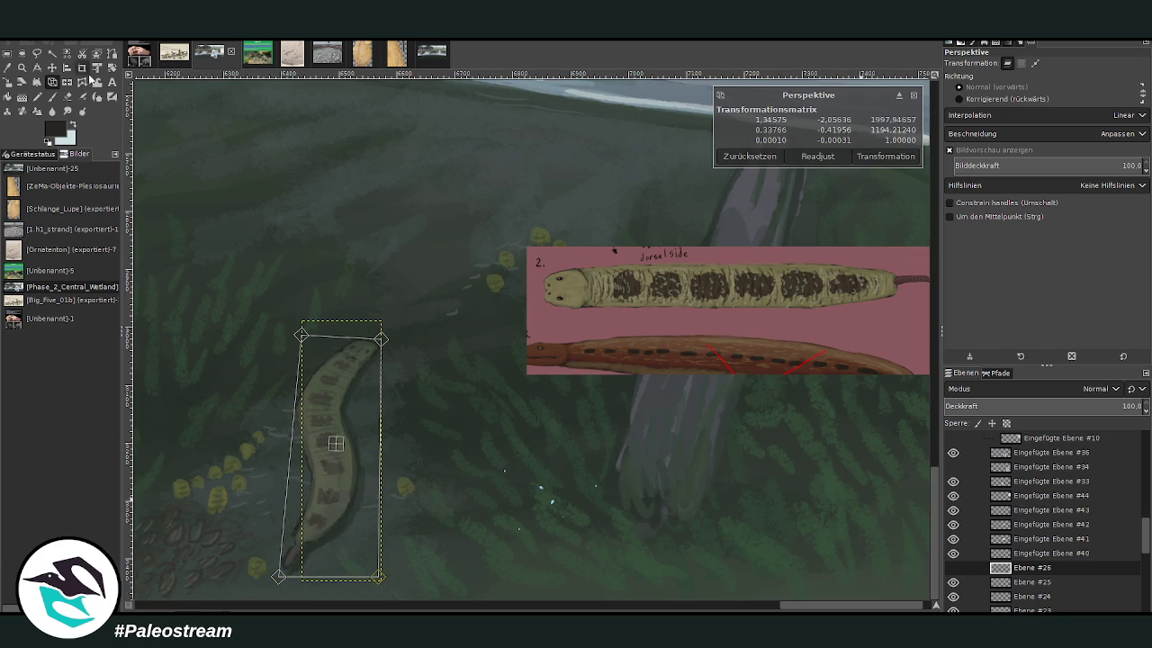
pyautogui.click(880, 155)
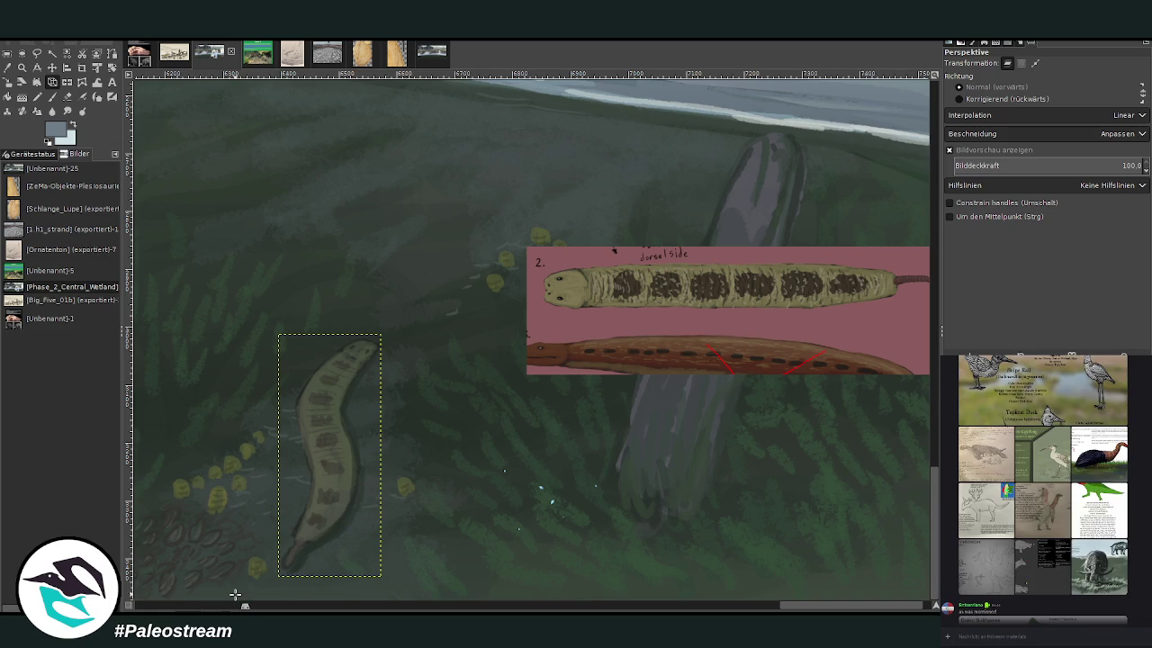
# Step: Sample a paint colour from the painting and fit the whole painting in the window
pyautogui.click(10, 81)
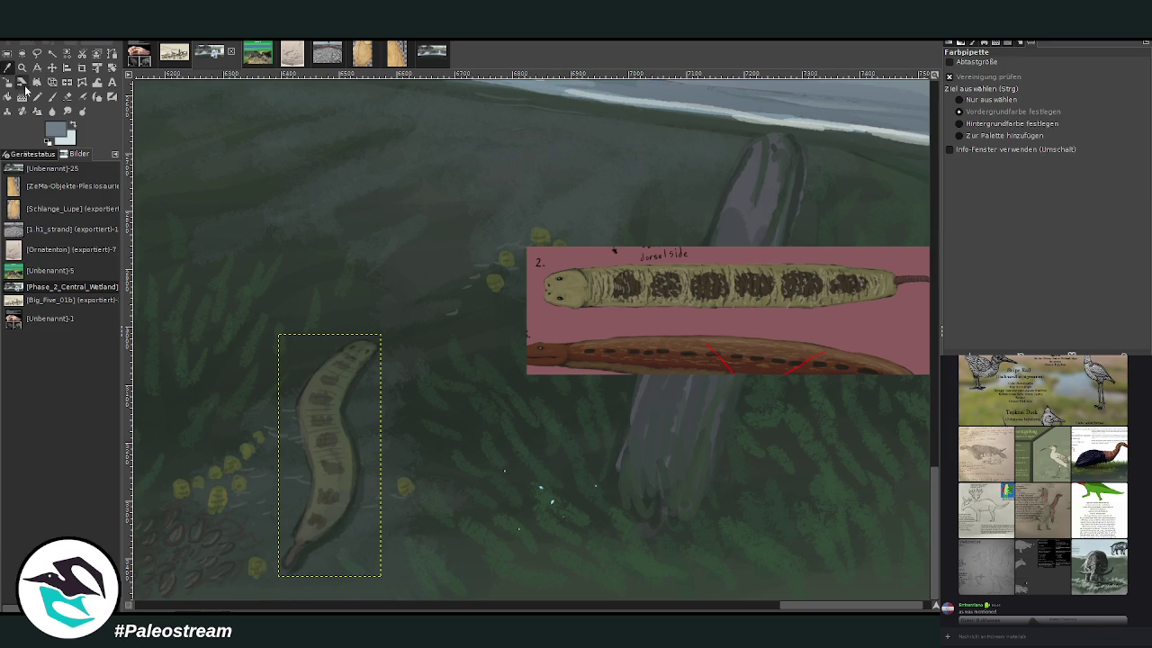
pyautogui.click(365, 450)
pyautogui.click(52, 96)
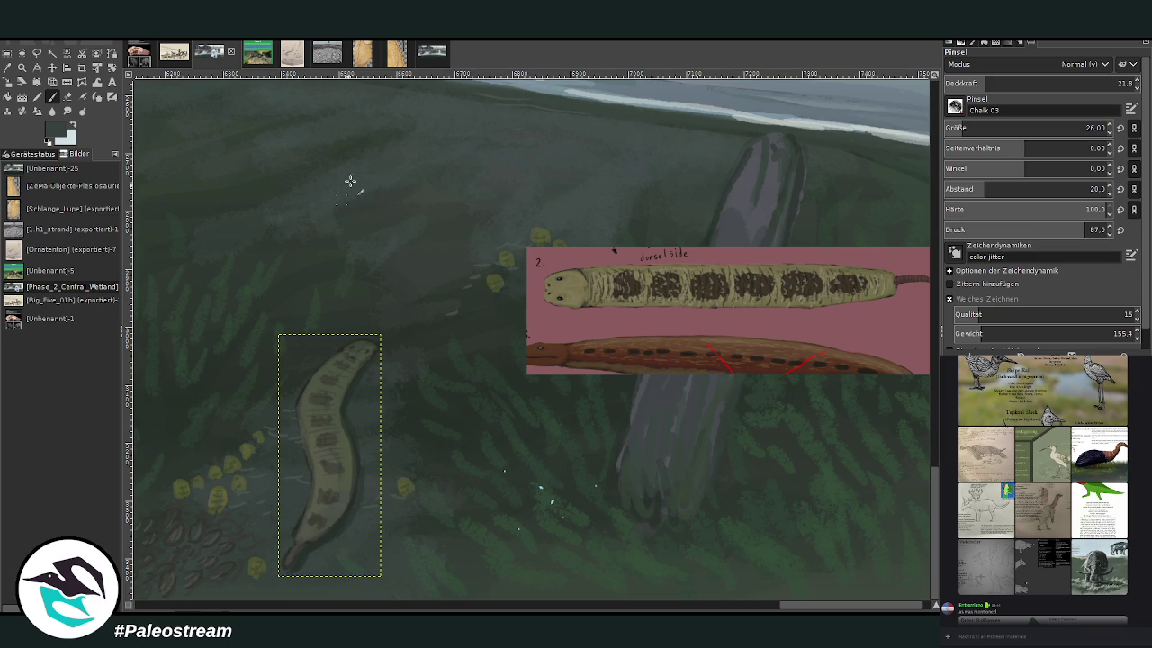
pyautogui.hotkey('shift', 'ctrl', 'j')
pyautogui.press('z')
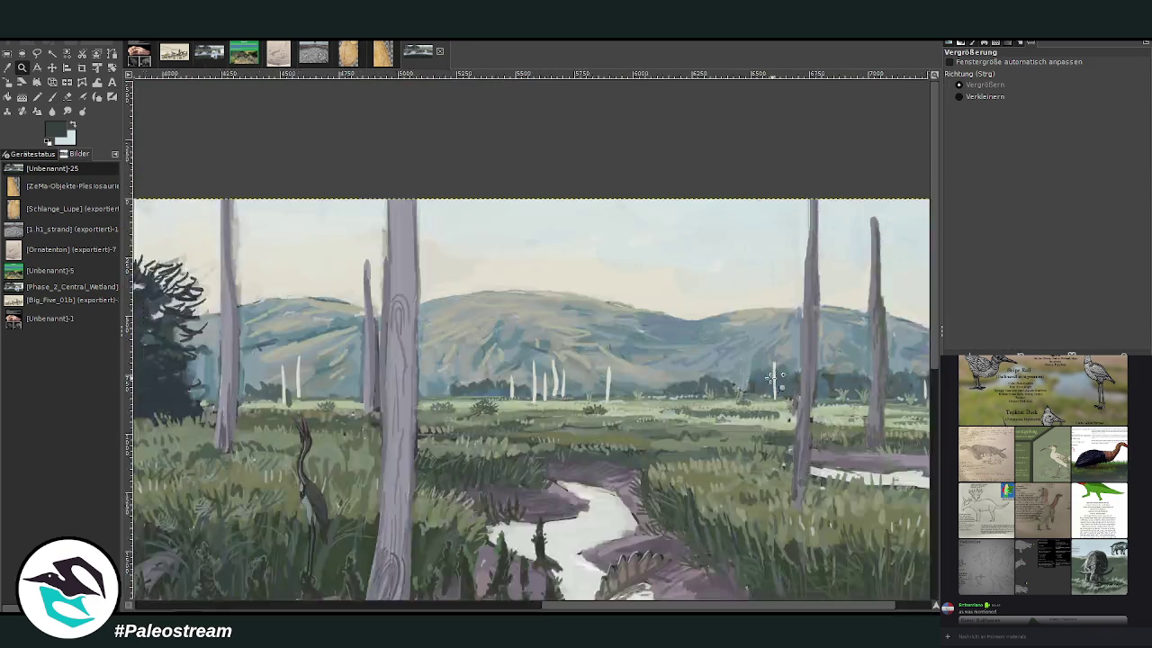
pyautogui.moveTo(619, 190); pyautogui.dragTo(806, 318)
pyautogui.moveTo(408, 126); pyautogui.dragTo(474, 162)
pyautogui.press('p')
pyautogui.moveTo(1048, 85); pyautogui.dragTo(1101, 86)
pyautogui.click(1085, 128)
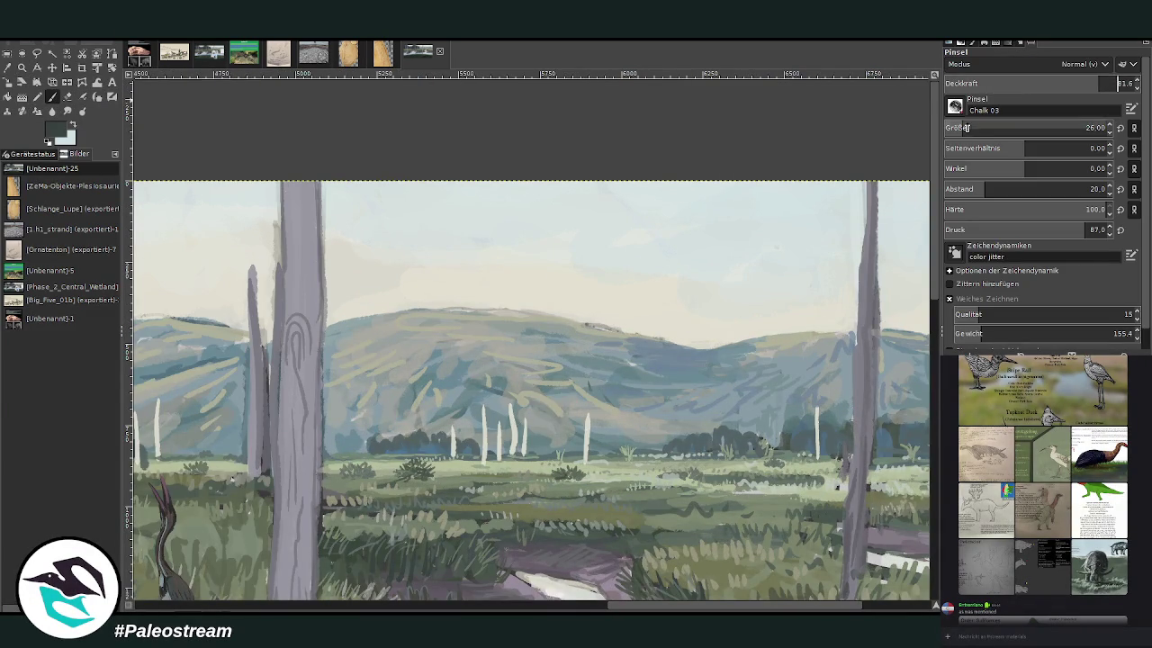
pyautogui.moveTo(624, 224)
pyautogui.mouseDown()
pyautogui.moveTo(636, 221)
pyautogui.moveTo(580, 311)
pyautogui.moveTo(572, 232)
pyautogui.moveTo(498, 234)
pyautogui.mouseUp()
pyautogui.moveTo(654, 223); pyautogui.dragTo(785, 230)
pyautogui.moveTo(619, 223)
pyautogui.mouseDown()
pyautogui.moveTo(661, 252)
pyautogui.moveTo(646, 301)
pyautogui.moveTo(563, 299)
pyautogui.moveTo(557, 236)
pyautogui.moveTo(551, 270)
pyautogui.moveTo(588, 285)
pyautogui.mouseUp()
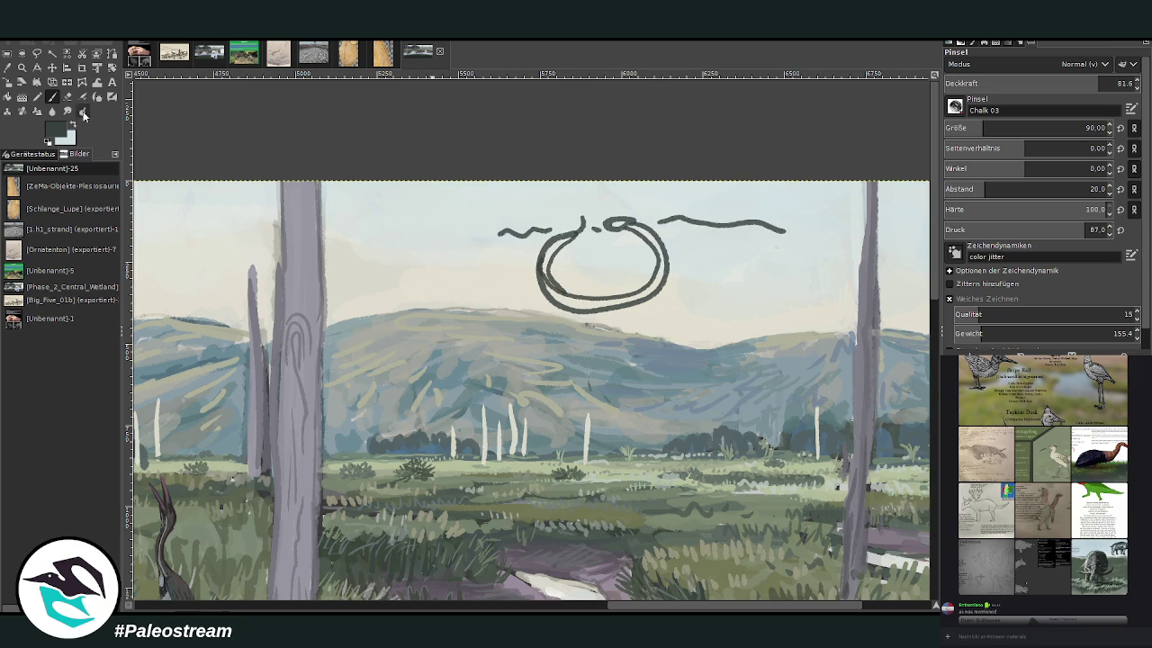
pyautogui.moveTo(982, 128); pyautogui.dragTo(1001, 128)
pyautogui.moveTo(630, 243)
pyautogui.mouseDown()
pyautogui.moveTo(576, 254)
pyautogui.moveTo(567, 275)
pyautogui.moveTo(598, 252)
pyautogui.moveTo(647, 274)
pyautogui.moveTo(570, 283)
pyautogui.moveTo(540, 261)
pyautogui.moveTo(523, 301)
pyautogui.mouseUp()
pyautogui.moveTo(531, 244); pyautogui.dragTo(486, 244)
pyautogui.moveTo(673, 236)
pyautogui.mouseDown()
pyautogui.moveTo(681, 305)
pyautogui.moveTo(715, 235)
pyautogui.moveTo(778, 249)
pyautogui.mouseUp()
pyautogui.moveTo(697, 261)
pyautogui.mouseDown()
pyautogui.moveTo(639, 310)
pyautogui.moveTo(526, 303)
pyautogui.moveTo(683, 310)
pyautogui.moveTo(747, 261)
pyautogui.moveTo(799, 276)
pyautogui.mouseUp()
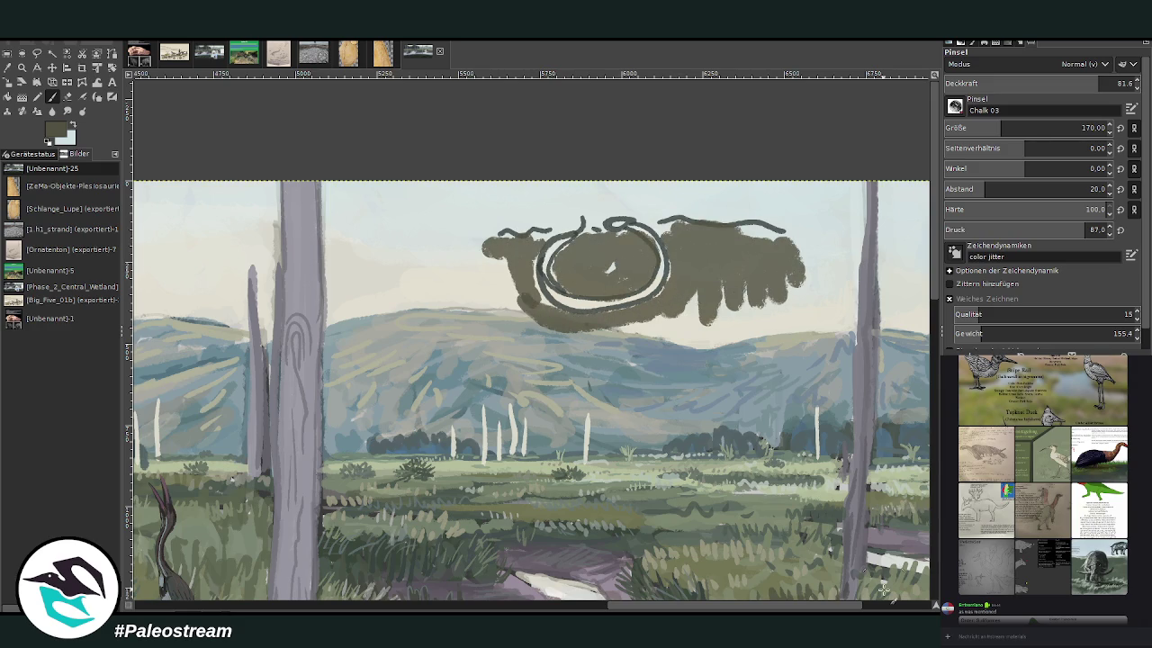
pyautogui.hotkey('ctrl', 'z')
pyautogui.hotkey('ctrl', 'z')
pyautogui.hotkey('ctrl', 'z')
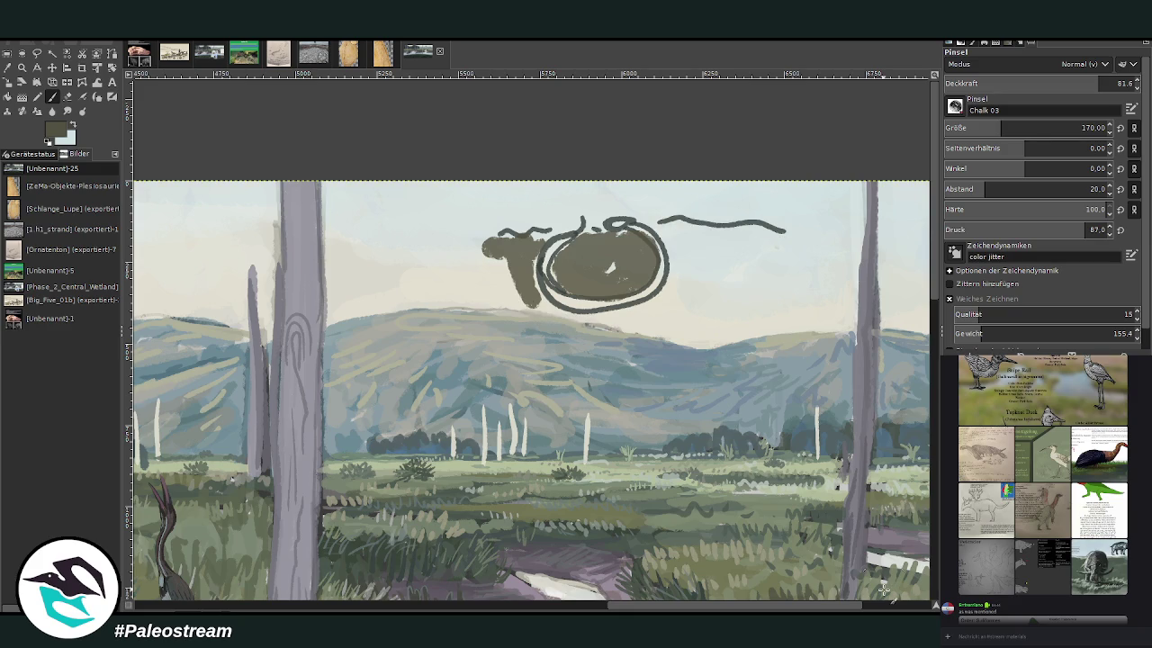
pyautogui.hotkey('ctrl', 'z')
pyautogui.hotkey('ctrl', 'z')
pyautogui.hotkey('ctrl', 'z')
pyautogui.hotkey('ctrl', 'z')
pyautogui.hotkey('ctrl', 'z')
pyautogui.hotkey('ctrl', 'z')
pyautogui.hotkey('ctrl', 'z')
pyautogui.hotkey('ctrl', 'z')
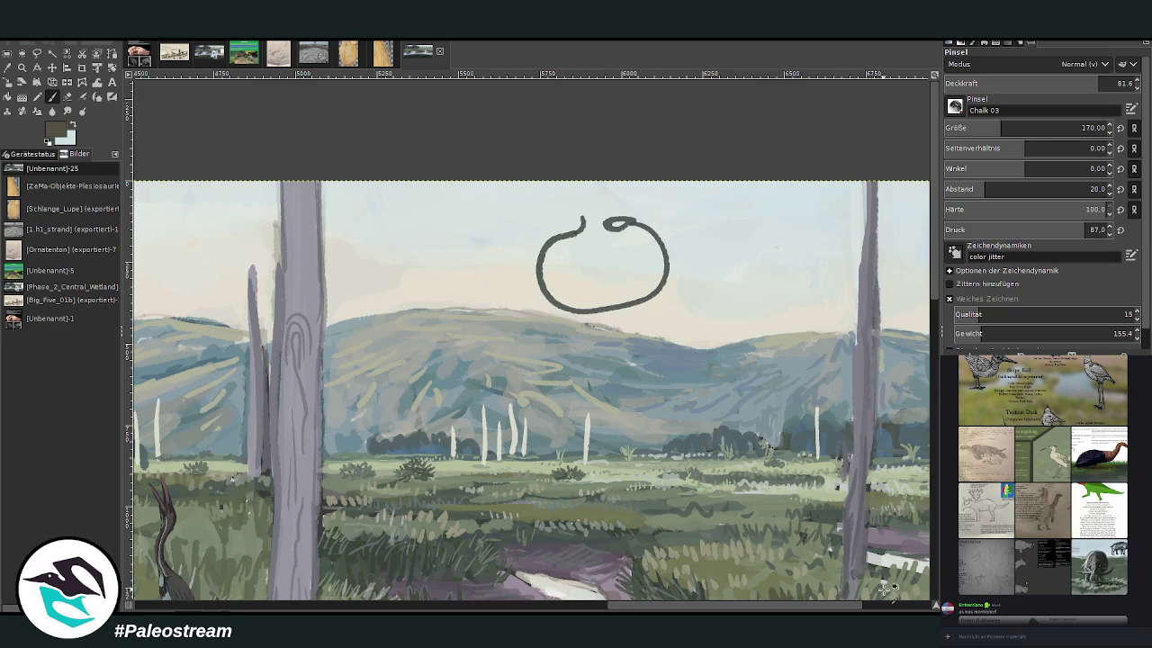
pyautogui.hotkey('ctrl', 'z')
pyautogui.hotkey('ctrl', 'z')
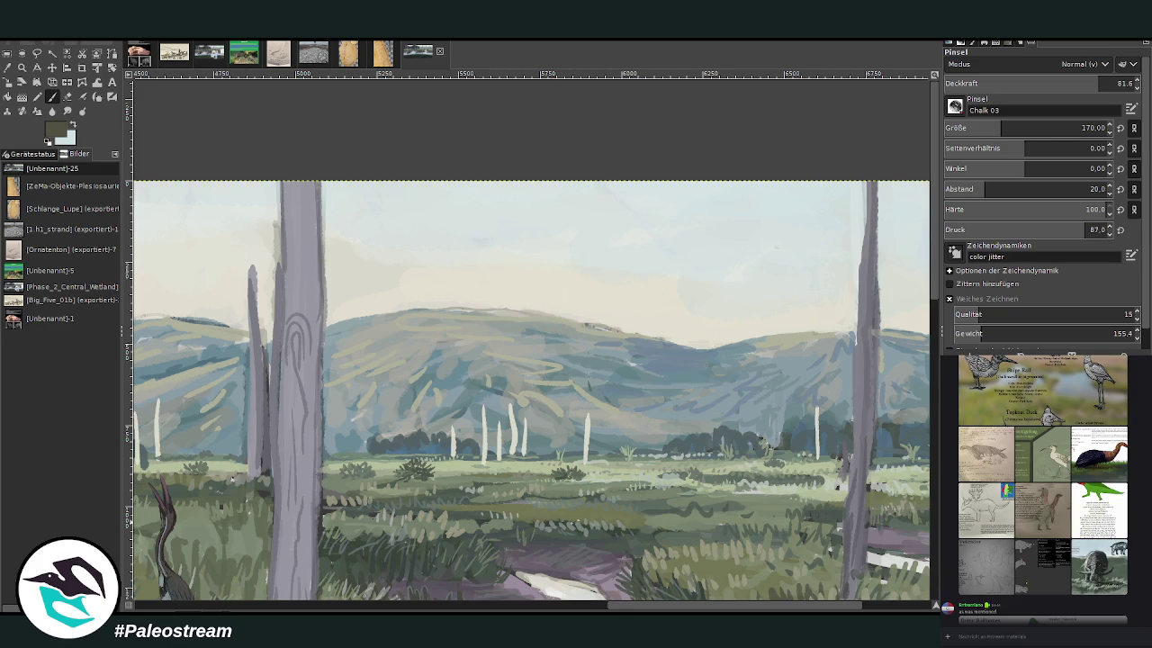
pyautogui.press('-')
pyautogui.press('-')
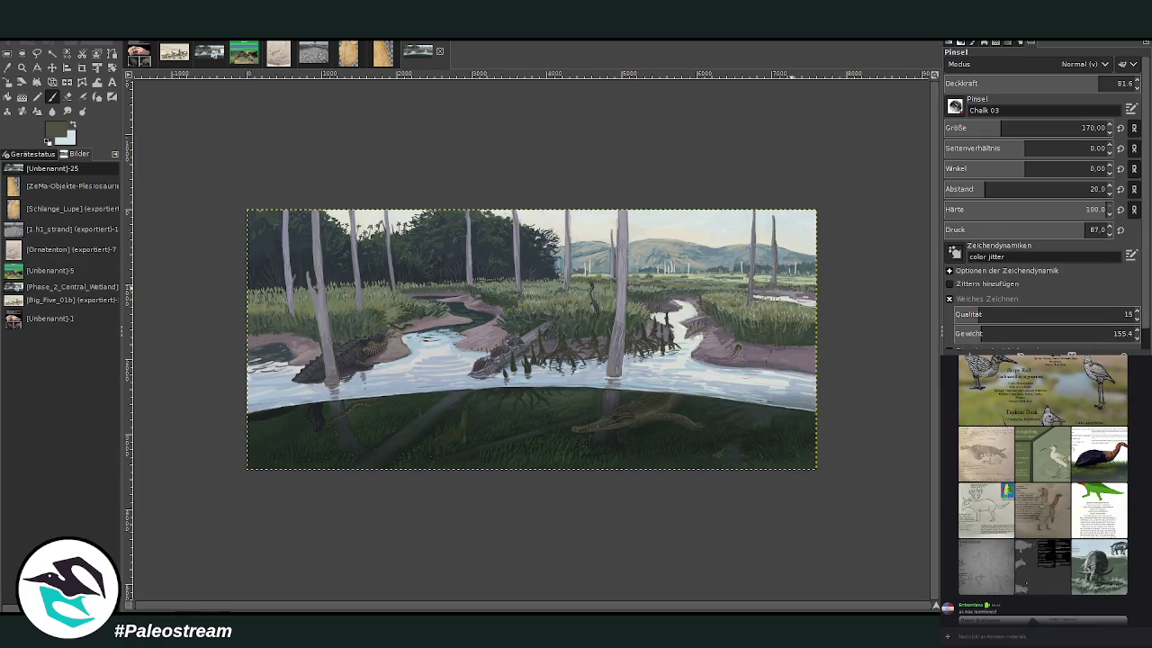
pyautogui.click(202, 54)
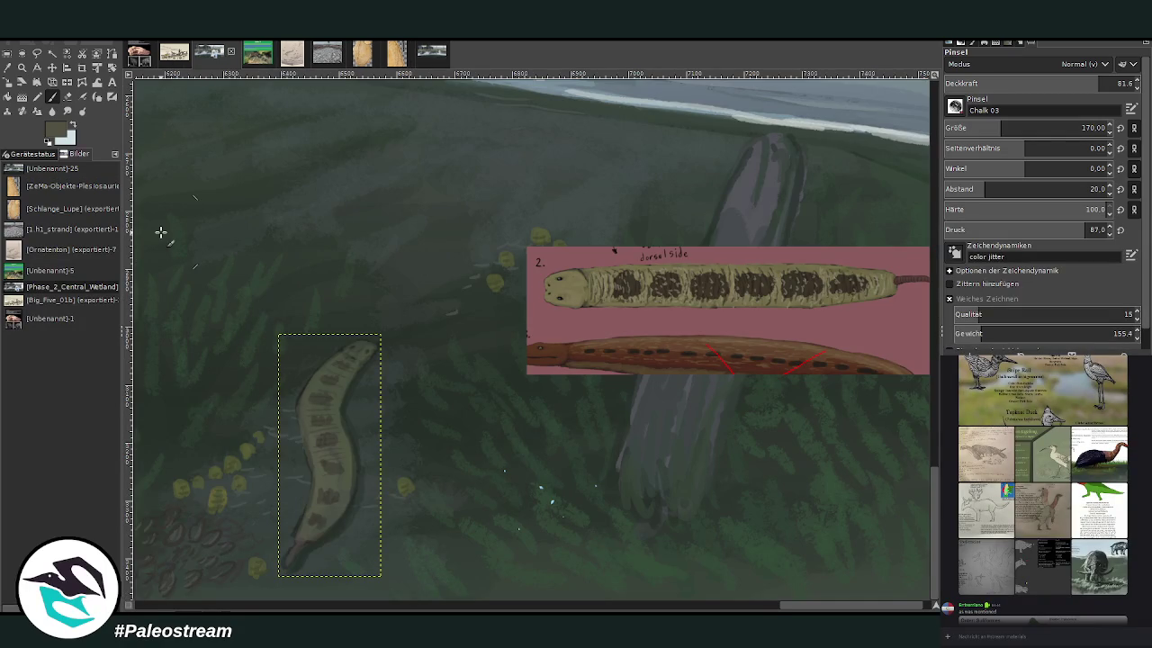
# Step: Zoom out to the whole wetland image, then zoom in on the river and reference cards
pyautogui.press('-')
pyautogui.press('-')
pyautogui.press('-')
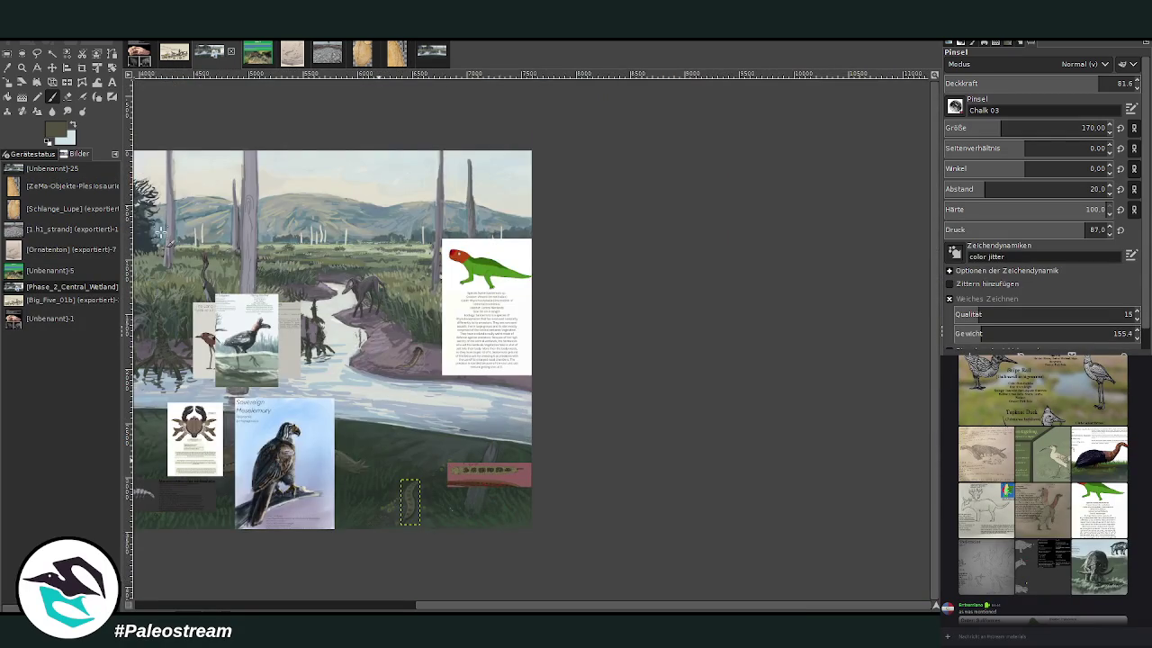
pyautogui.press('-')
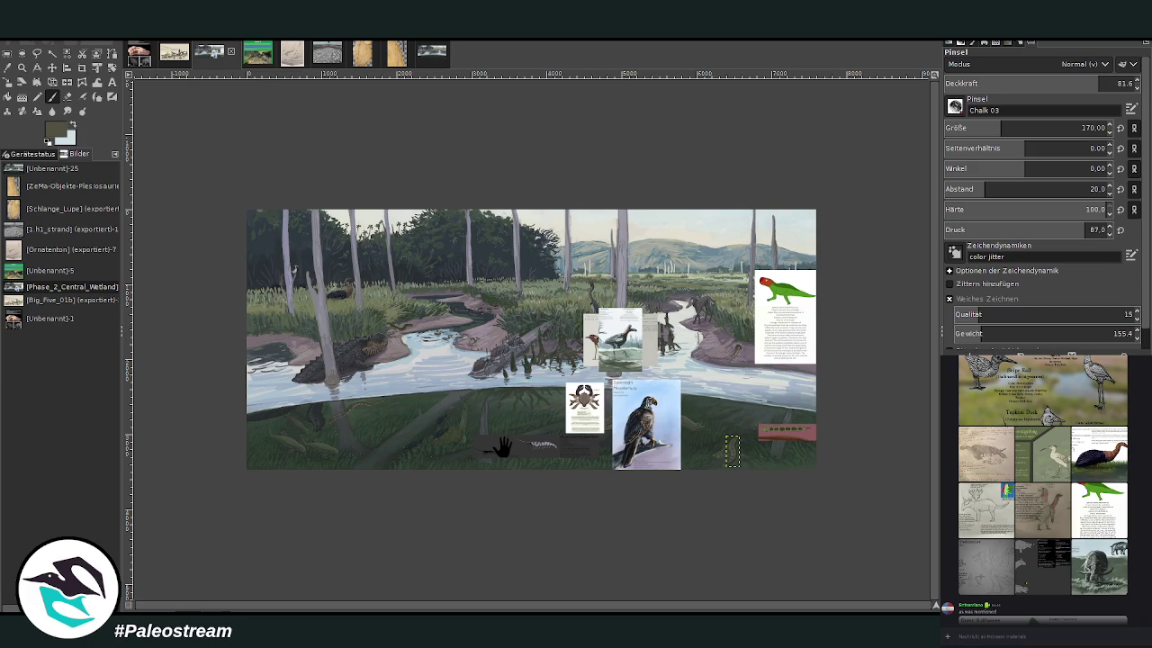
pyautogui.click(22, 68)
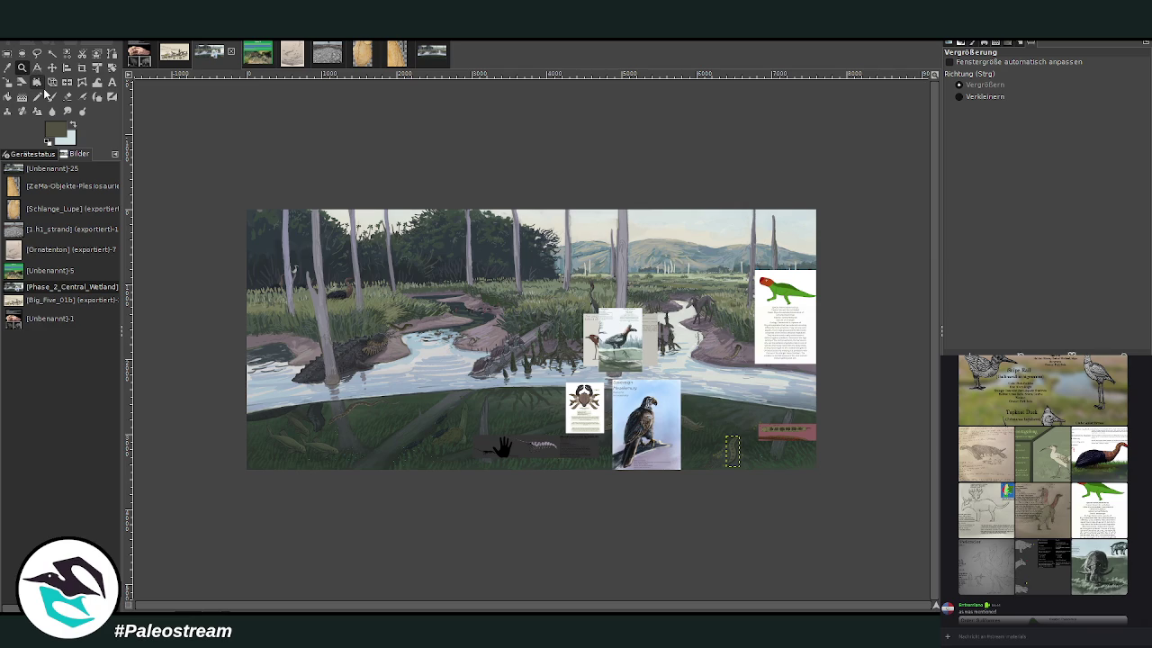
pyautogui.click(822, 504)
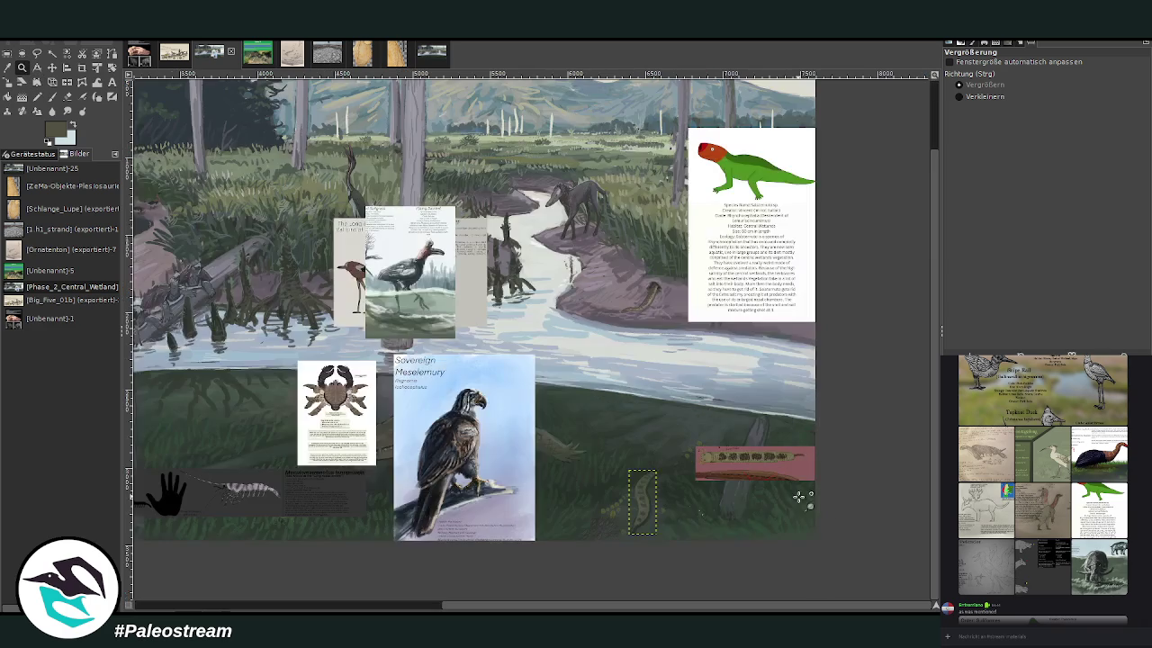
pyautogui.click(750, 521)
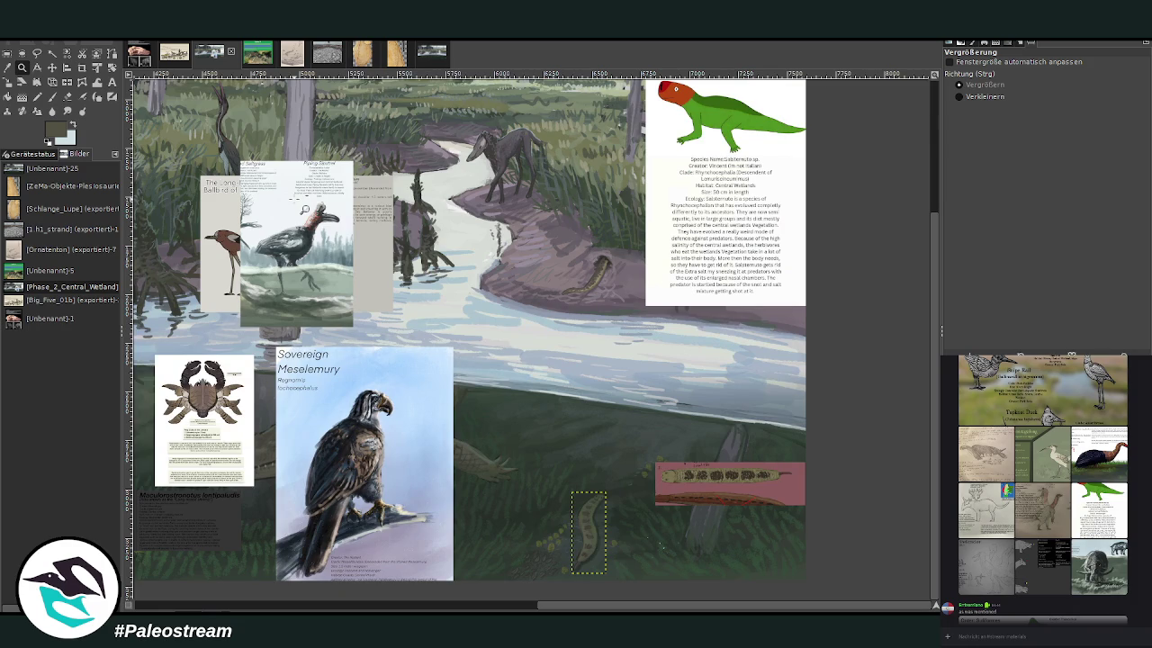
# Step: Reposition the green reptile card and remove the pink strip card
pyautogui.press('m')
pyautogui.moveTo(701, 264)
pyautogui.mouseDown()
pyautogui.moveTo(660, 430)
pyautogui.moveTo(663, 367)
pyautogui.mouseUp()
pyautogui.moveTo(683, 486); pyautogui.dragTo(675, 493)
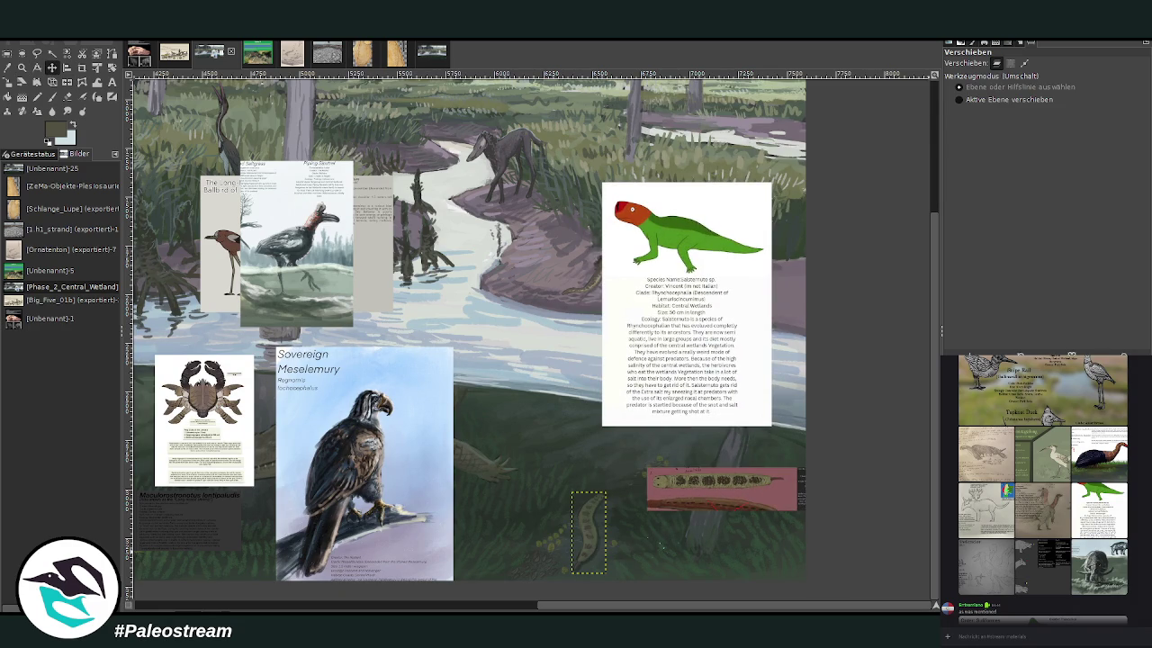
pyautogui.hotkey('ctrl', 'z')
pyautogui.hotkey('ctrl', 'v')
pyautogui.hotkey('ctrl', 'z')
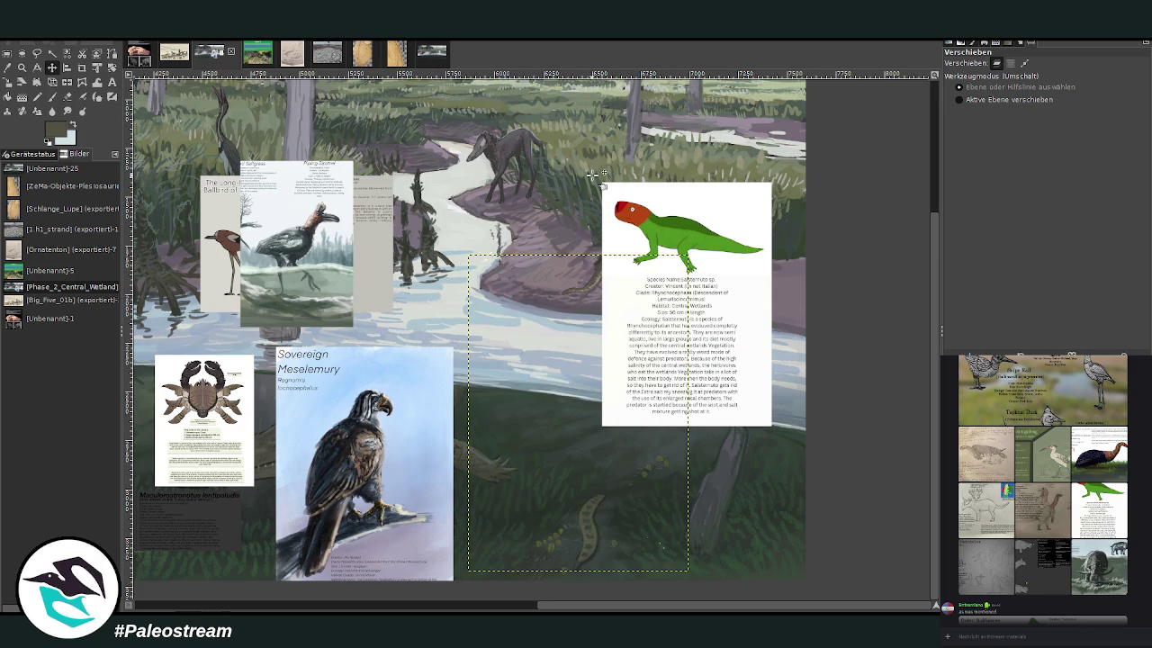
pyautogui.hotkey('ctrl', 'z')
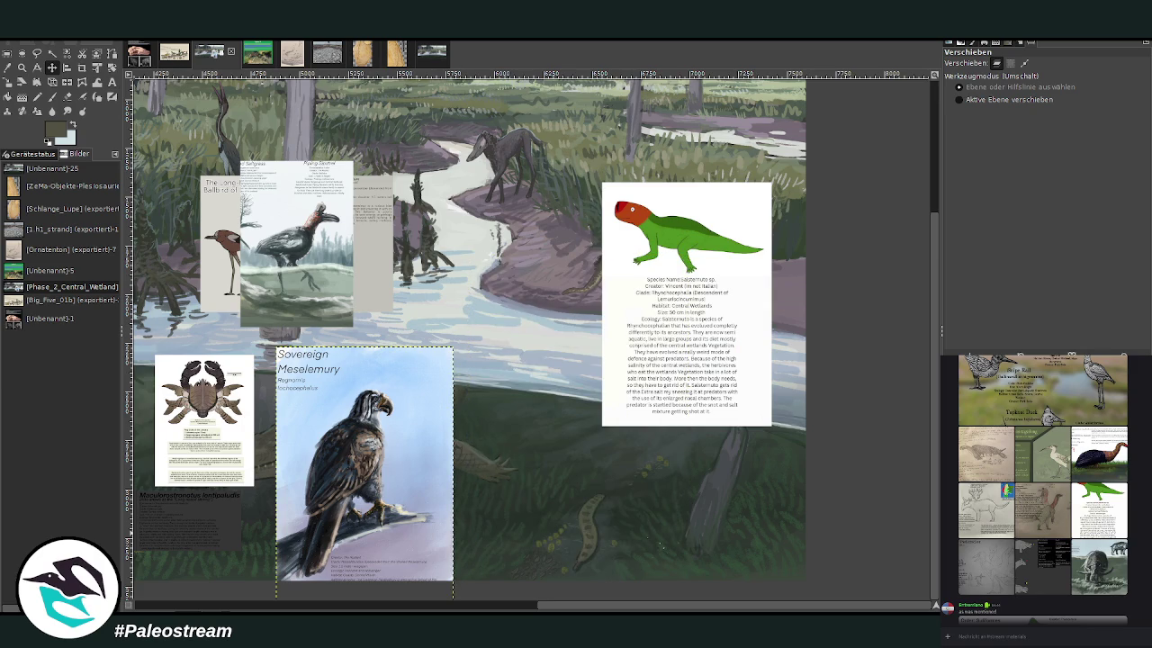
pyautogui.hotkey('ctrl', 'z')
# Step: Crop the reptile card to its picture, set it above the bank, and move the eagle card top-left
pyautogui.hotkey('shift', 'c')
pyautogui.moveTo(610, 194)
pyautogui.mouseDown()
pyautogui.moveTo(720, 269)
pyautogui.moveTo(771, 273)
pyautogui.mouseUp()
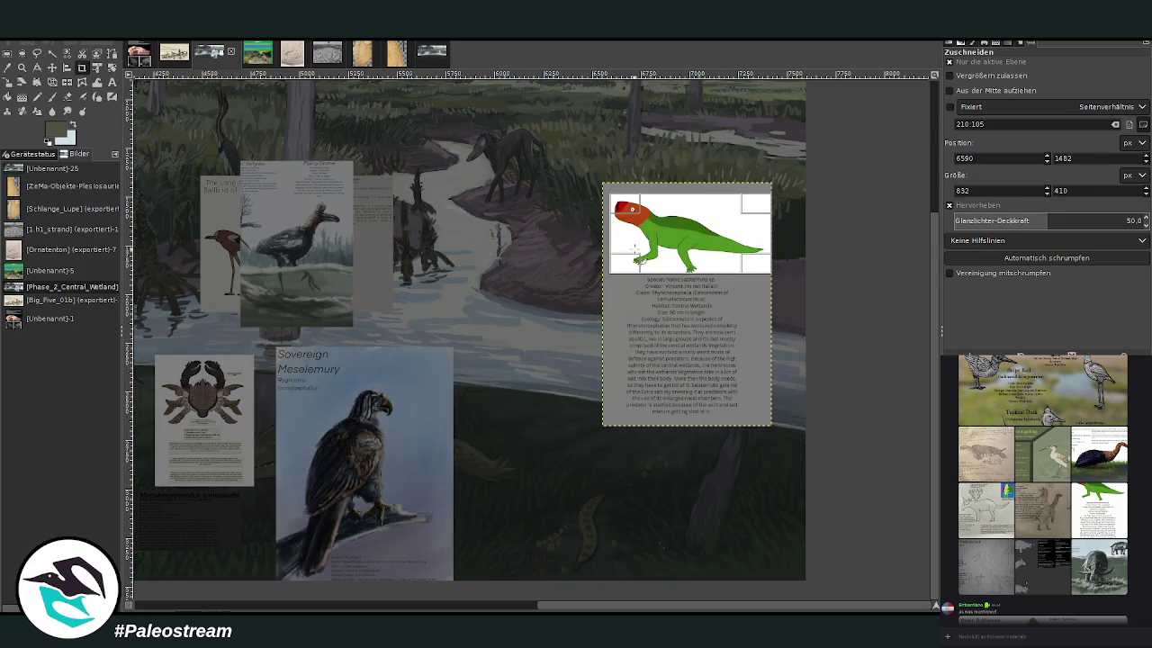
pyautogui.press('Return')
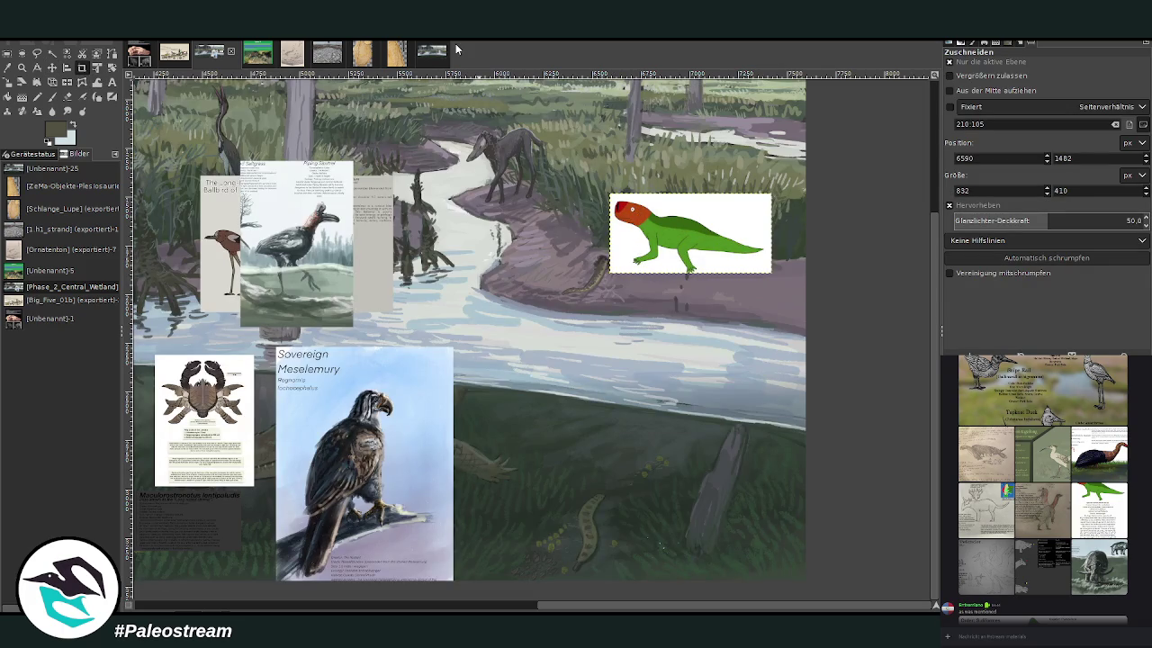
pyautogui.click(52, 68)
pyautogui.moveTo(665, 214); pyautogui.dragTo(598, 165)
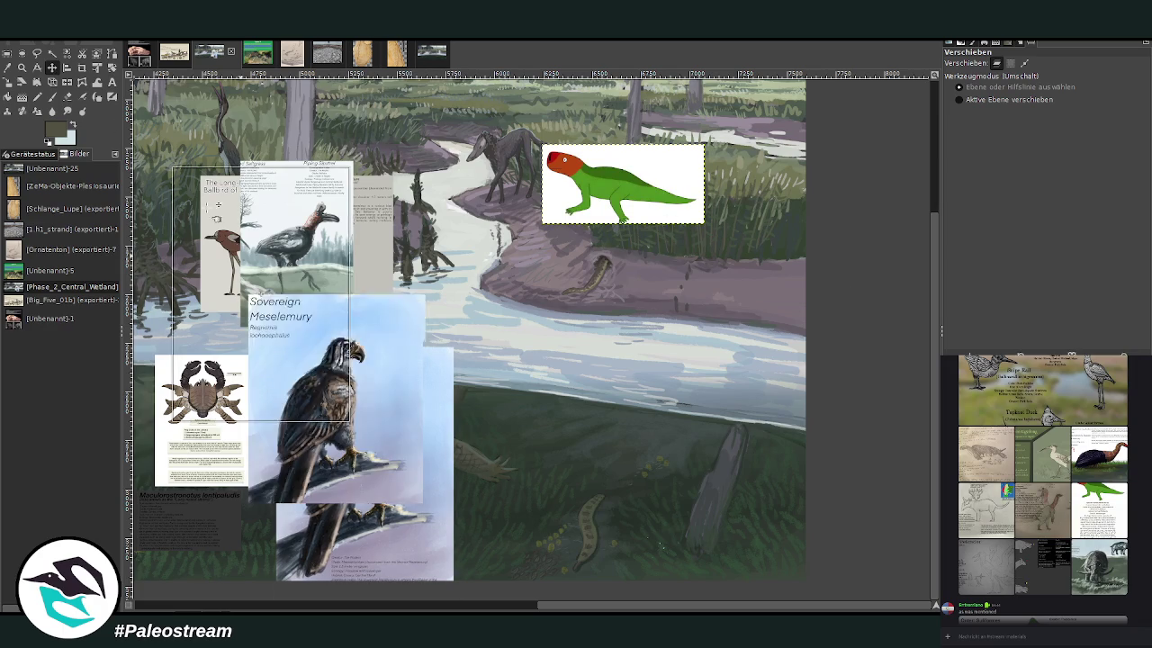
pyautogui.moveTo(351, 441); pyautogui.dragTo(155, 151)
# Step: Zoom in on the right riverbank, pick a dark colour from the painting, and set brush size 114
pyautogui.click(589, 532)
pyautogui.click(558, 531)
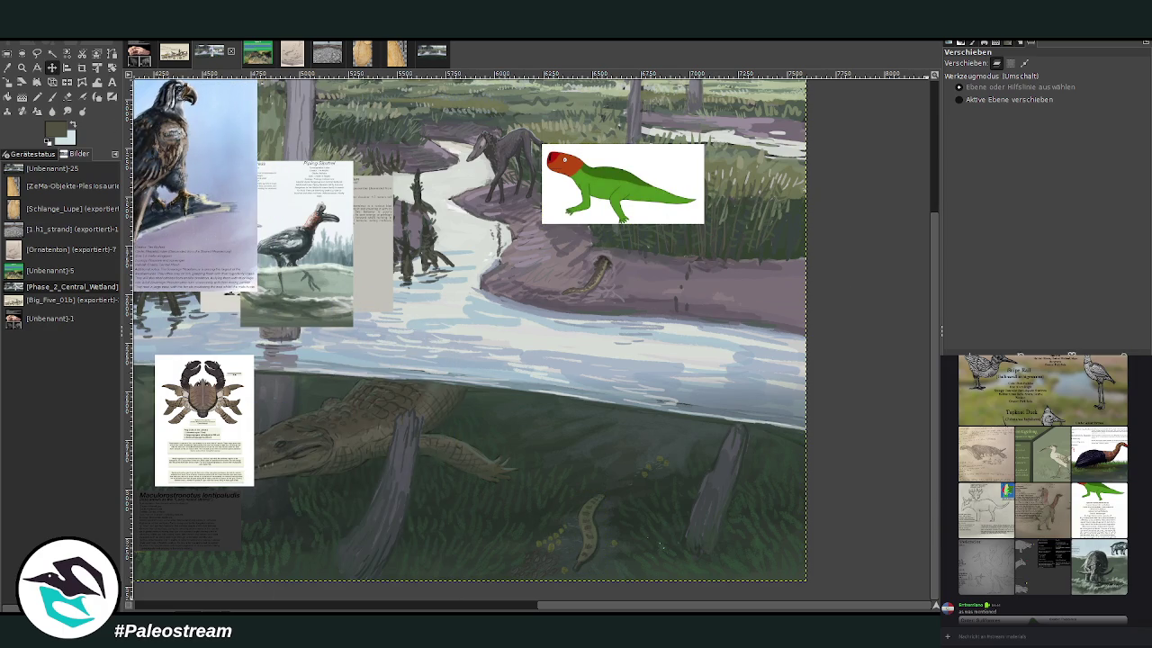
pyautogui.press('z')
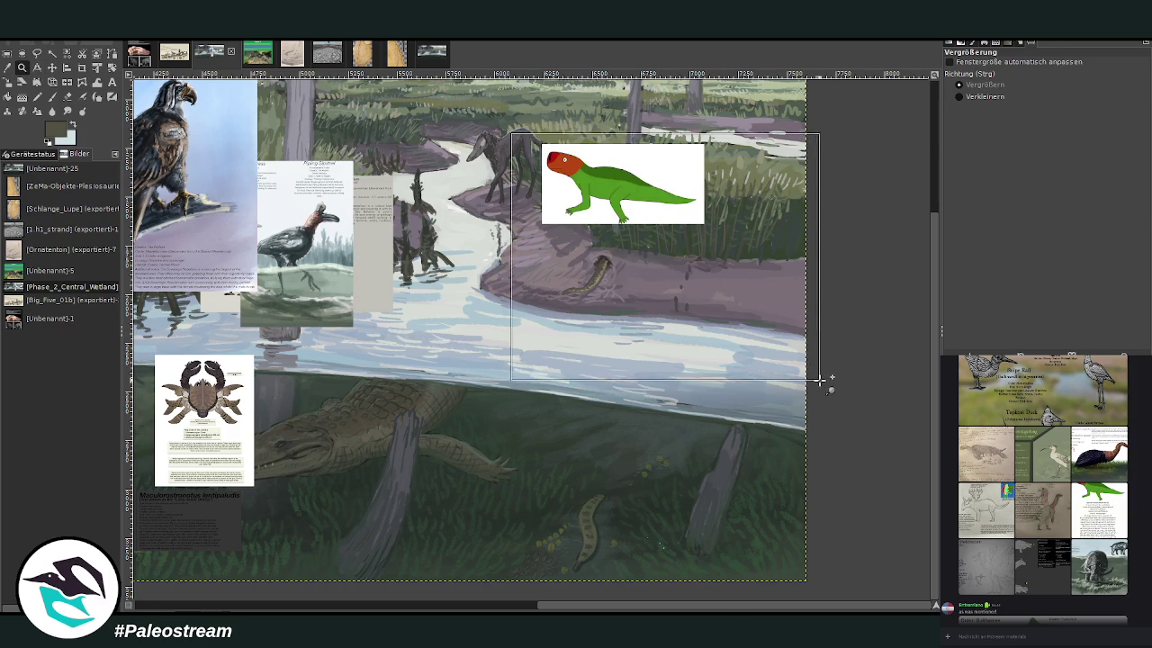
pyautogui.click(800, 367)
pyautogui.press('o')
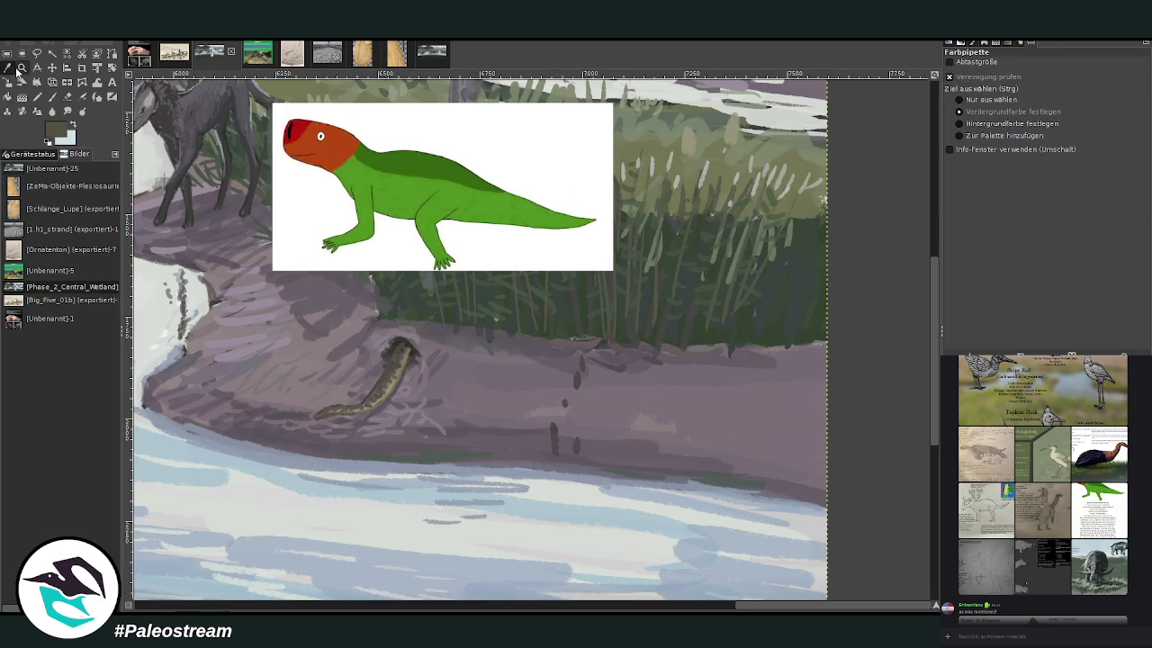
pyautogui.click(531, 322)
pyautogui.click(51, 96)
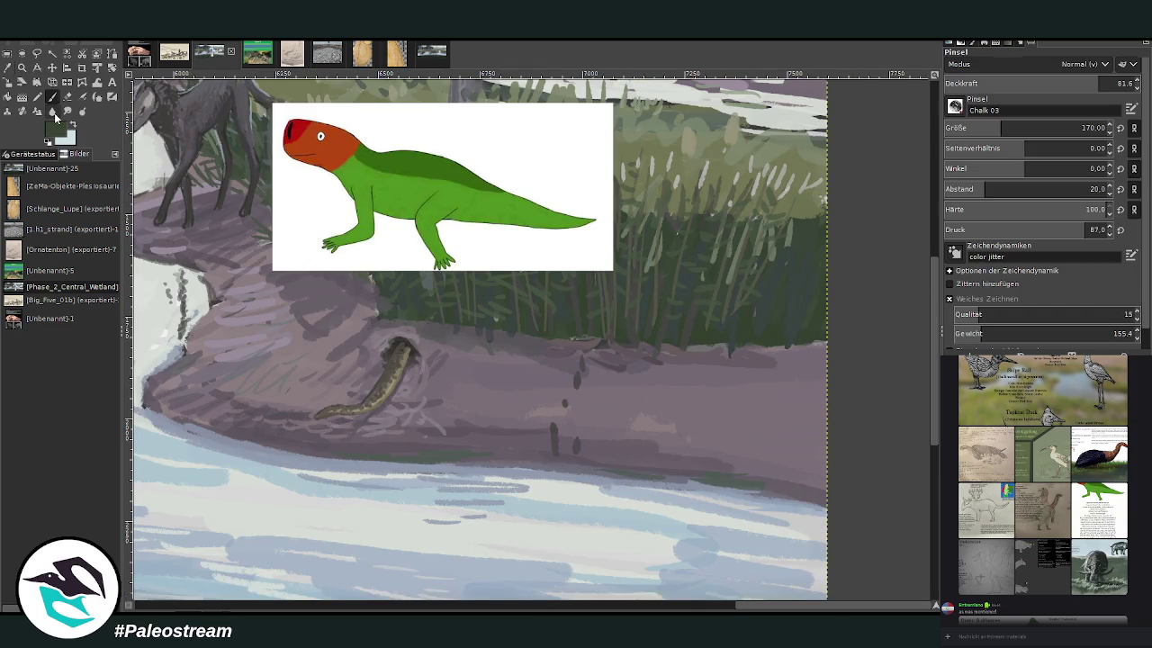
pyautogui.click(978, 128)
pyautogui.moveTo(979, 128); pyautogui.dragTo(1082, 128)
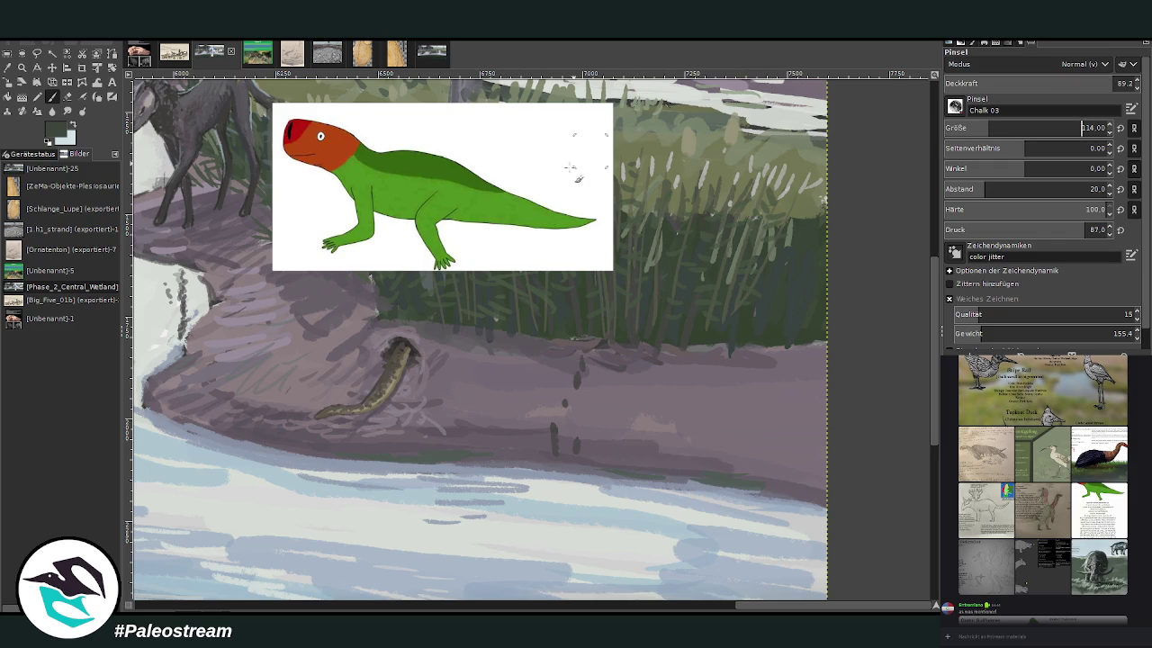
# Step: Dab a row of solid dark round blobs along the mud bank below the reeds
pyautogui.moveTo(490, 435); pyautogui.dragTo(513, 418)
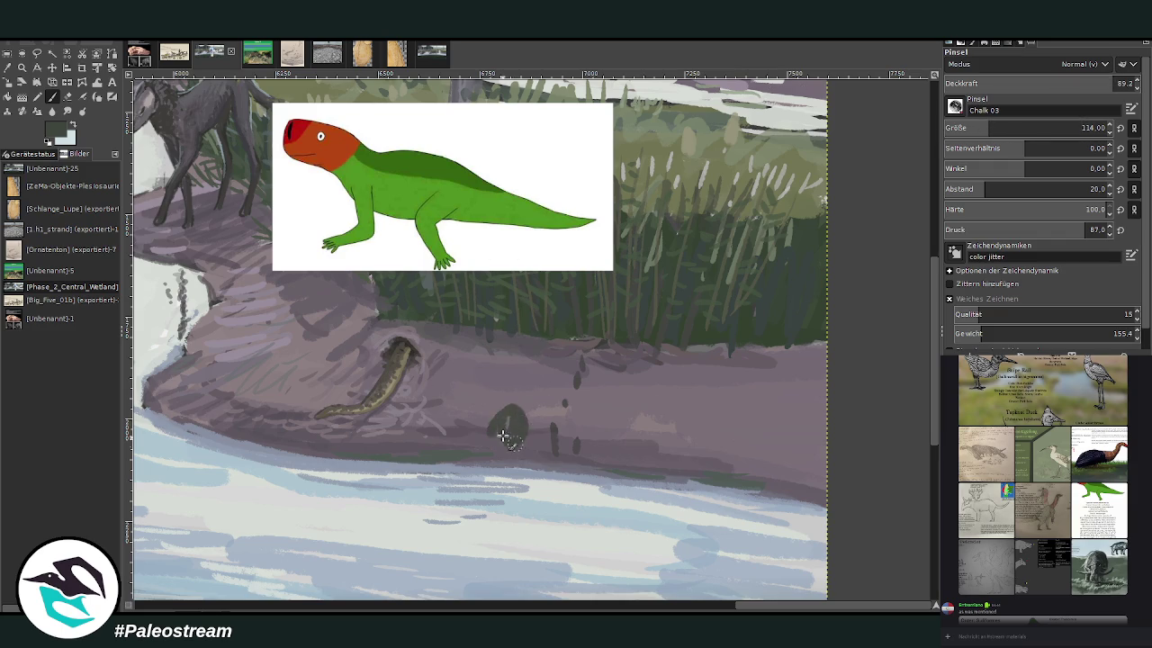
pyautogui.moveTo(597, 416); pyautogui.dragTo(601, 434)
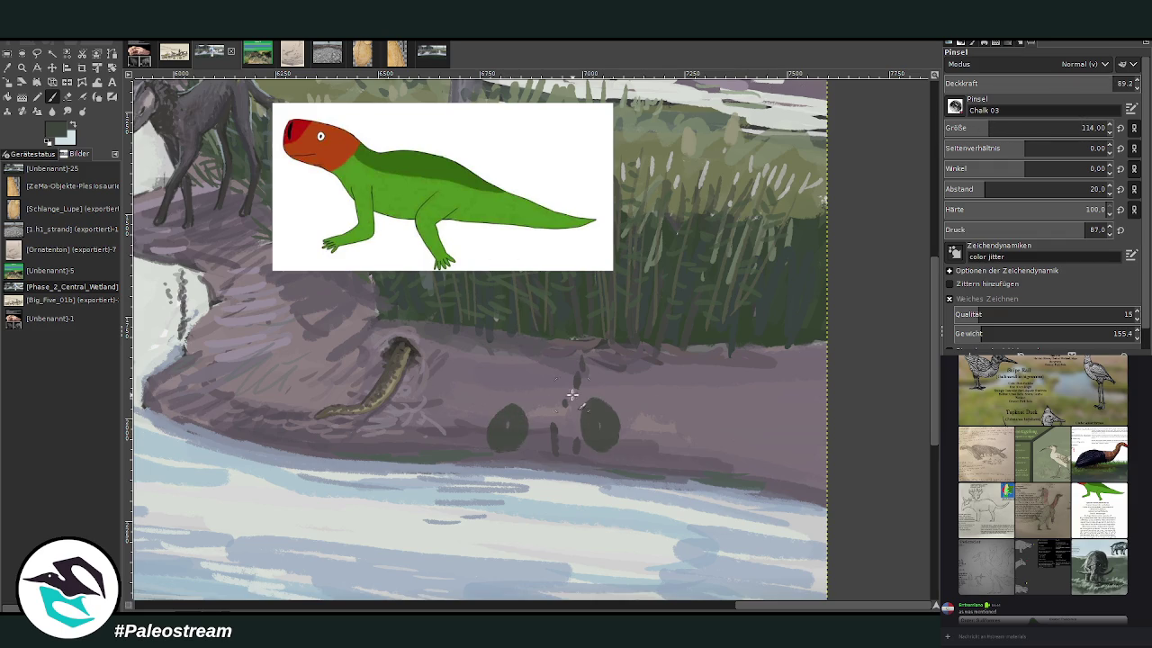
pyautogui.moveTo(566, 393); pyautogui.dragTo(559, 405)
pyautogui.moveTo(647, 424); pyautogui.dragTo(670, 450)
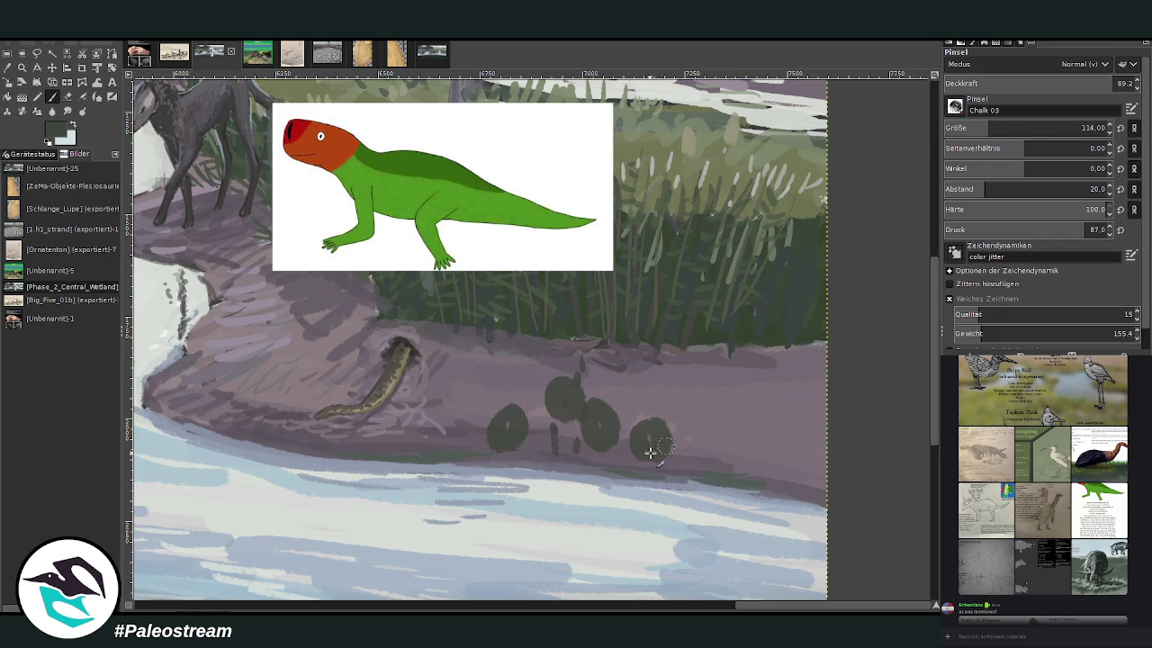
pyautogui.moveTo(746, 423)
pyautogui.mouseDown()
pyautogui.moveTo(736, 428)
pyautogui.moveTo(765, 454)
pyautogui.moveTo(823, 467)
pyautogui.moveTo(804, 444)
pyautogui.mouseUp()
pyautogui.moveTo(724, 406); pyautogui.dragTo(715, 414)
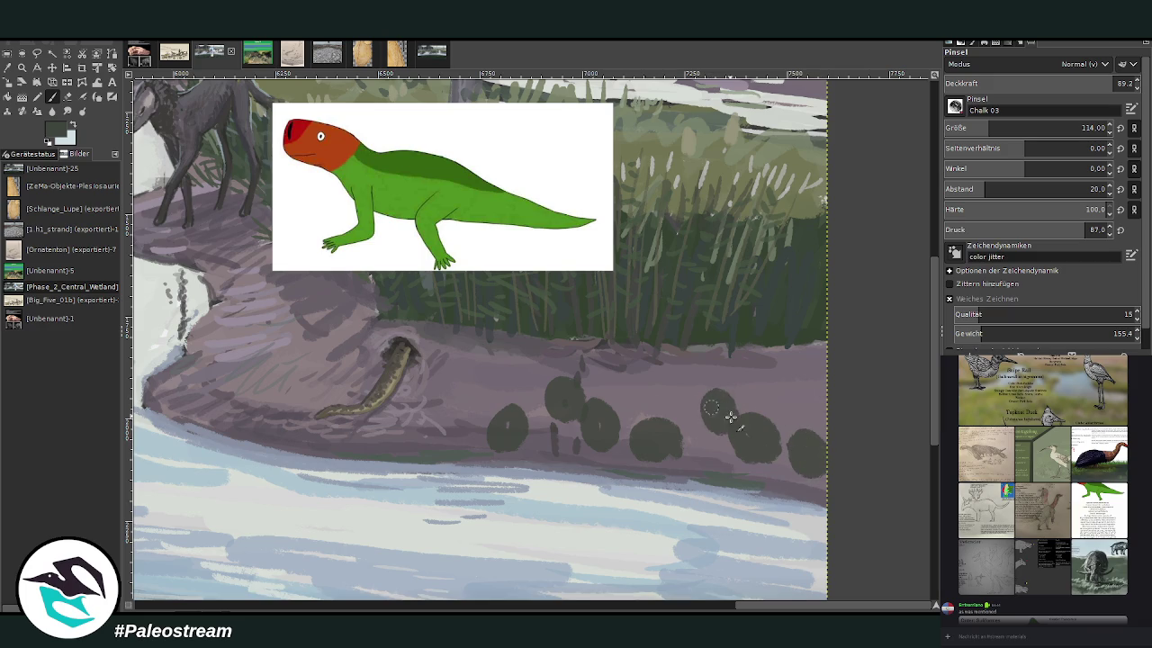
pyautogui.moveTo(807, 402); pyautogui.dragTo(821, 416)
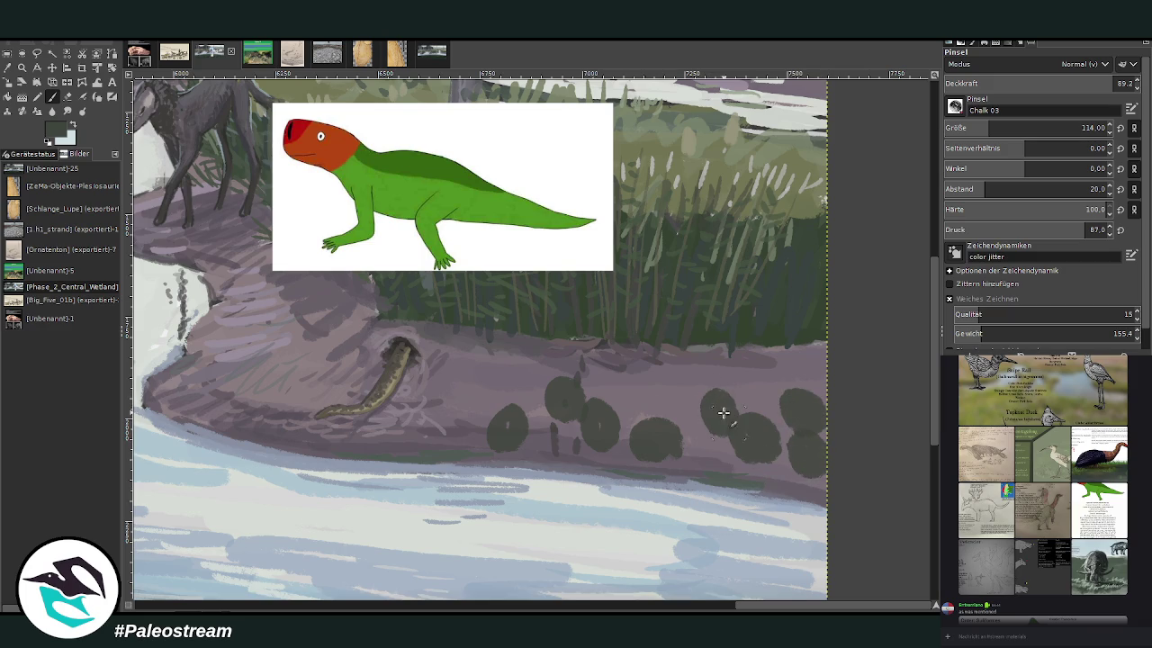
pyautogui.moveTo(663, 460); pyautogui.dragTo(645, 462)
pyautogui.moveTo(504, 430); pyautogui.dragTo(511, 443)
pyautogui.moveTo(751, 360)
pyautogui.mouseDown()
pyautogui.moveTo(751, 381)
pyautogui.moveTo(738, 383)
pyautogui.moveTo(743, 361)
pyautogui.mouseUp()
pyautogui.moveTo(599, 437)
pyautogui.mouseDown()
pyautogui.moveTo(586, 445)
pyautogui.moveTo(603, 419)
pyautogui.mouseUp()
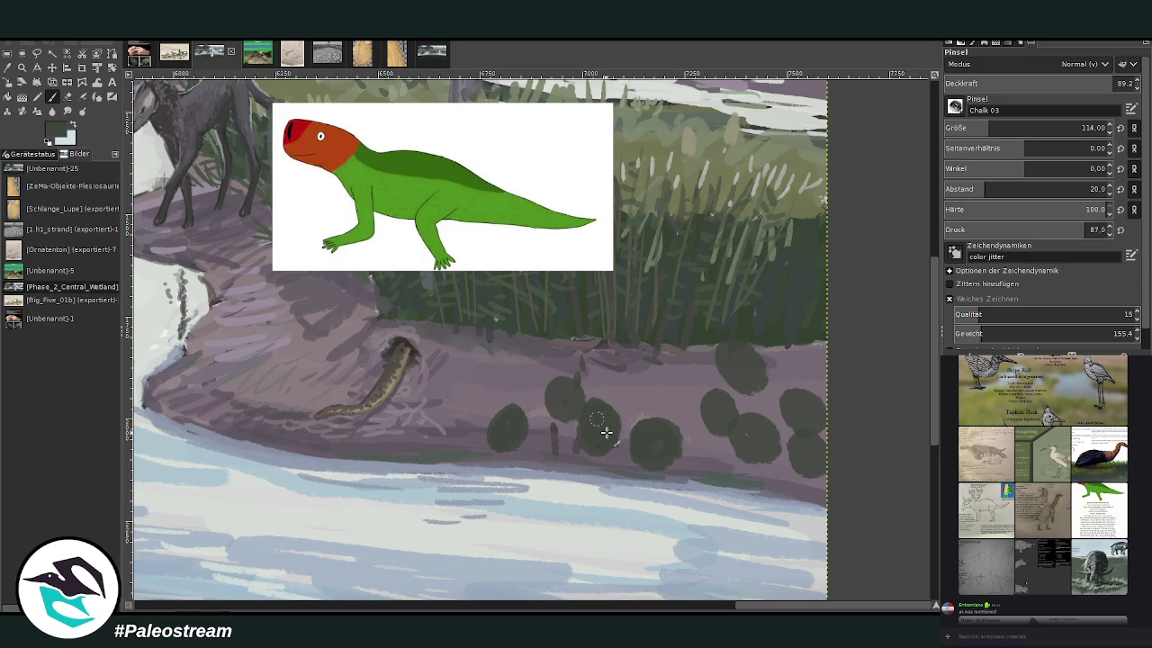
# Step: At brush sizes 60 then 34, darken the leftmost blob and sketch legs and head on the second
pyautogui.click(987, 128)
pyautogui.moveTo(506, 409)
pyautogui.mouseDown()
pyautogui.moveTo(478, 456)
pyautogui.moveTo(519, 447)
pyautogui.moveTo(533, 460)
pyautogui.mouseUp()
pyautogui.click(959, 128)
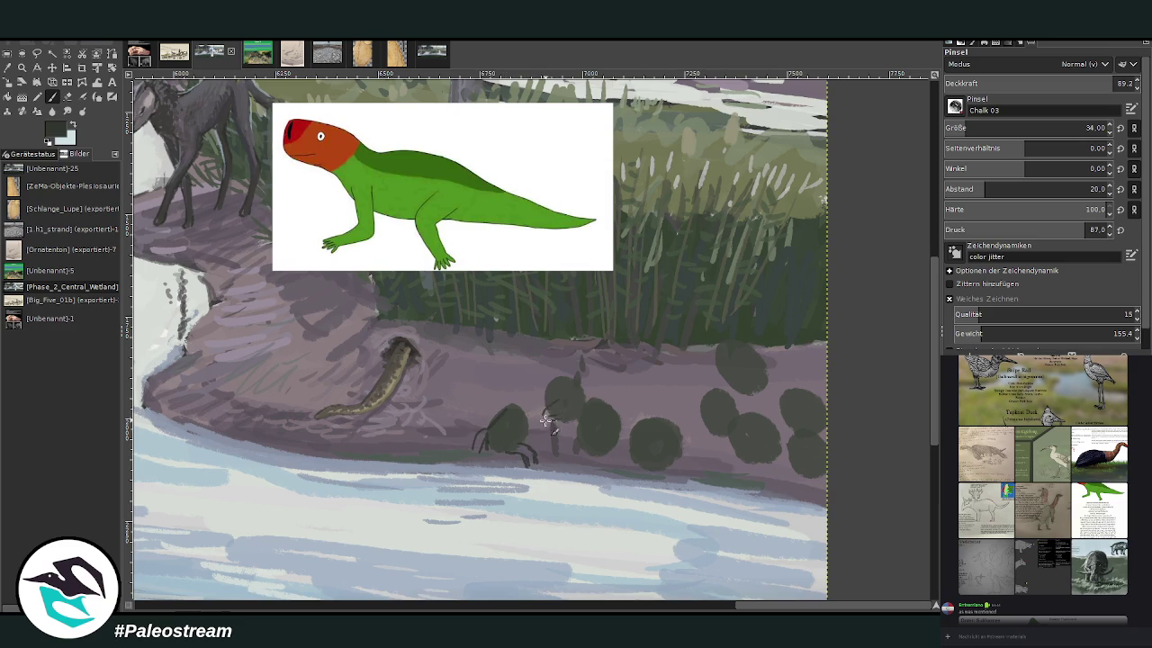
pyautogui.moveTo(537, 419)
pyautogui.mouseDown()
pyautogui.moveTo(543, 433)
pyautogui.moveTo(576, 430)
pyautogui.mouseUp()
pyautogui.moveTo(577, 385); pyautogui.dragTo(585, 401)
pyautogui.moveTo(580, 394); pyautogui.dragTo(588, 396)
pyautogui.moveTo(603, 435); pyautogui.dragTo(578, 441)
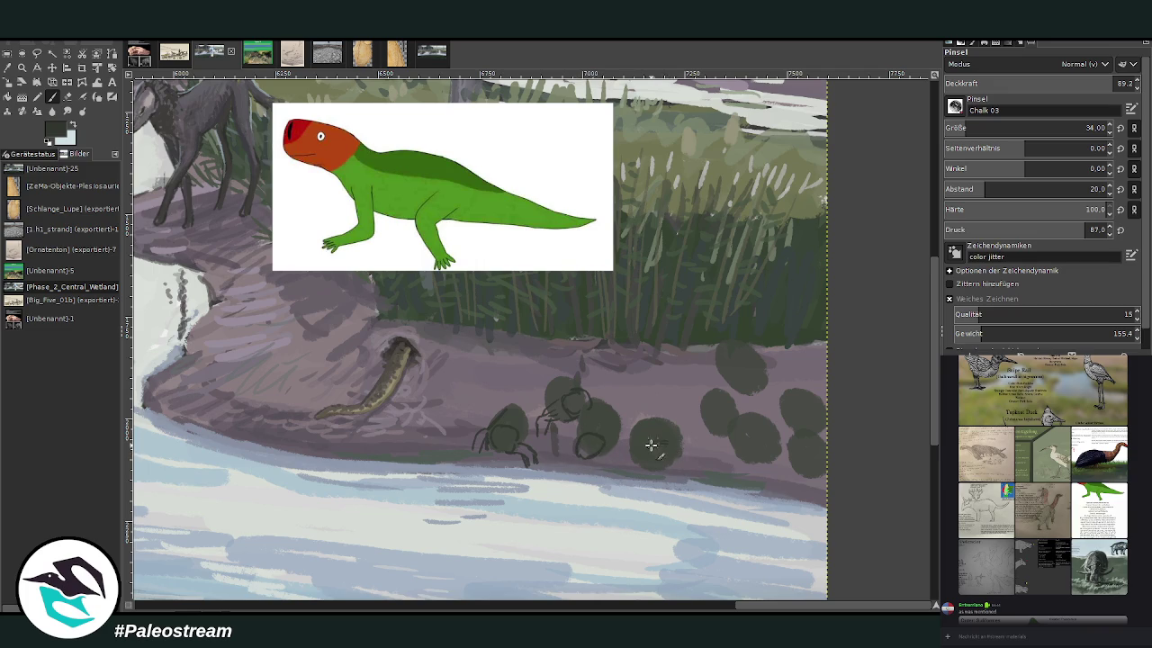
# Step: Sketch outlines, a raised head and neck, and legs over the middle and left blobs
pyautogui.moveTo(655, 439)
pyautogui.mouseDown()
pyautogui.moveTo(677, 457)
pyautogui.moveTo(650, 436)
pyautogui.moveTo(634, 457)
pyautogui.moveTo(634, 430)
pyautogui.moveTo(682, 435)
pyautogui.moveTo(613, 459)
pyautogui.mouseUp()
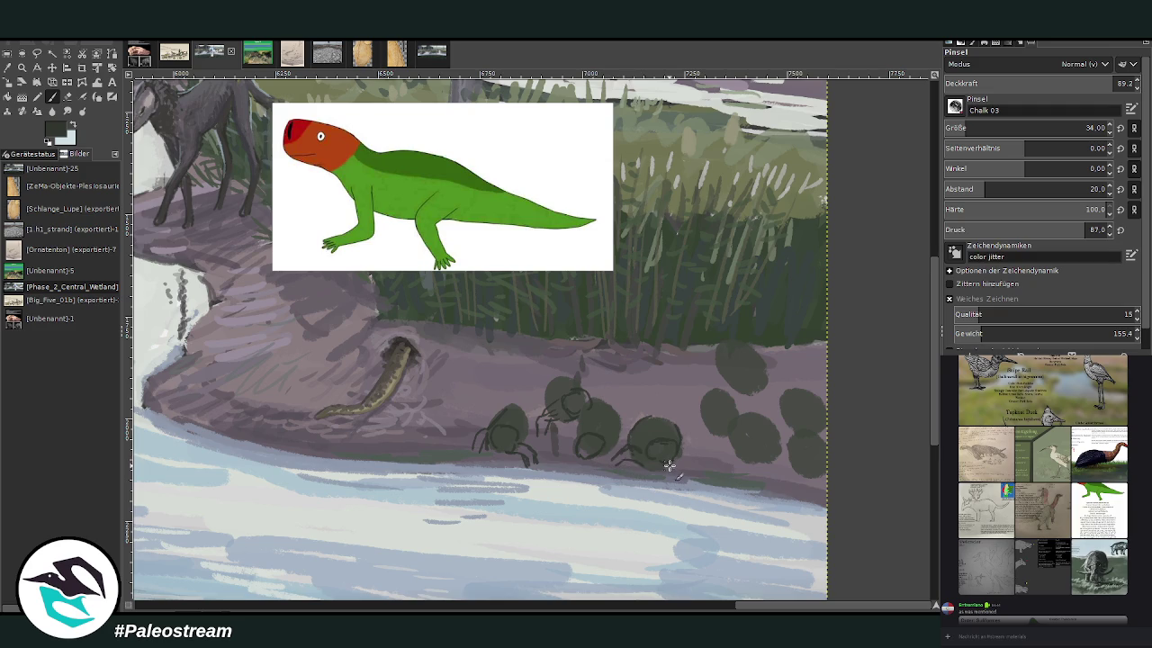
pyautogui.moveTo(674, 462)
pyautogui.mouseDown()
pyautogui.moveTo(693, 459)
pyautogui.moveTo(665, 394)
pyautogui.moveTo(657, 416)
pyautogui.mouseUp()
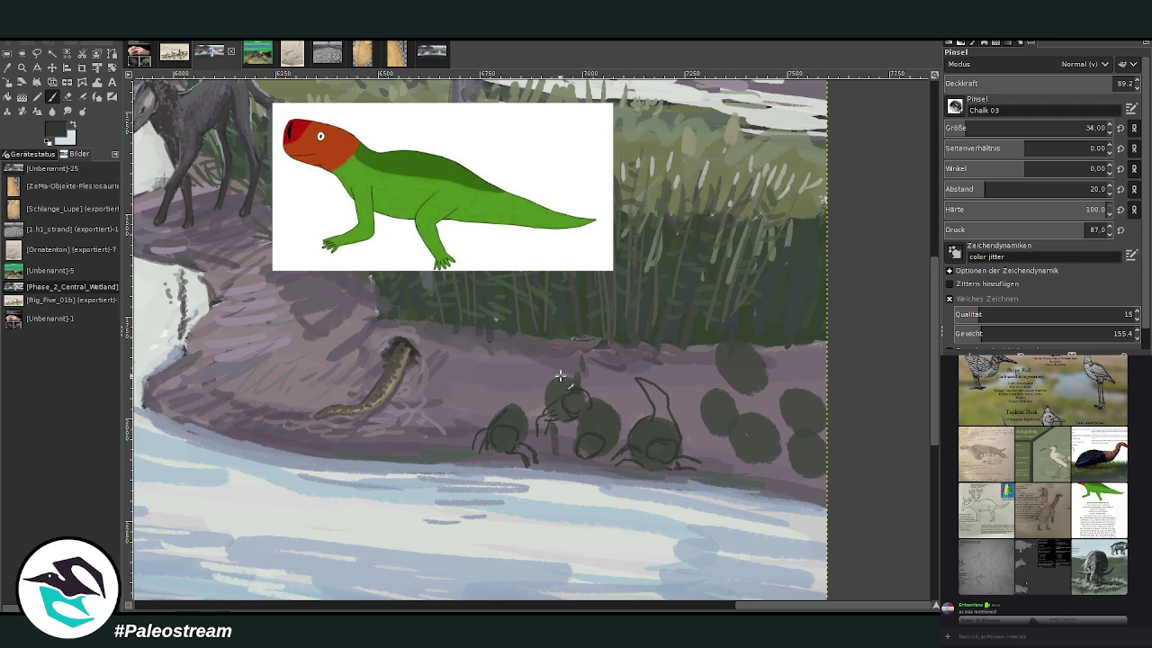
pyautogui.moveTo(554, 361)
pyautogui.mouseDown()
pyautogui.moveTo(596, 347)
pyautogui.moveTo(565, 366)
pyautogui.mouseUp()
pyautogui.moveTo(554, 441)
pyautogui.mouseDown()
pyautogui.moveTo(610, 447)
pyautogui.moveTo(596, 461)
pyautogui.mouseUp()
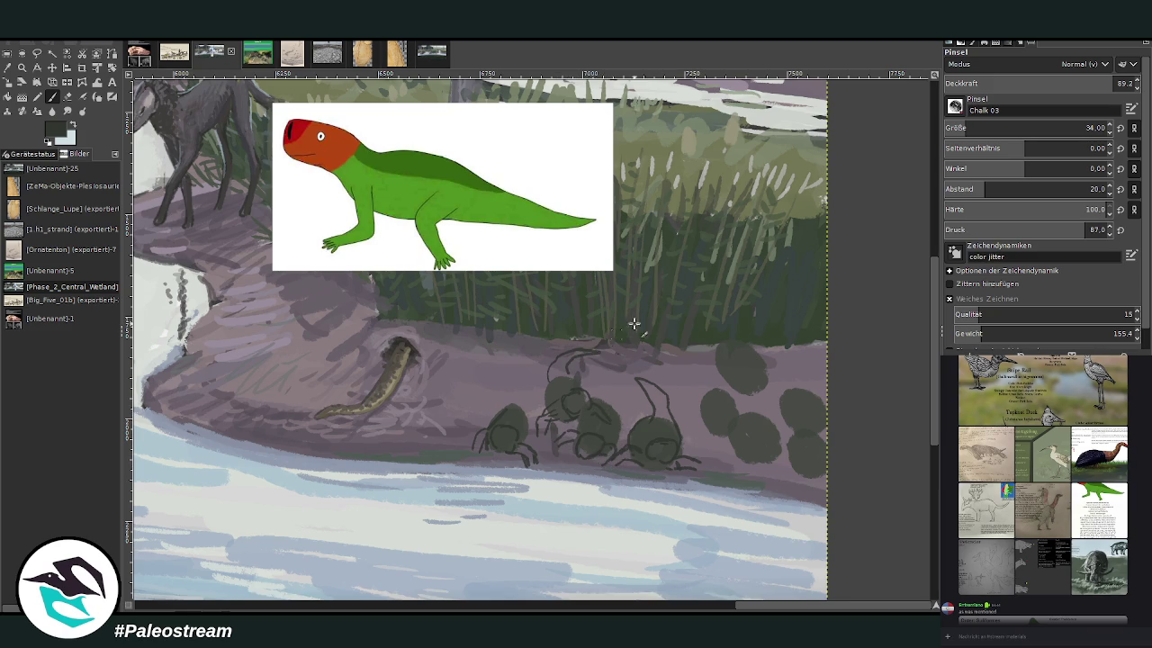
pyautogui.moveTo(611, 407); pyautogui.dragTo(623, 426)
pyautogui.moveTo(585, 355); pyautogui.dragTo(597, 376)
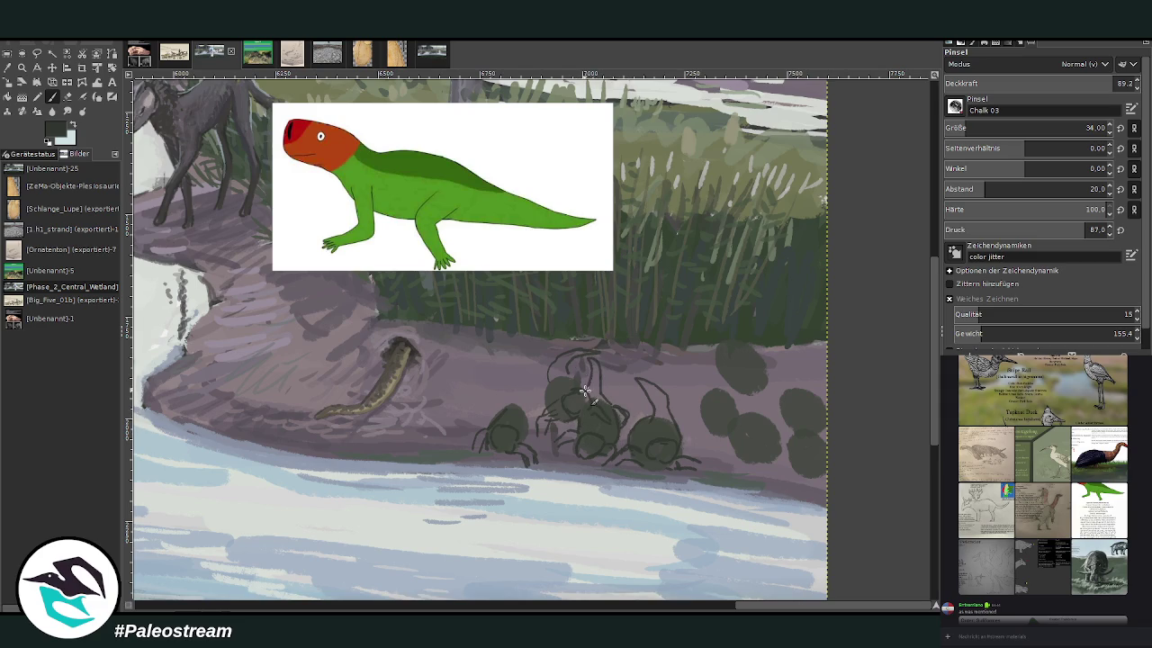
pyautogui.moveTo(509, 407); pyautogui.dragTo(532, 367)
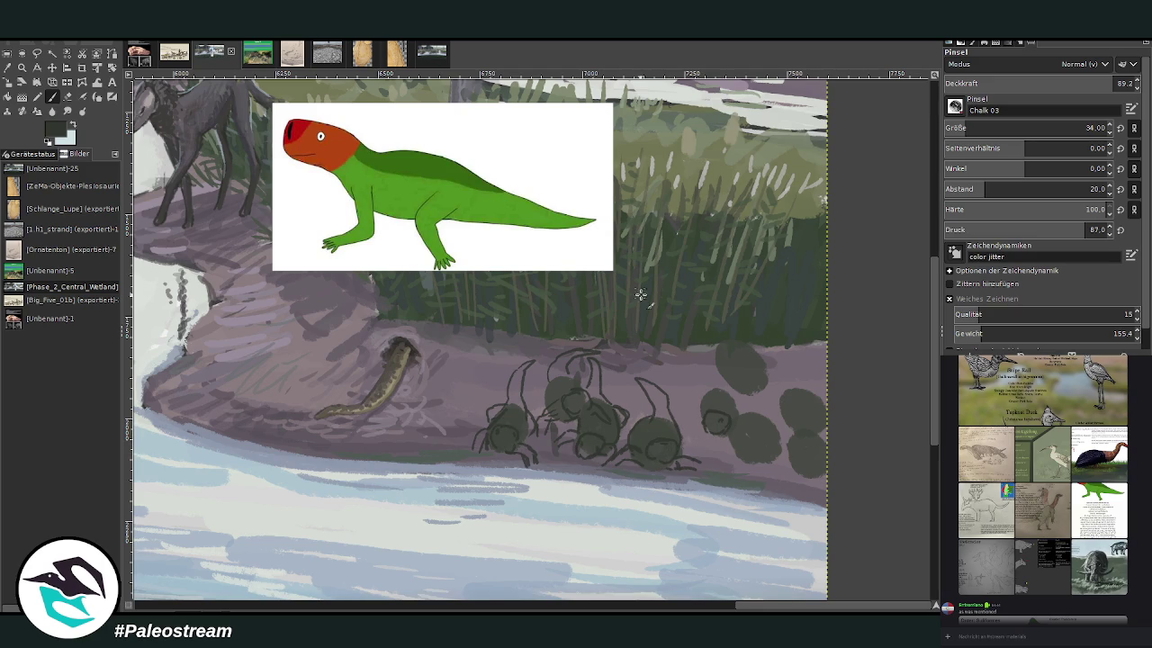
# Step: Sketch a frog-like head, edge outlines and lower body on the right-hand blobs
pyautogui.moveTo(706, 414); pyautogui.dragTo(725, 424)
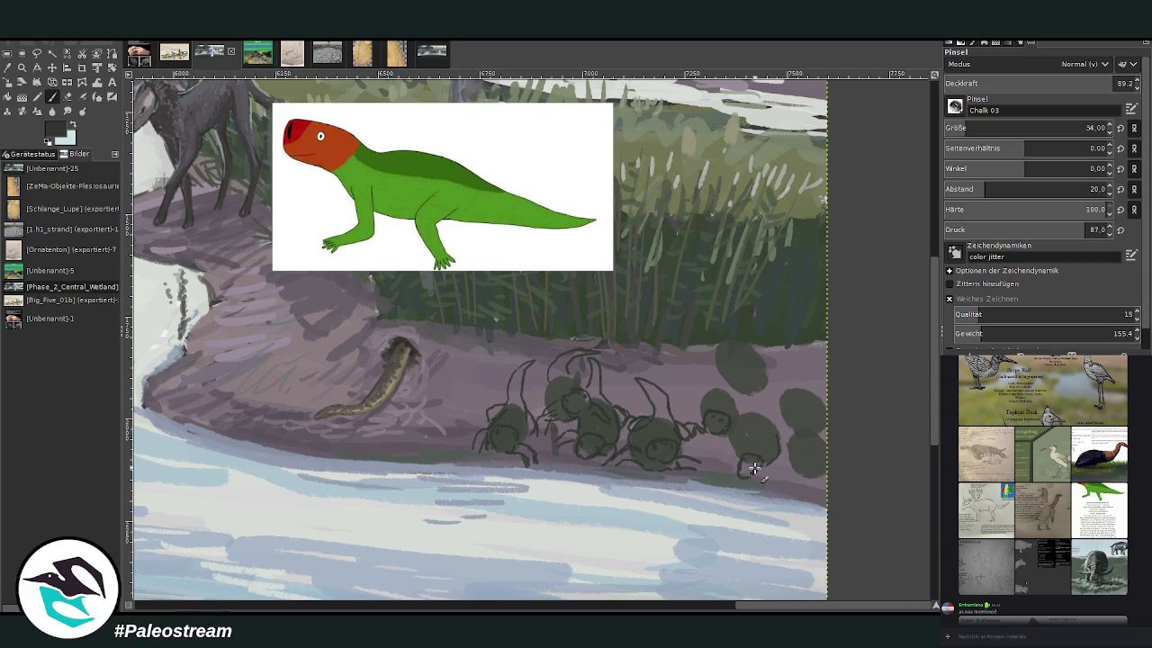
pyautogui.moveTo(741, 466); pyautogui.dragTo(742, 450)
pyautogui.moveTo(776, 454); pyautogui.dragTo(779, 429)
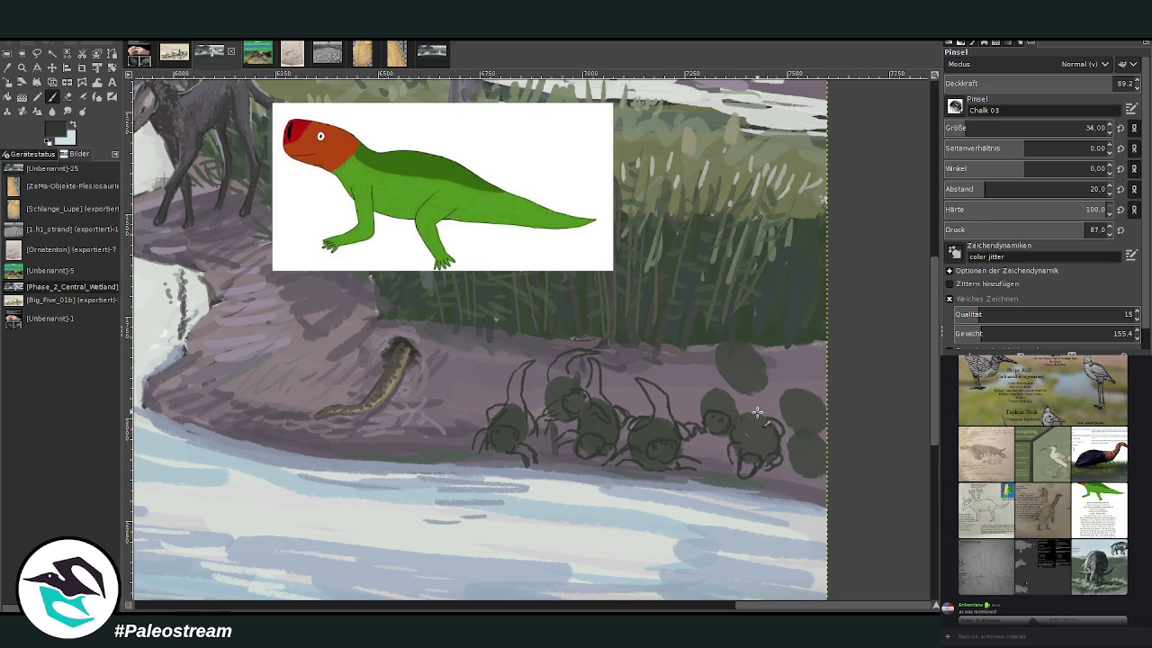
pyautogui.moveTo(703, 394)
pyautogui.mouseDown()
pyautogui.moveTo(712, 389)
pyautogui.moveTo(684, 366)
pyautogui.moveTo(709, 377)
pyautogui.mouseUp()
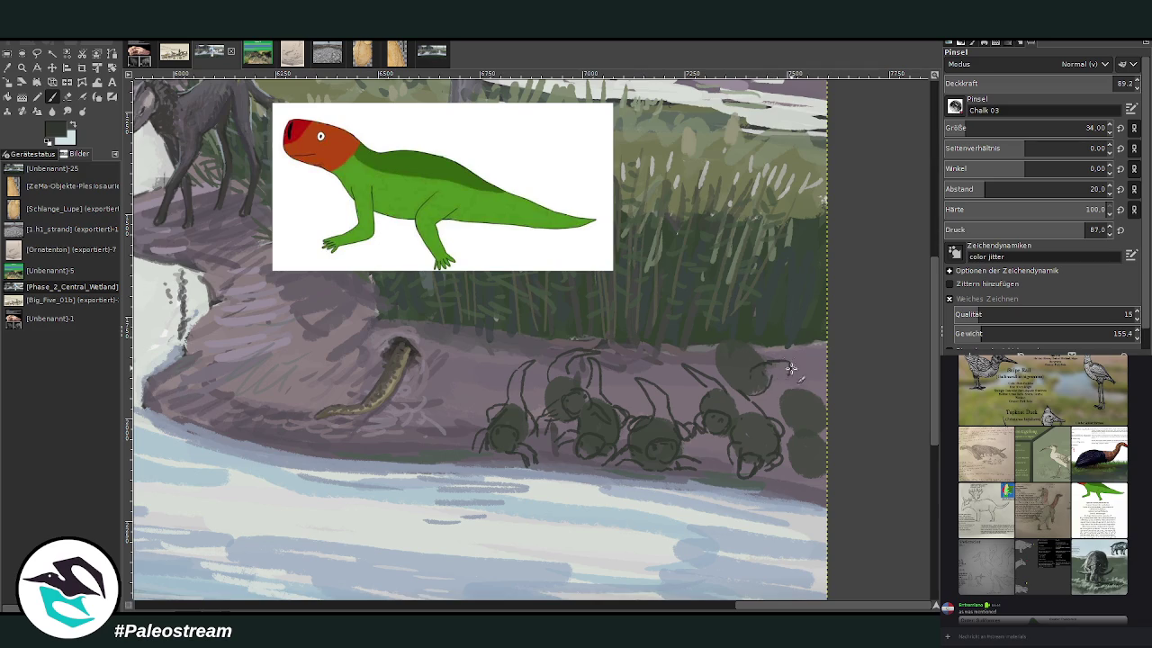
pyautogui.moveTo(800, 359); pyautogui.dragTo(770, 383)
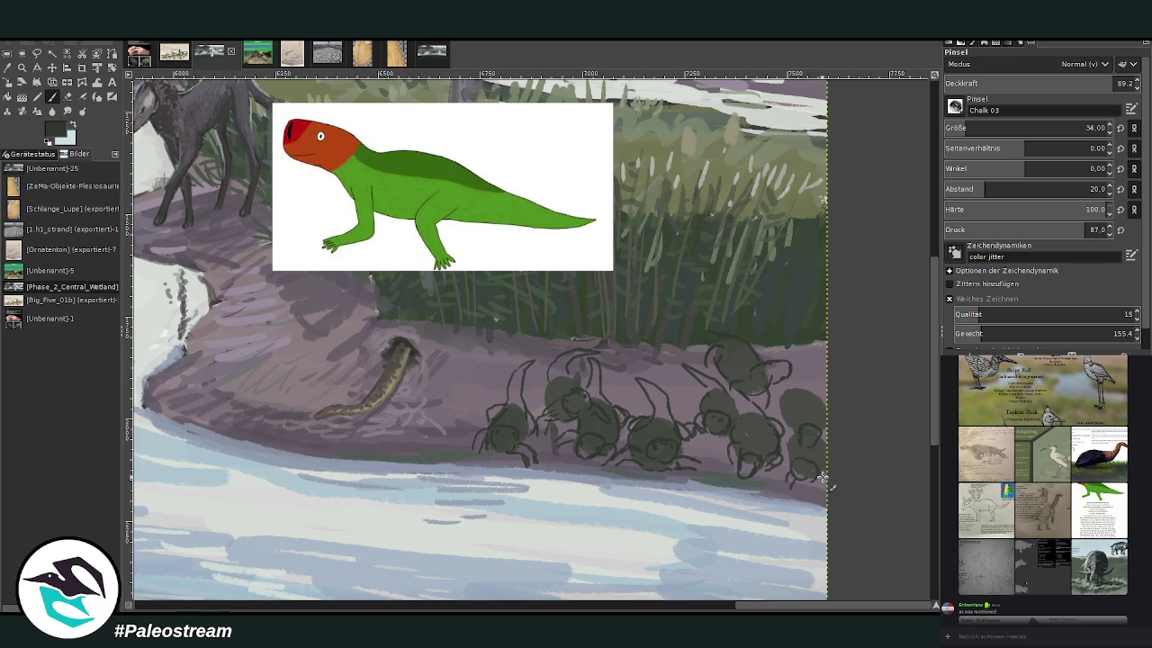
pyautogui.moveTo(820, 476); pyautogui.dragTo(796, 491)
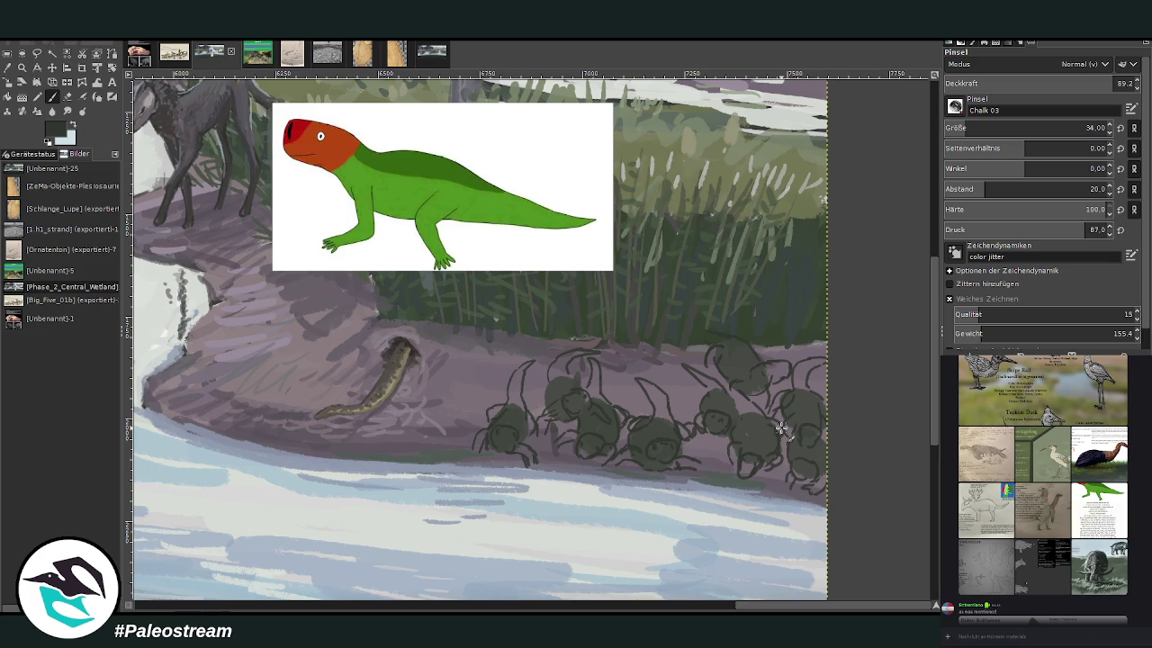
# Step: Zoom out, then frame the riverbank creatures close up with the Zoom tool
pyautogui.keyDown('ctrl'); pyautogui.scroll(-2, 780, 428); pyautogui.keyUp('ctrl')
pyautogui.keyDown('ctrl'); pyautogui.scroll(-1, 781, 428); pyautogui.keyUp('ctrl')
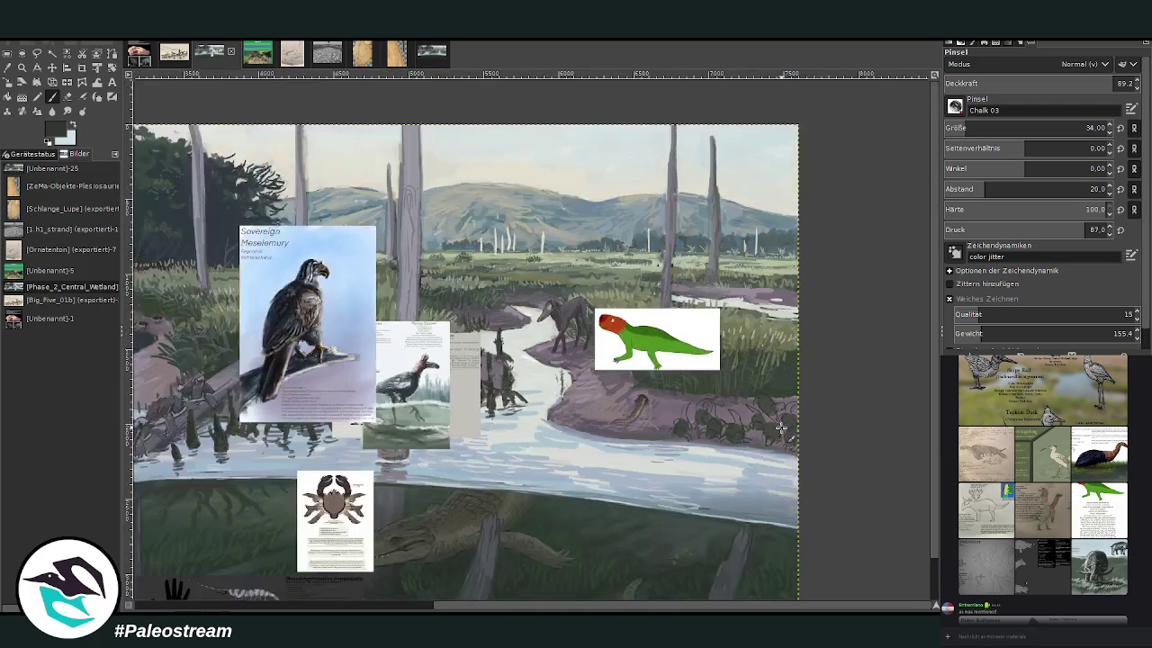
pyautogui.keyDown('ctrl'); pyautogui.scroll(-1, 781, 428); pyautogui.keyUp('ctrl')
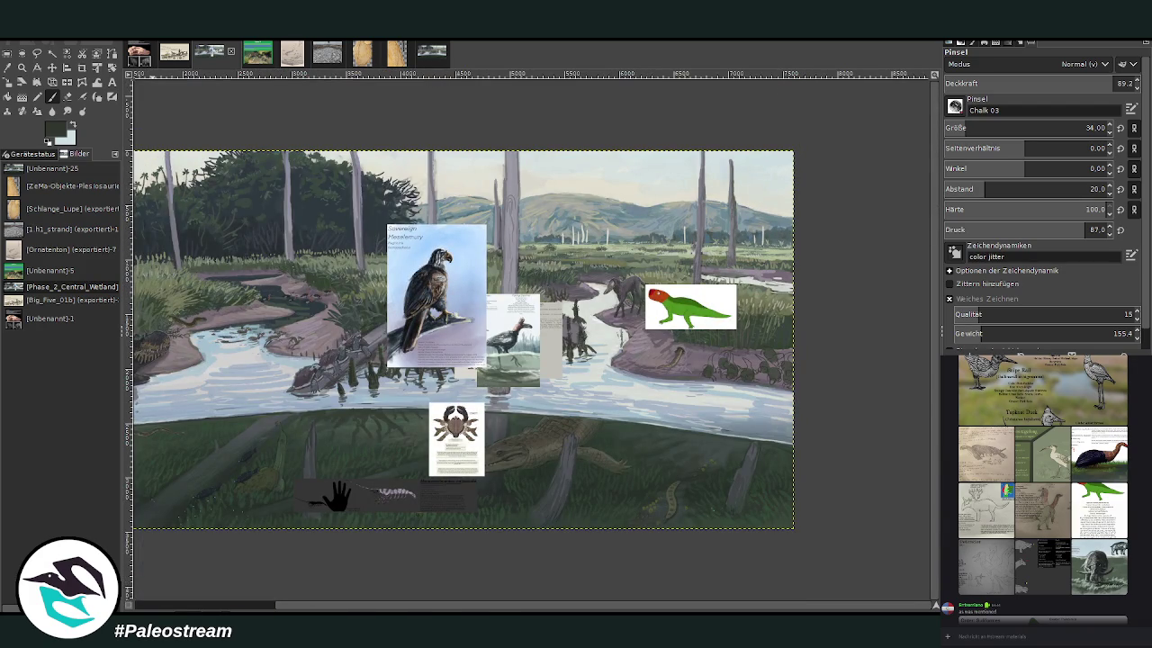
pyautogui.click(22, 67)
pyautogui.moveTo(607, 248); pyautogui.dragTo(770, 472)
pyautogui.moveTo(428, 190); pyautogui.dragTo(626, 348)
pyautogui.moveTo(380, 180); pyautogui.dragTo(802, 509)
pyautogui.press('o')
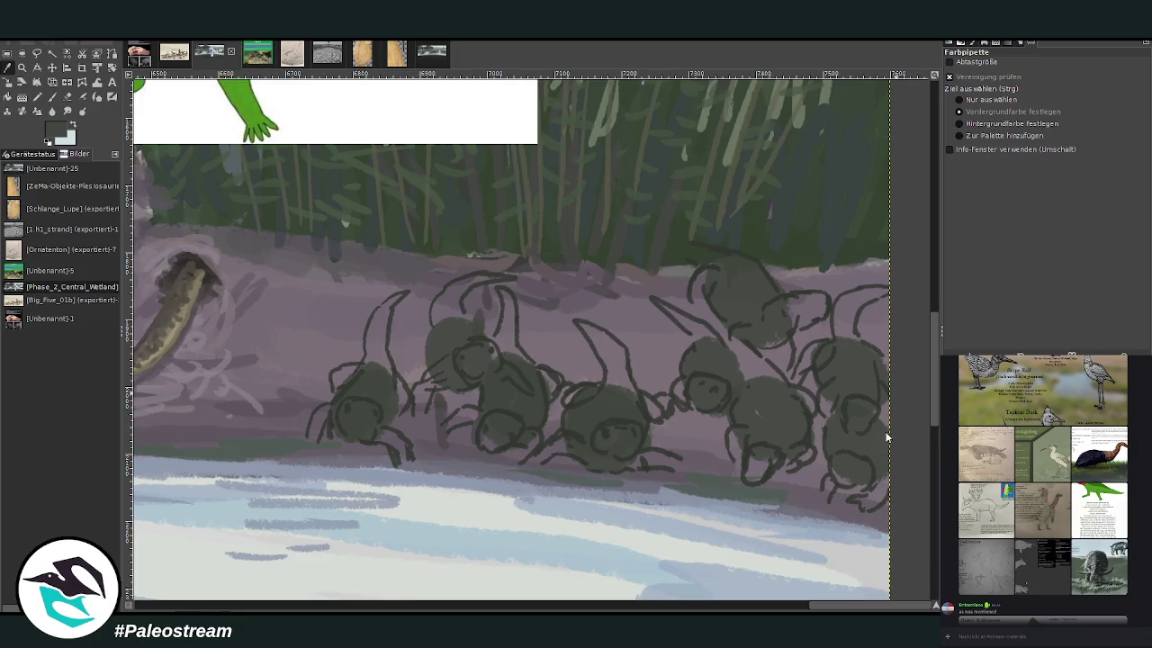
pyautogui.press('p')
# Step: Paint tall pointed heads, necks and snouts on the creatures in dark chalk
pyautogui.moveTo(369, 360)
pyautogui.mouseDown()
pyautogui.moveTo(376, 333)
pyautogui.moveTo(386, 376)
pyautogui.moveTo(386, 304)
pyautogui.moveTo(384, 336)
pyautogui.mouseUp()
pyautogui.moveTo(456, 308)
pyautogui.mouseDown()
pyautogui.moveTo(442, 303)
pyautogui.moveTo(478, 275)
pyautogui.moveTo(536, 374)
pyautogui.moveTo(499, 315)
pyautogui.moveTo(510, 336)
pyautogui.mouseUp()
pyautogui.moveTo(601, 349)
pyautogui.mouseDown()
pyautogui.moveTo(609, 391)
pyautogui.moveTo(630, 398)
pyautogui.moveTo(605, 385)
pyautogui.moveTo(589, 326)
pyautogui.moveTo(618, 356)
pyautogui.mouseUp()
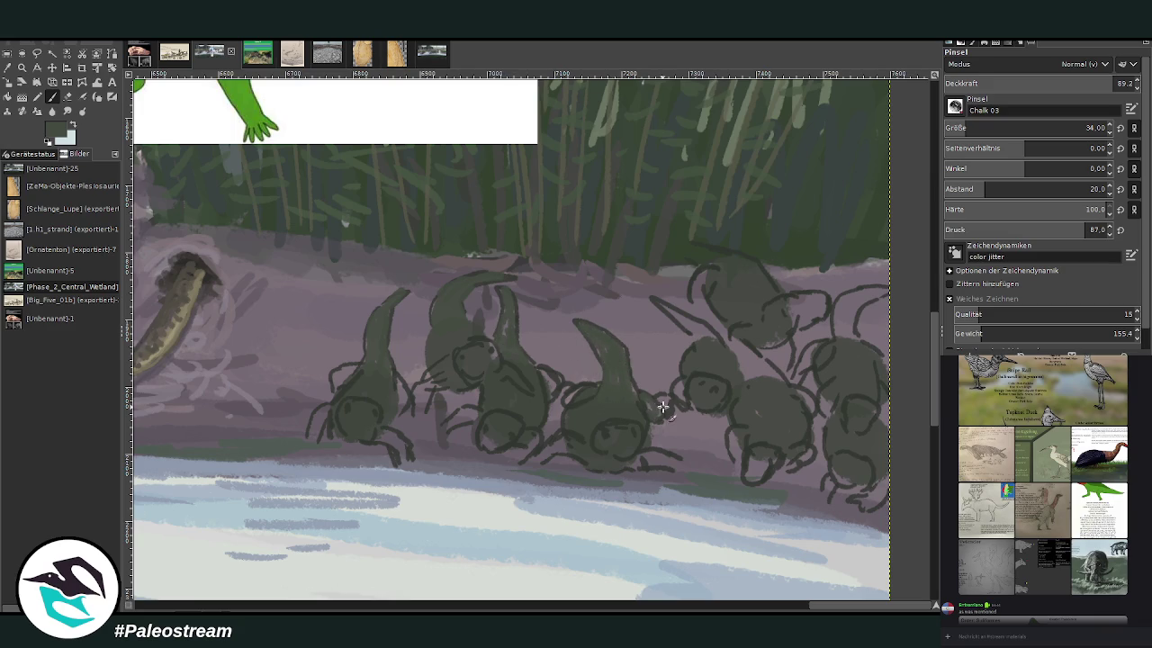
pyautogui.moveTo(682, 389)
pyautogui.mouseDown()
pyautogui.moveTo(698, 335)
pyautogui.moveTo(700, 347)
pyautogui.moveTo(651, 295)
pyautogui.mouseUp()
pyautogui.moveTo(757, 285); pyautogui.dragTo(679, 239)
pyautogui.moveTo(691, 286)
pyautogui.mouseDown()
pyautogui.moveTo(720, 303)
pyautogui.moveTo(764, 382)
pyautogui.moveTo(745, 378)
pyautogui.moveTo(754, 479)
pyautogui.mouseUp()
pyautogui.moveTo(844, 352)
pyautogui.mouseDown()
pyautogui.moveTo(833, 315)
pyautogui.moveTo(883, 292)
pyautogui.moveTo(860, 298)
pyautogui.mouseUp()
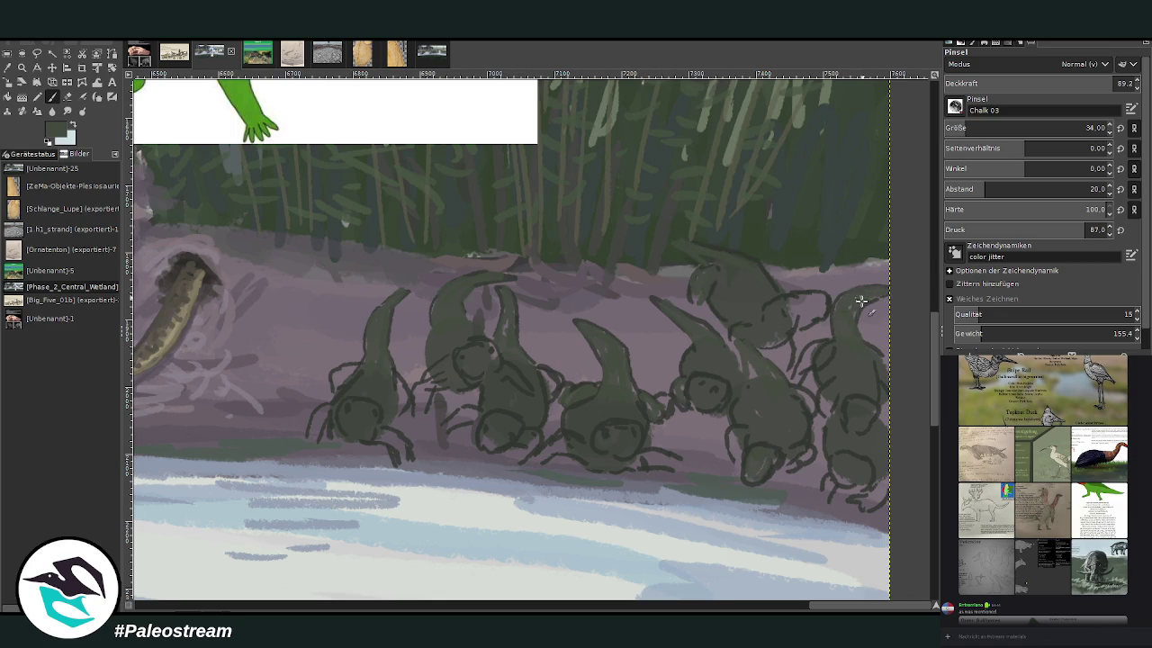
pyautogui.moveTo(816, 353)
pyautogui.mouseDown()
pyautogui.moveTo(828, 347)
pyautogui.moveTo(792, 373)
pyautogui.mouseUp()
pyautogui.moveTo(830, 481); pyautogui.dragTo(869, 495)
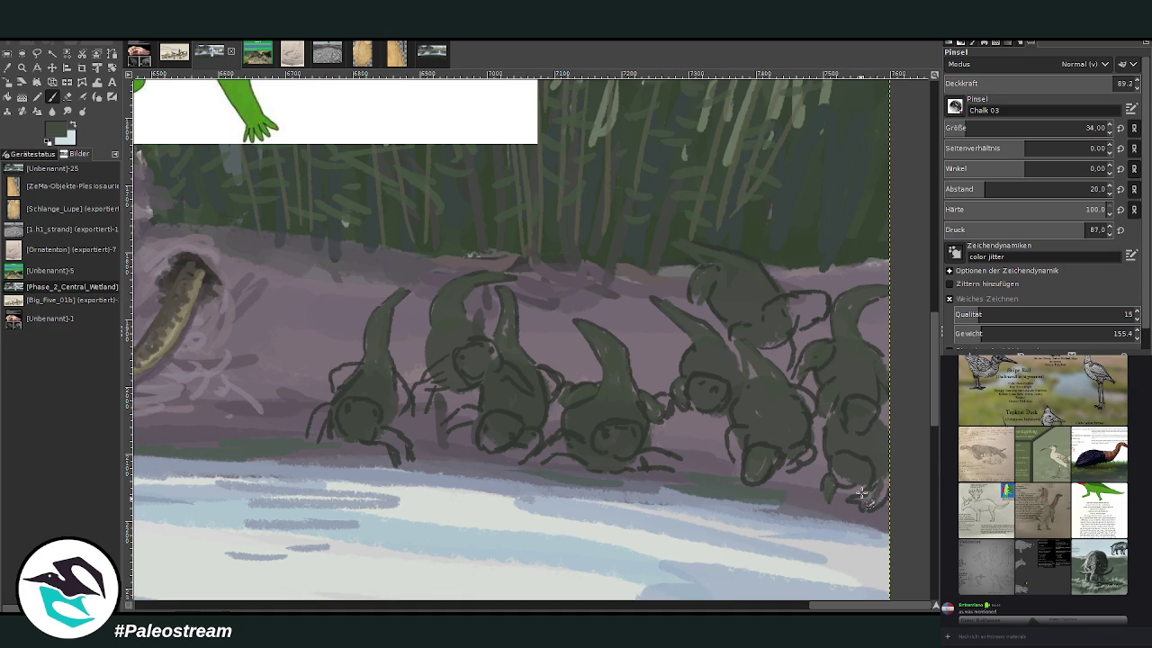
# Step: Fill in feet and gaps, cover stray leg strokes in bank purple, and set brush opacity 55.7
pyautogui.moveTo(383, 444); pyautogui.dragTo(398, 456)
pyautogui.moveTo(333, 407)
pyautogui.mouseDown()
pyautogui.moveTo(315, 420)
pyautogui.moveTo(333, 380)
pyautogui.mouseUp()
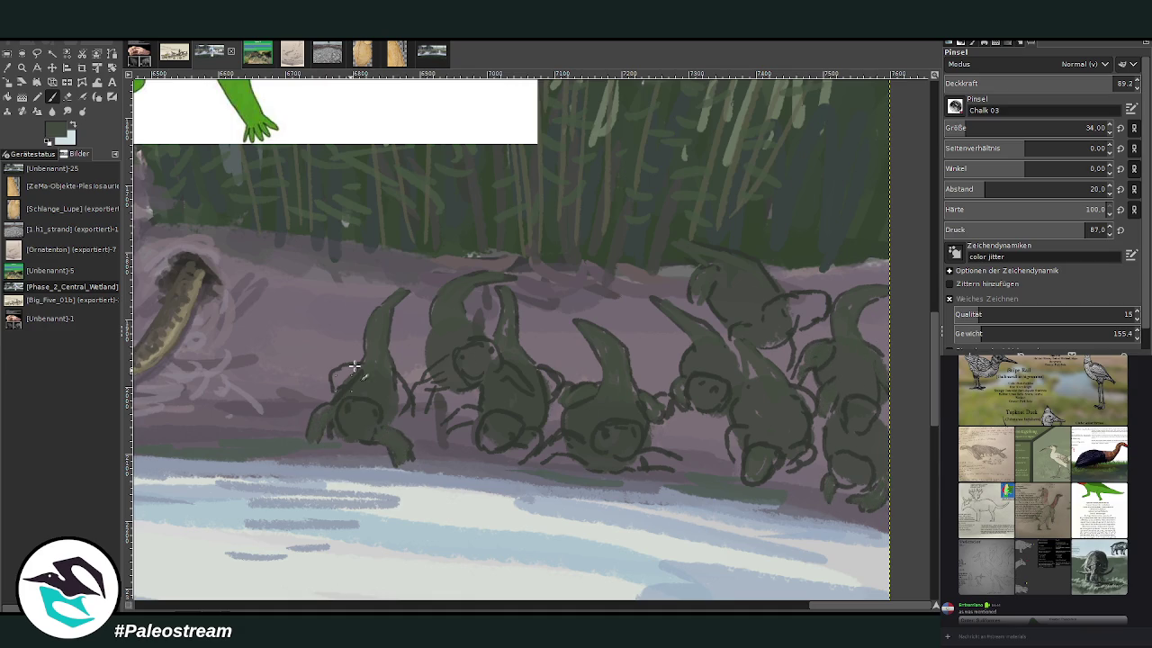
pyautogui.moveTo(395, 417)
pyautogui.mouseDown()
pyautogui.moveTo(439, 382)
pyautogui.moveTo(419, 413)
pyautogui.moveTo(444, 374)
pyautogui.moveTo(467, 416)
pyautogui.moveTo(486, 403)
pyautogui.mouseUp()
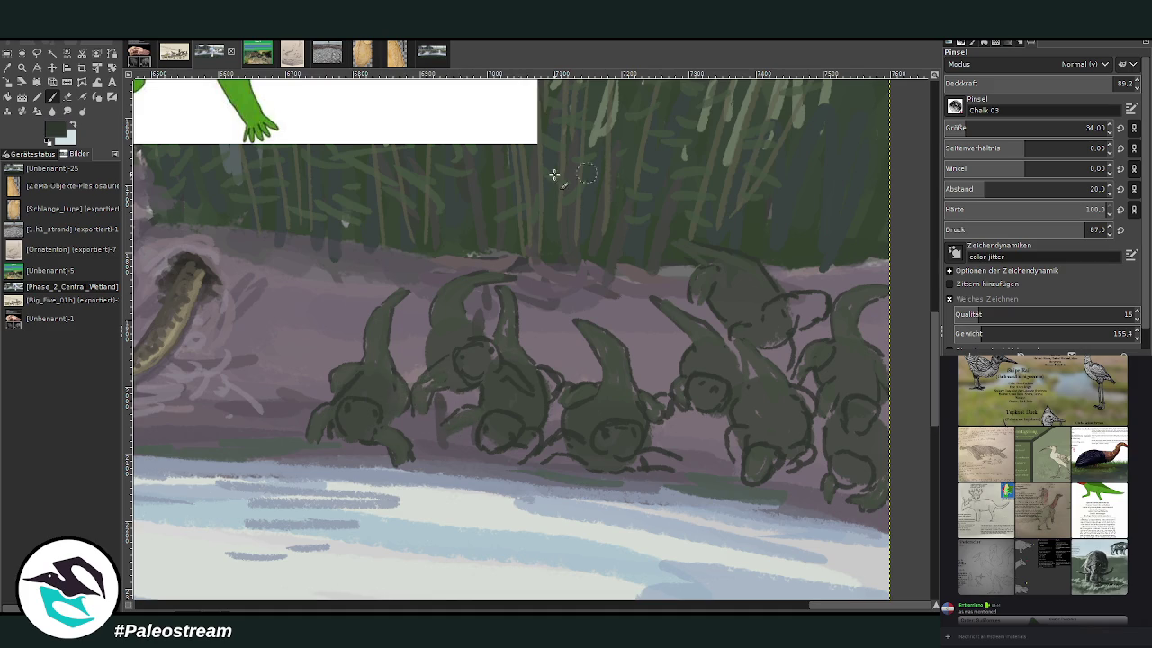
pyautogui.moveTo(475, 388); pyautogui.dragTo(420, 410)
pyautogui.moveTo(1054, 86); pyautogui.dragTo(1044, 86)
pyautogui.click(1049, 83)
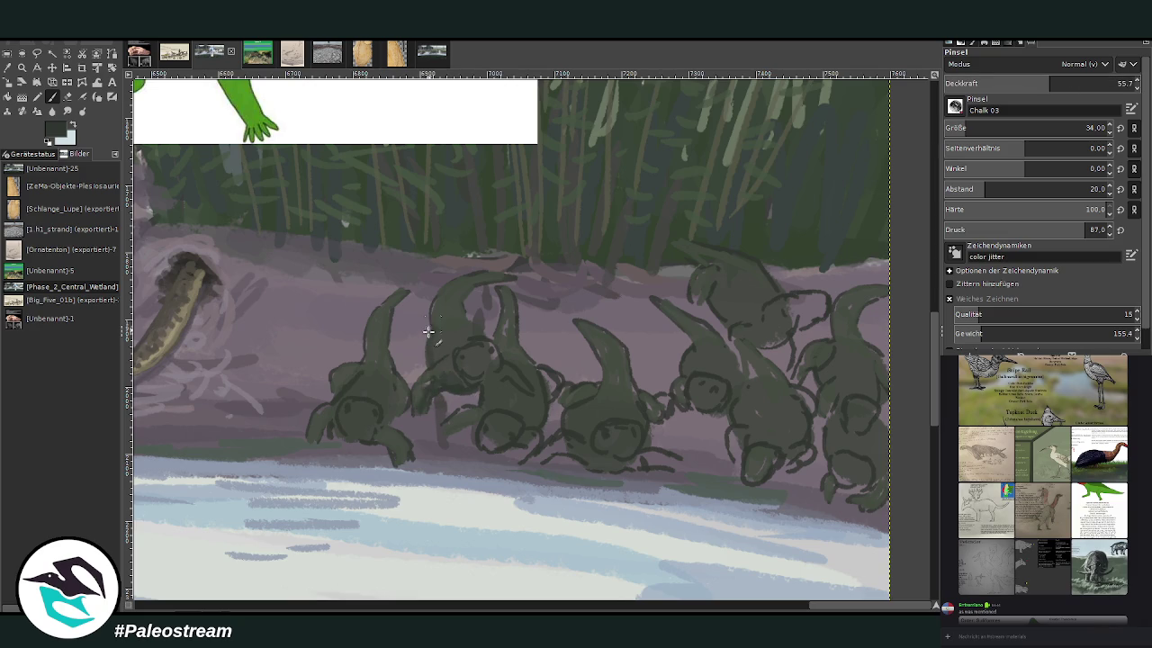
# Step: Shade the creatures in semi-transparent dark green and, at opacity 72.8, fill their tails solid
pyautogui.moveTo(430, 333); pyautogui.dragTo(416, 358)
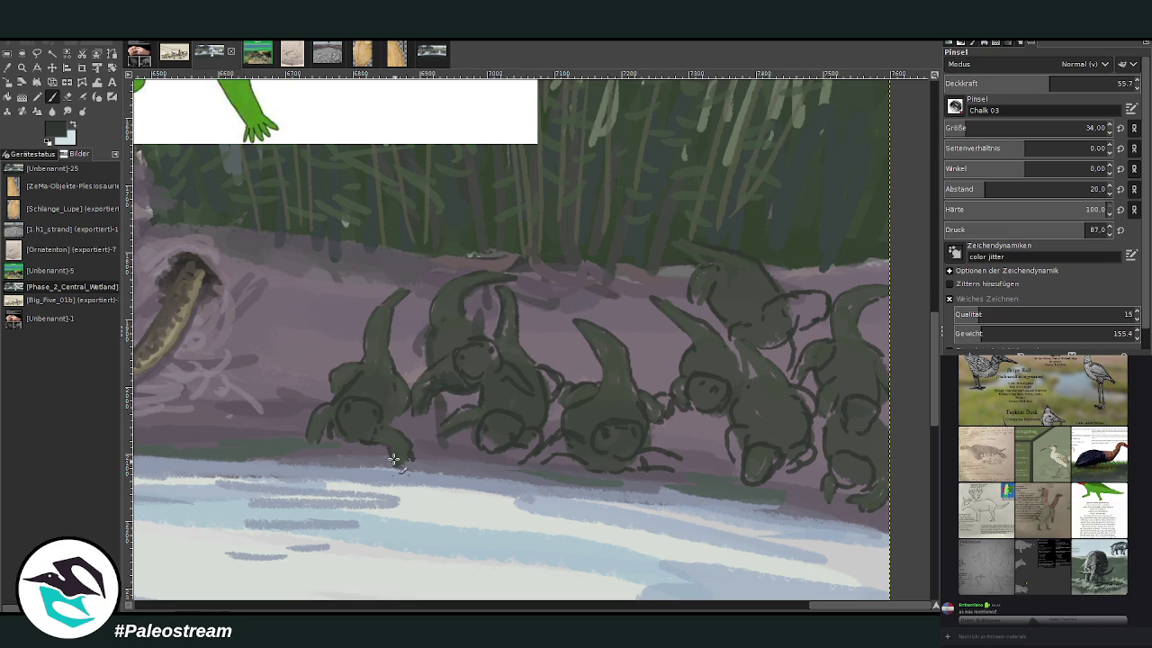
pyautogui.moveTo(370, 360); pyautogui.dragTo(375, 316)
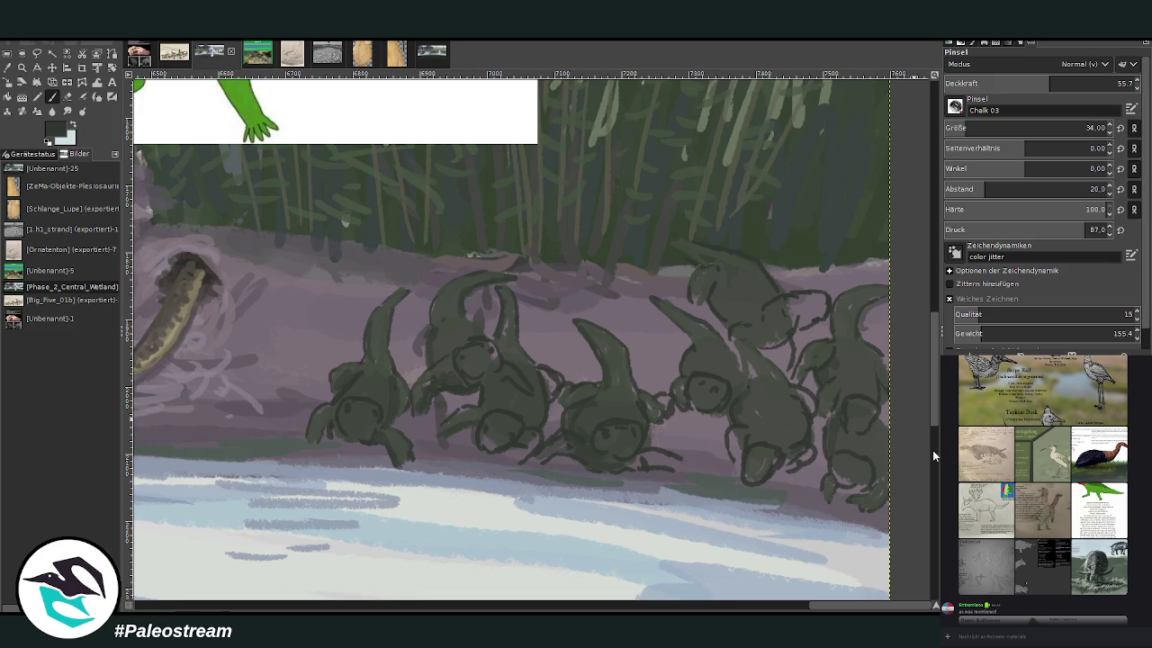
pyautogui.moveTo(1050, 83); pyautogui.dragTo(1082, 83)
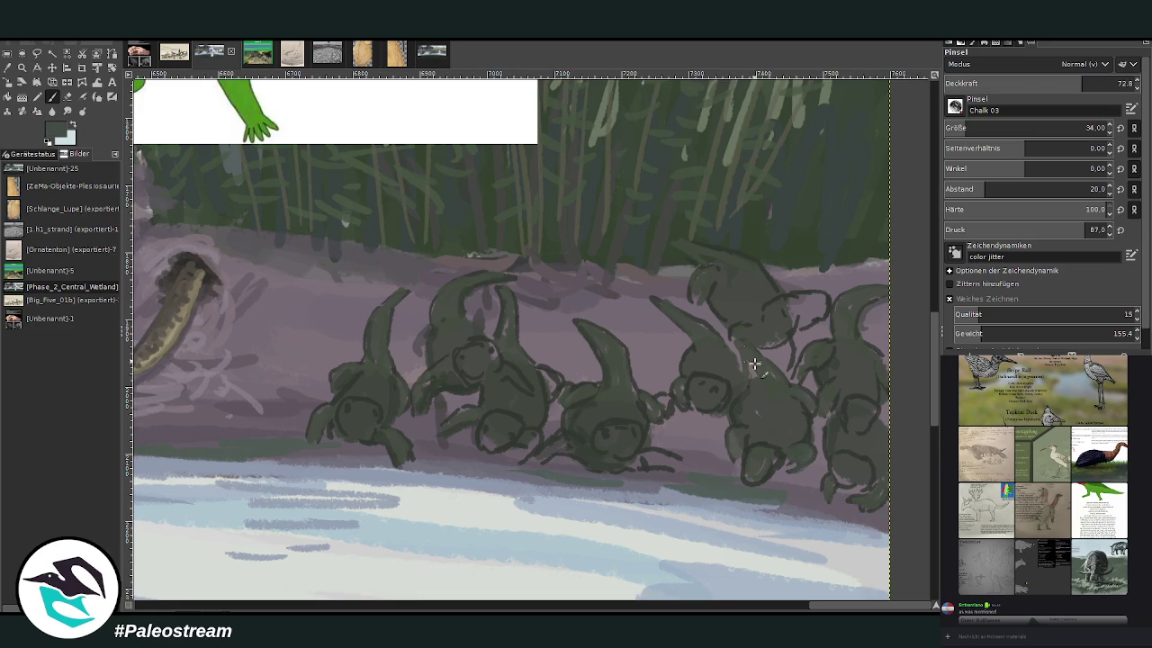
pyautogui.moveTo(735, 330); pyautogui.dragTo(762, 303)
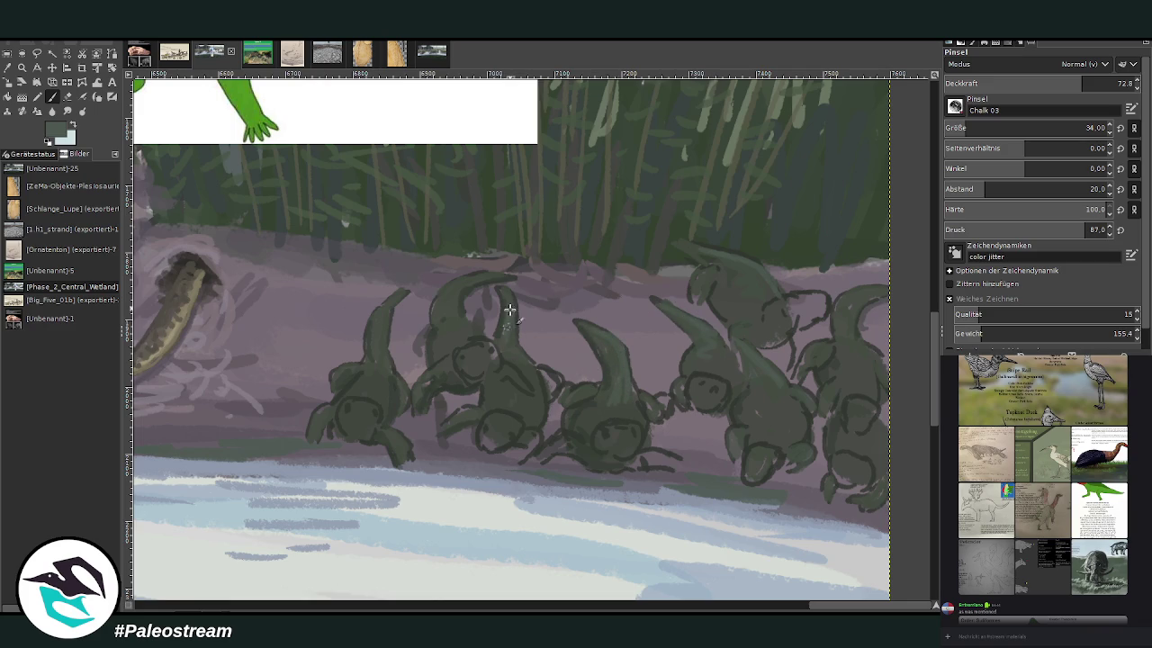
pyautogui.moveTo(461, 273); pyautogui.dragTo(505, 274)
pyautogui.moveTo(397, 293); pyautogui.dragTo(378, 329)
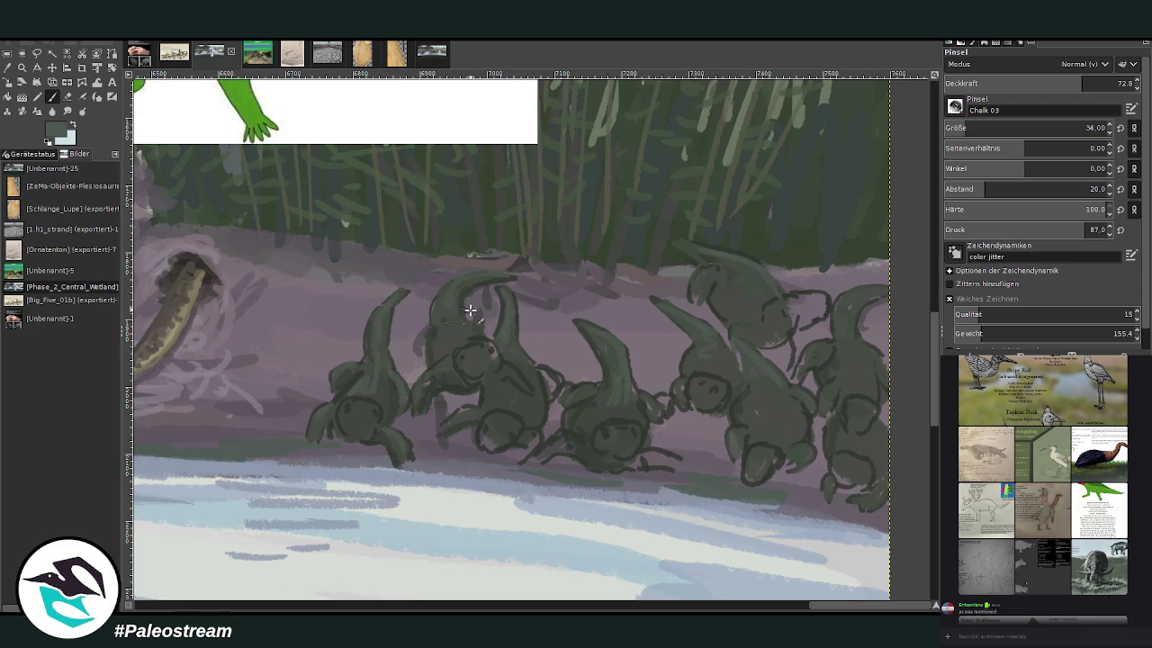
pyautogui.moveTo(855, 369); pyautogui.dragTo(838, 308)
# Step: Sample a dark purple from the riverbank and return to the brush at opacity 84.5
pyautogui.click(13, 66)
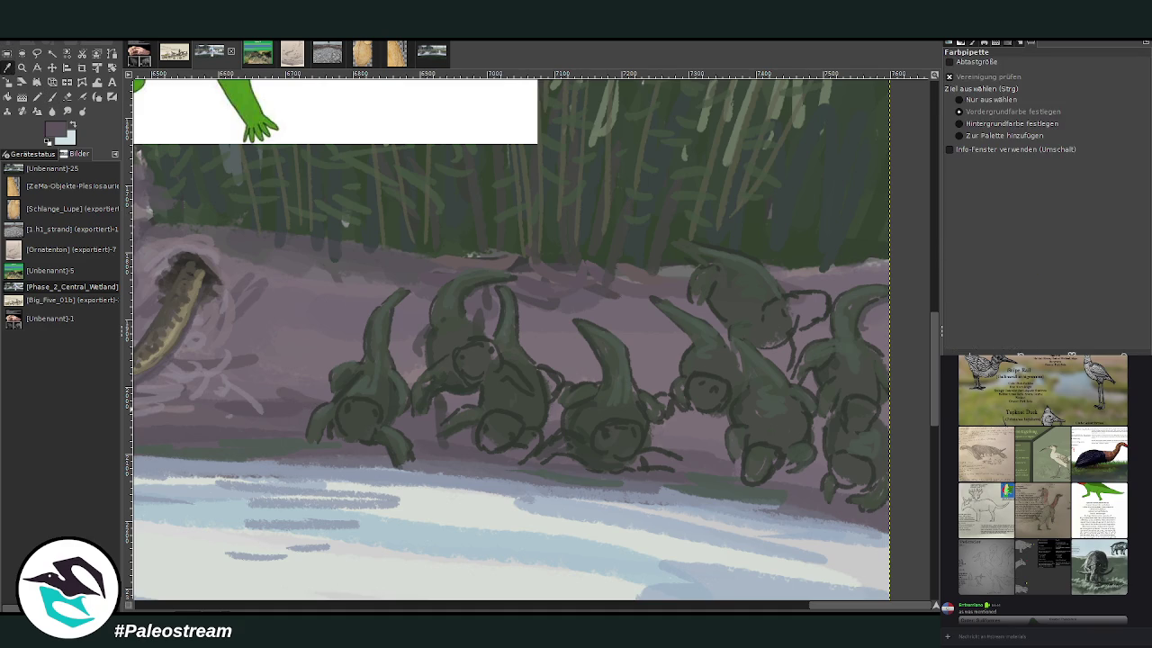
pyautogui.click(940, 443)
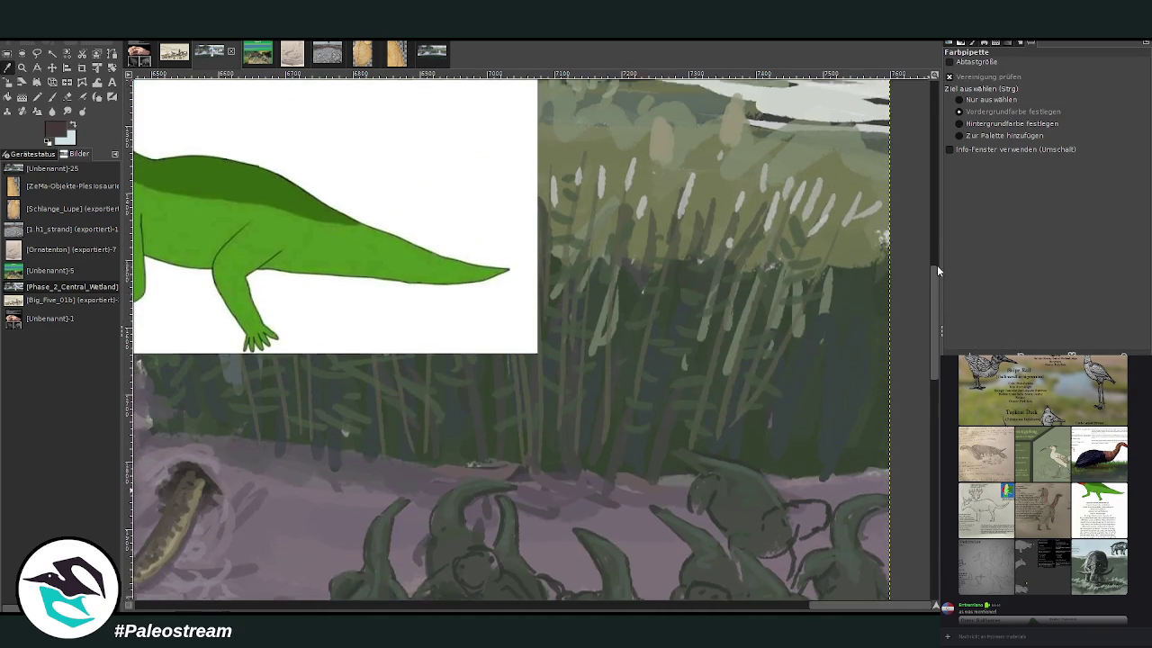
pyautogui.hscroll(-2, 934, 557)
pyautogui.hscroll(4, 935, 557)
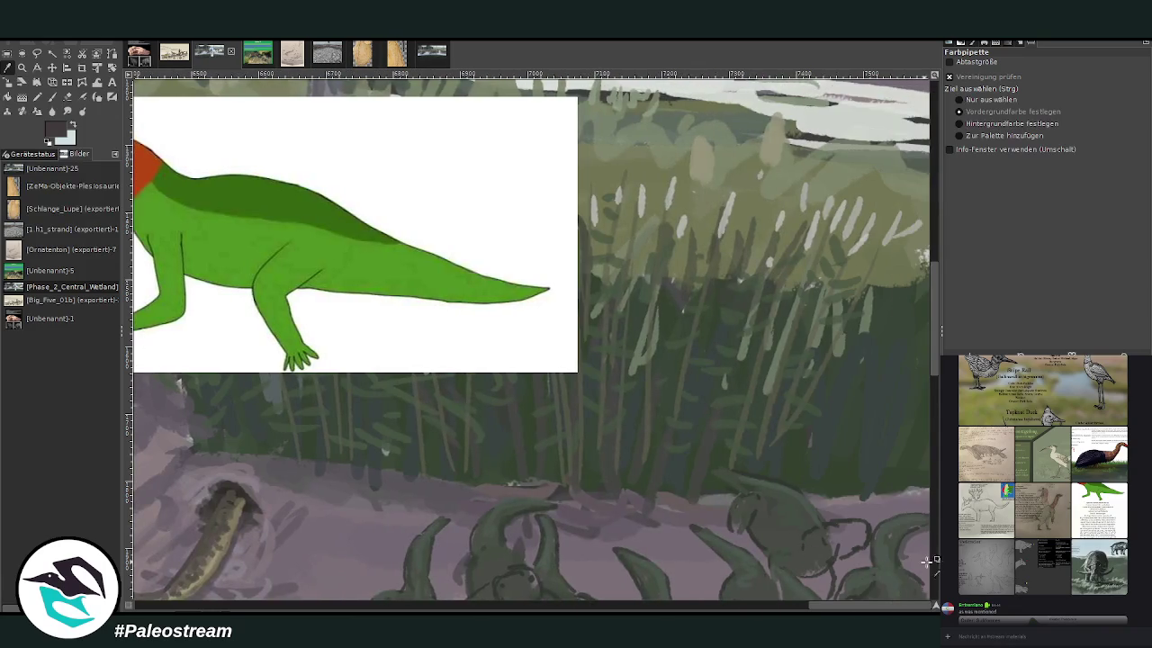
pyautogui.scroll(-5, 935, 557)
pyautogui.press('p')
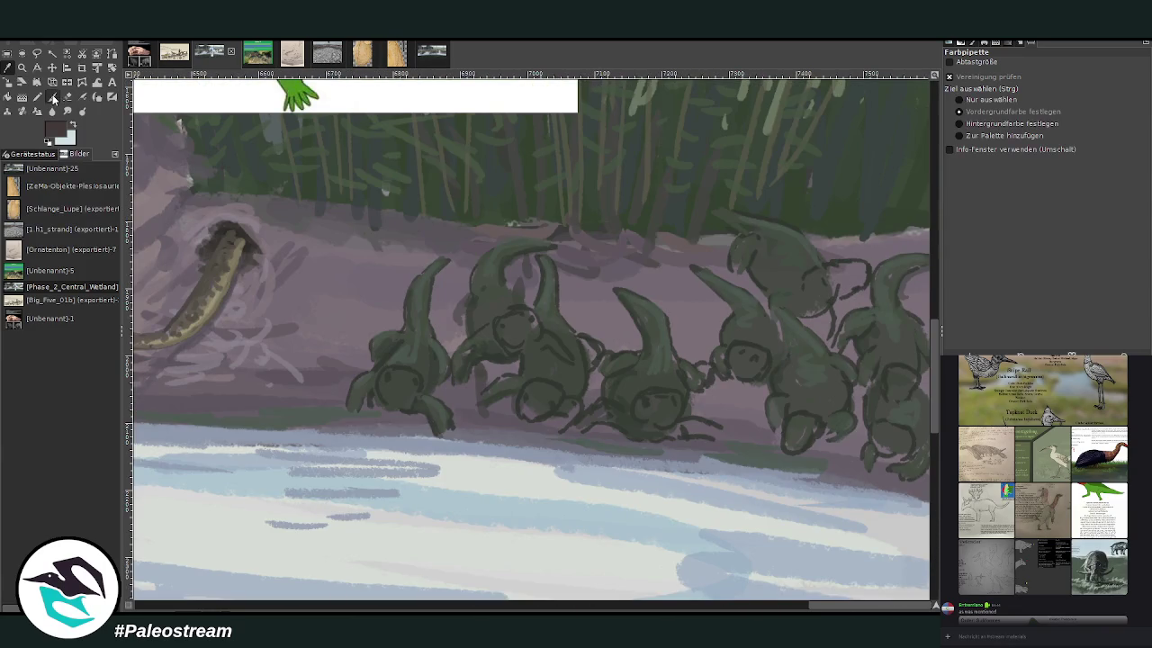
pyautogui.click(1106, 81)
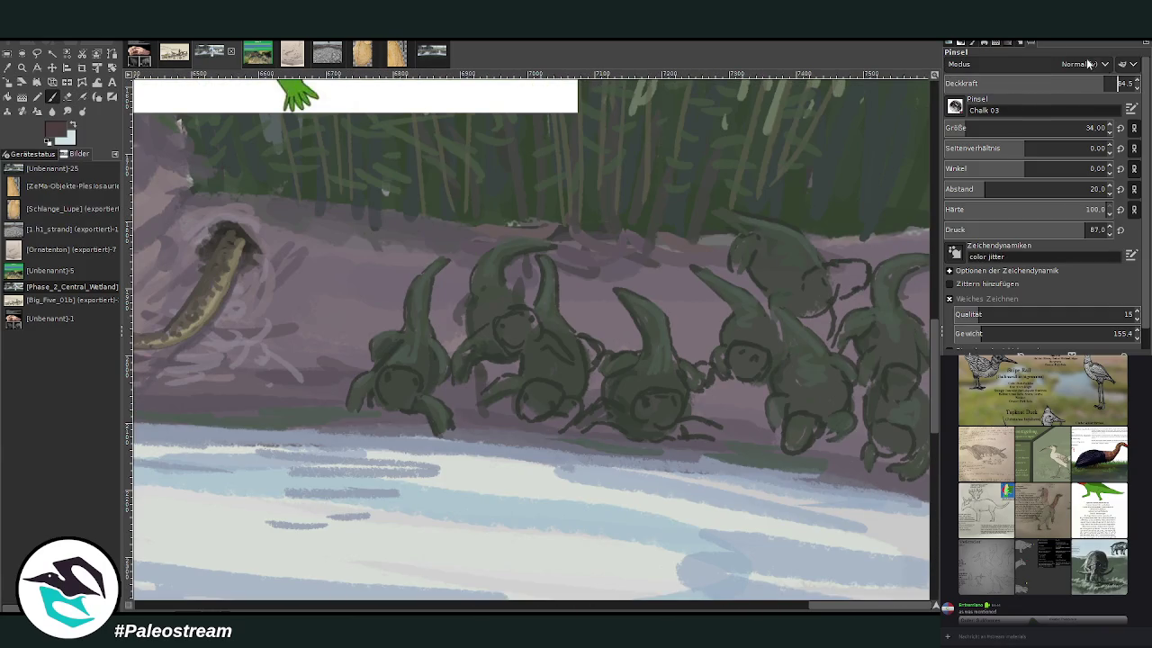
# Step: Paint reddish-brown patches on each creature's head, body or feet along the bank
pyautogui.moveTo(397, 393)
pyautogui.mouseDown()
pyautogui.moveTo(384, 384)
pyautogui.moveTo(406, 380)
pyautogui.moveTo(403, 402)
pyautogui.moveTo(384, 386)
pyautogui.mouseUp()
pyautogui.moveTo(513, 331)
pyautogui.mouseDown()
pyautogui.moveTo(530, 334)
pyautogui.moveTo(509, 324)
pyautogui.moveTo(522, 327)
pyautogui.moveTo(509, 346)
pyautogui.mouseUp()
pyautogui.moveTo(547, 396)
pyautogui.mouseDown()
pyautogui.moveTo(522, 405)
pyautogui.moveTo(542, 402)
pyautogui.mouseUp()
pyautogui.moveTo(638, 415)
pyautogui.mouseDown()
pyautogui.moveTo(645, 399)
pyautogui.moveTo(676, 399)
pyautogui.moveTo(658, 422)
pyautogui.mouseUp()
pyautogui.moveTo(750, 349)
pyautogui.mouseDown()
pyautogui.moveTo(741, 364)
pyautogui.moveTo(761, 360)
pyautogui.moveTo(747, 378)
pyautogui.moveTo(756, 374)
pyautogui.mouseUp()
pyautogui.moveTo(835, 275)
pyautogui.mouseDown()
pyautogui.moveTo(836, 290)
pyautogui.moveTo(854, 281)
pyautogui.moveTo(846, 268)
pyautogui.moveTo(821, 285)
pyautogui.mouseUp()
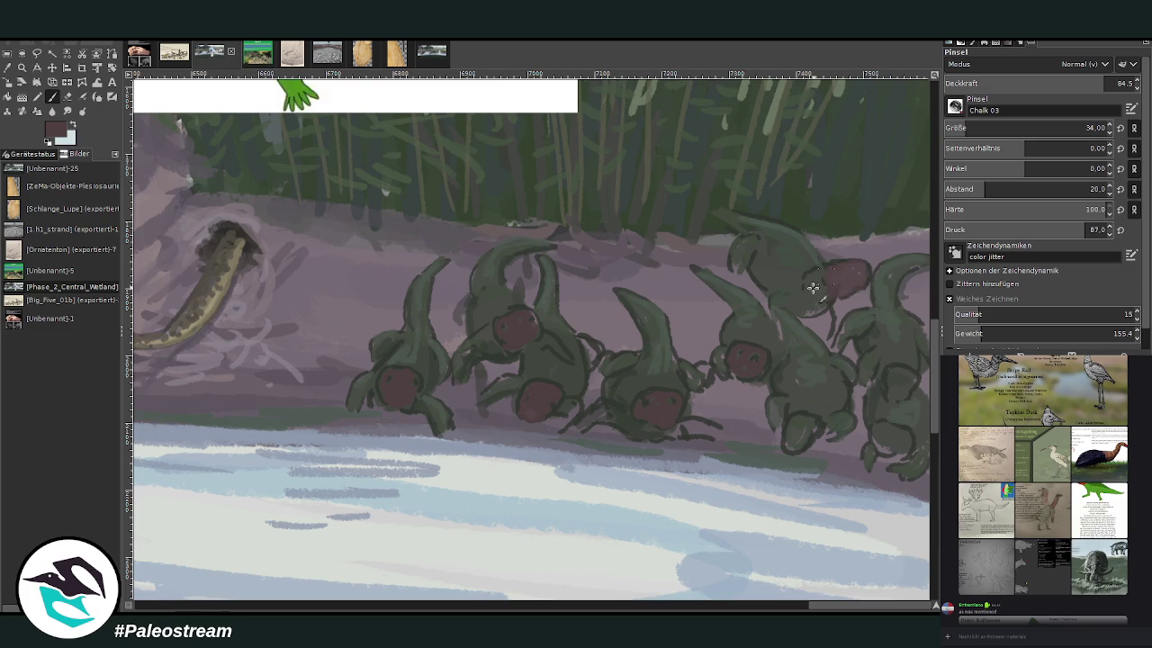
pyautogui.moveTo(811, 434)
pyautogui.mouseDown()
pyautogui.moveTo(792, 437)
pyautogui.moveTo(805, 422)
pyautogui.moveTo(786, 438)
pyautogui.mouseUp()
pyautogui.moveTo(873, 433); pyautogui.dragTo(895, 435)
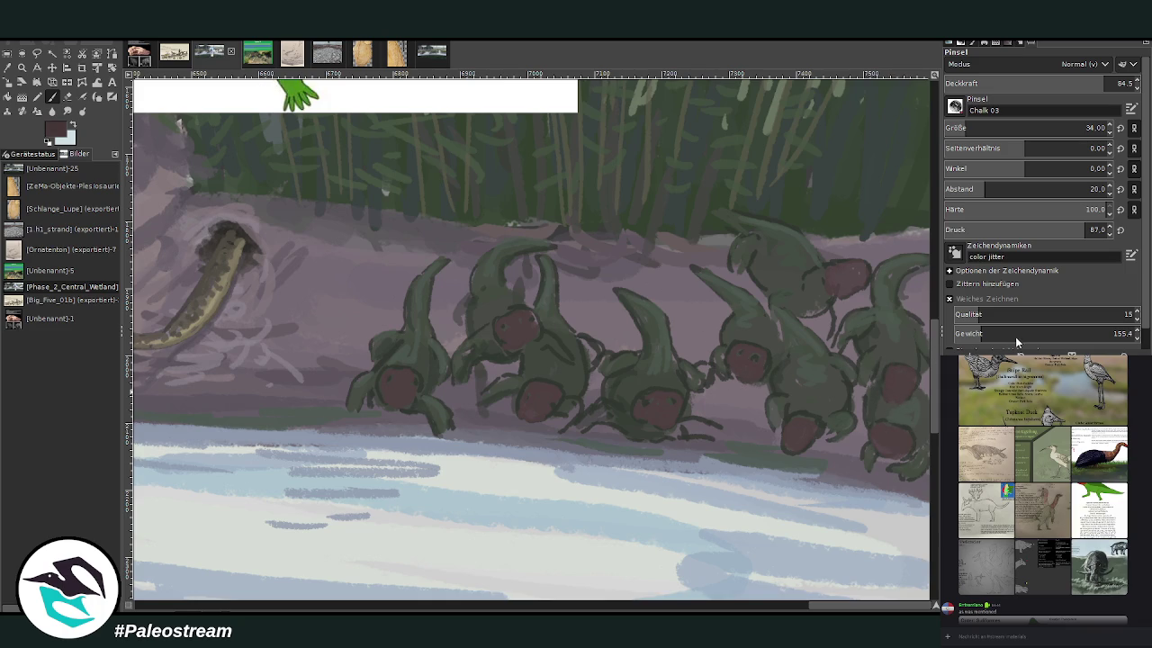
# Step: At opacity 42, speckle the red bellies faintly and add dark leg strokes beneath the creatures
pyautogui.moveTo(1089, 83); pyautogui.dragTo(1016, 83)
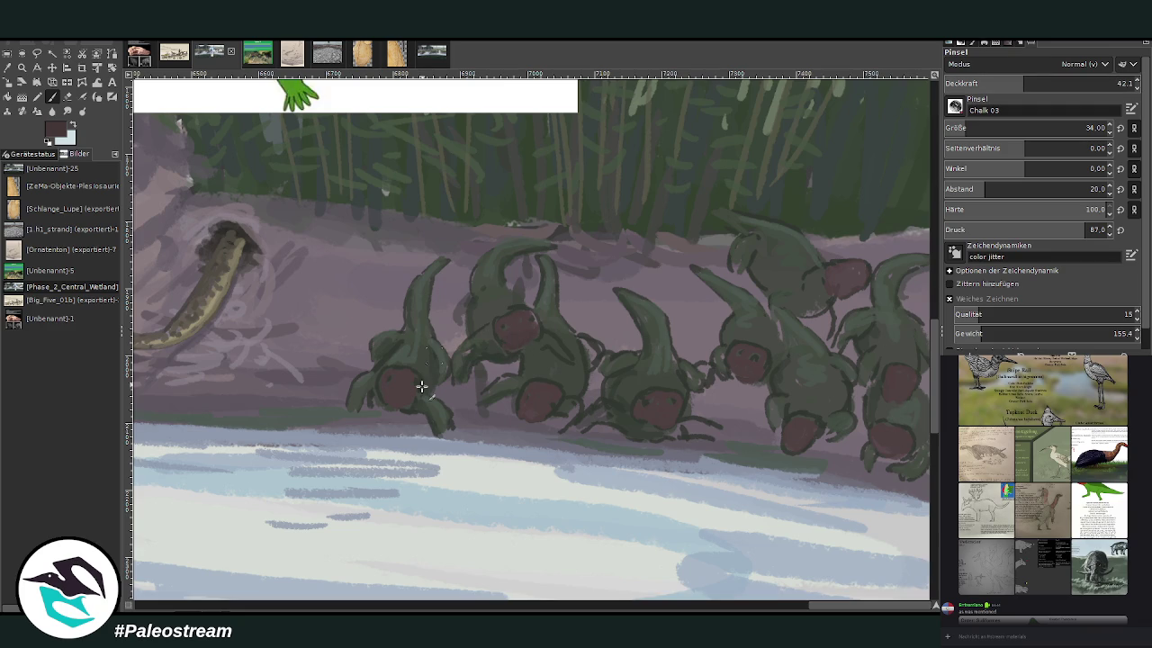
pyautogui.moveTo(399, 399); pyautogui.dragTo(393, 394)
pyautogui.click(662, 421)
pyautogui.press('o')
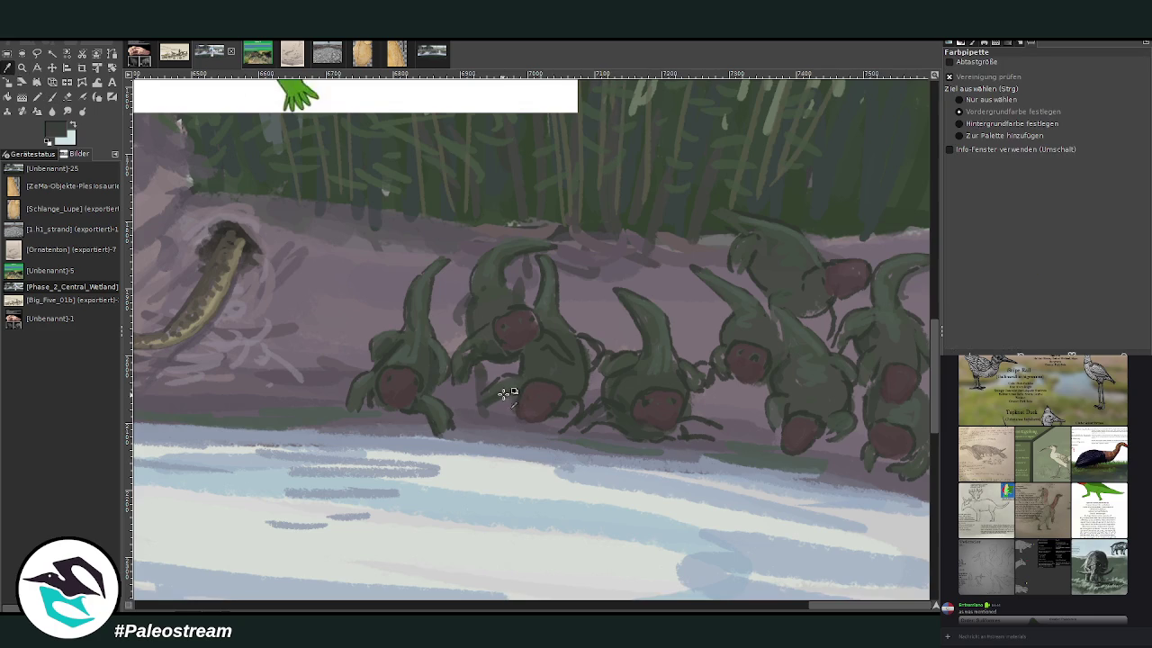
pyautogui.click(52, 97)
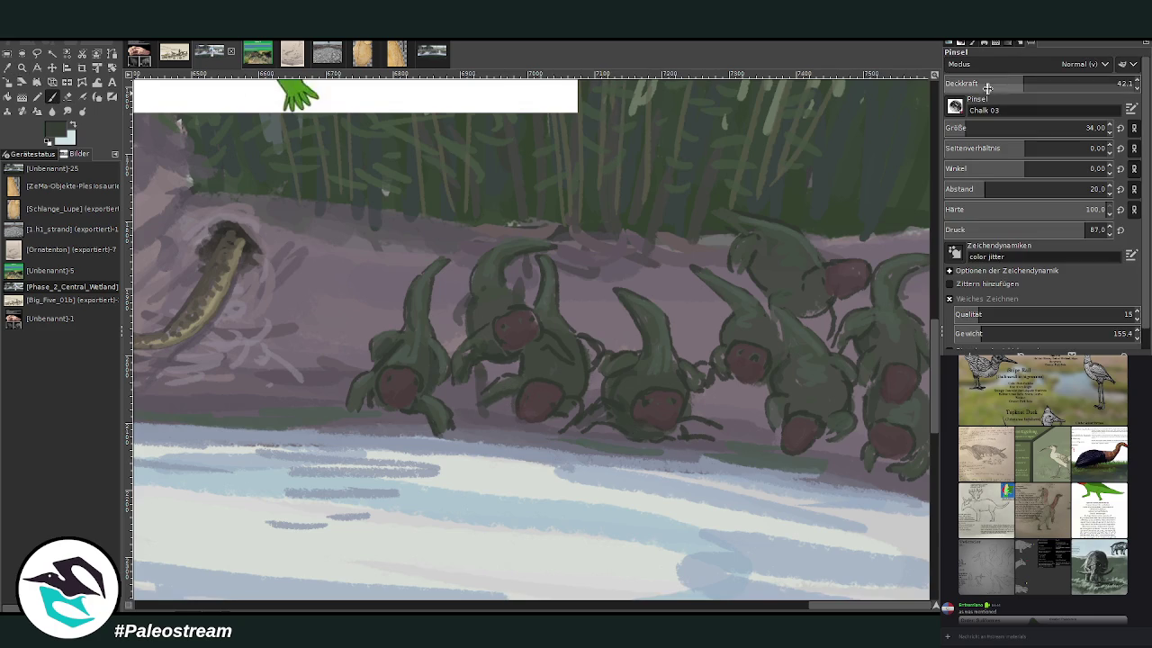
pyautogui.moveTo(603, 415); pyautogui.dragTo(717, 432)
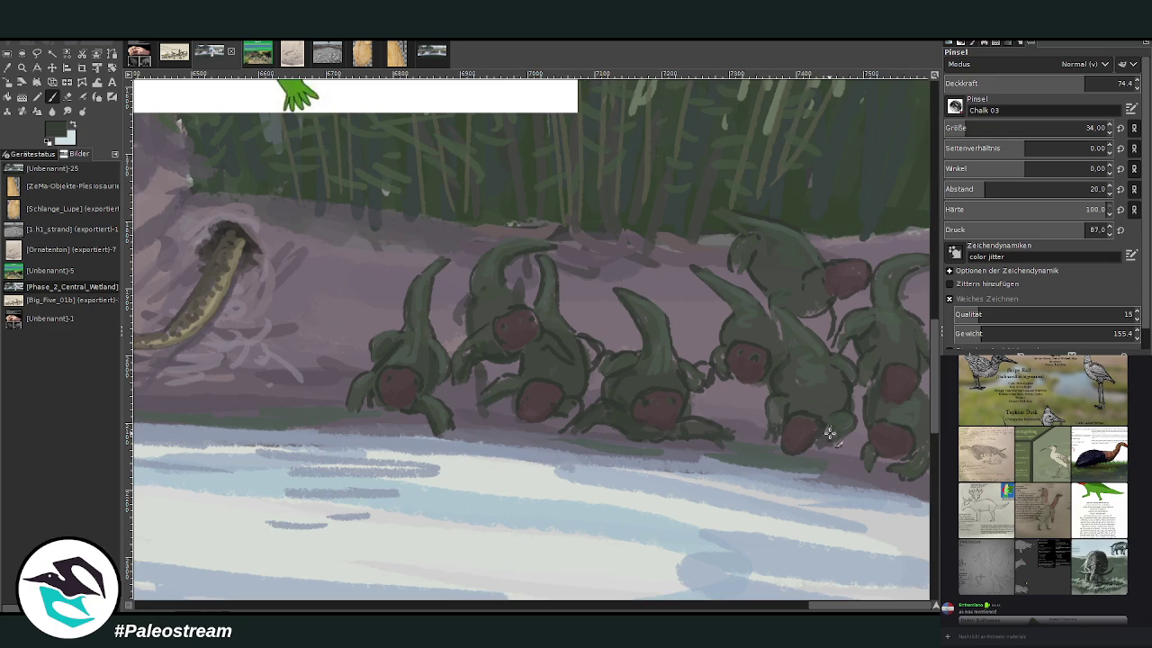
# Step: Sample the belly reddish-brown, repaint the middle creature's belly lighter, and fit the panorama in view
pyautogui.click(8, 67)
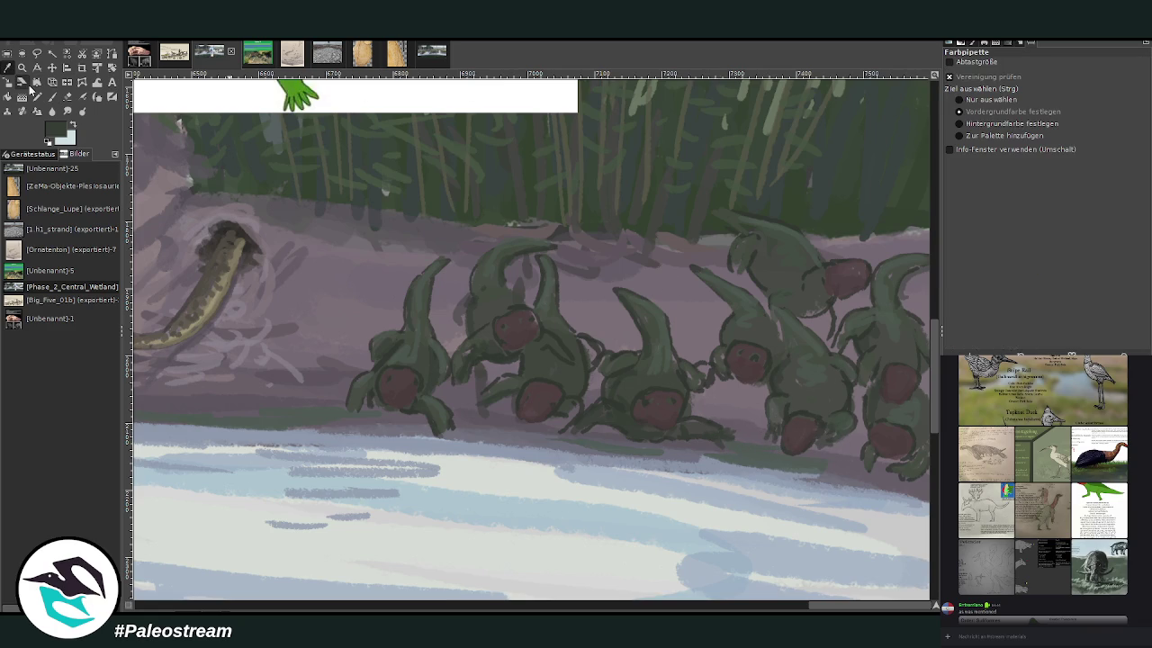
pyautogui.click(664, 398)
pyautogui.press('p')
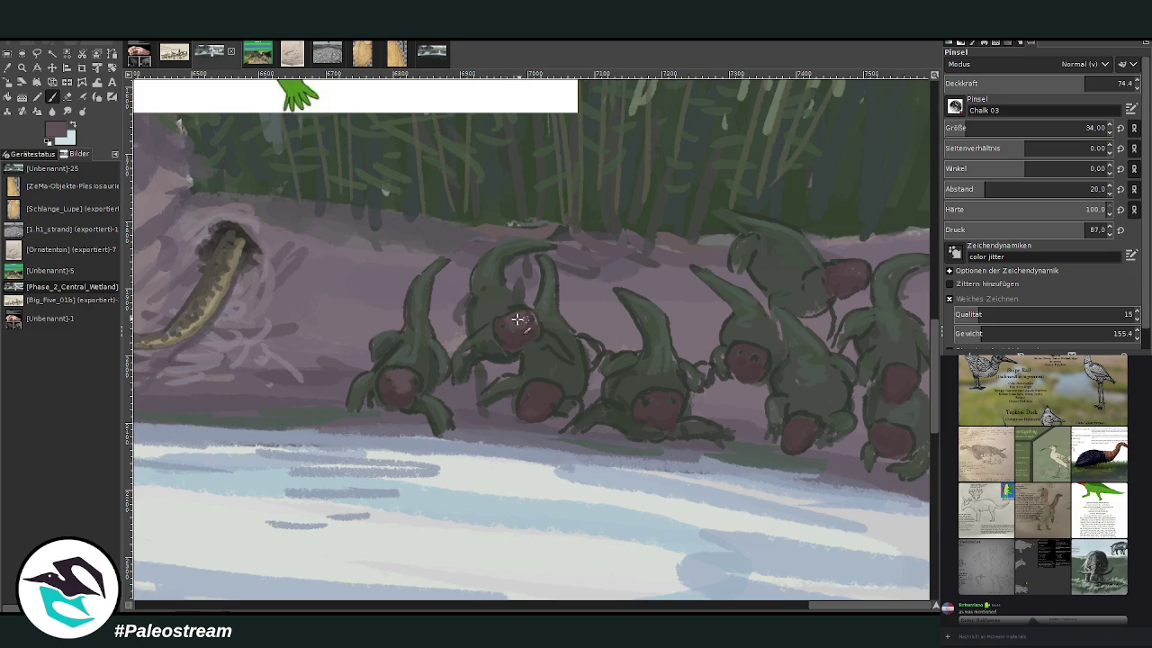
pyautogui.moveTo(535, 409); pyautogui.dragTo(559, 389)
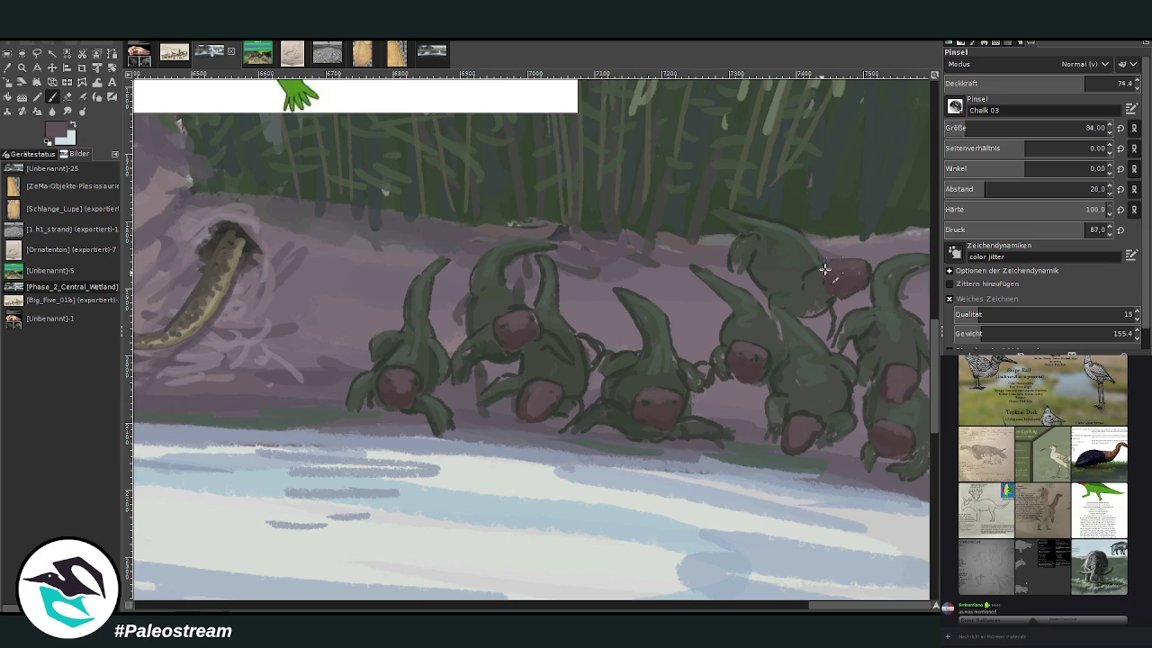
pyautogui.hotkey('shift', 'ctrl', 'j')
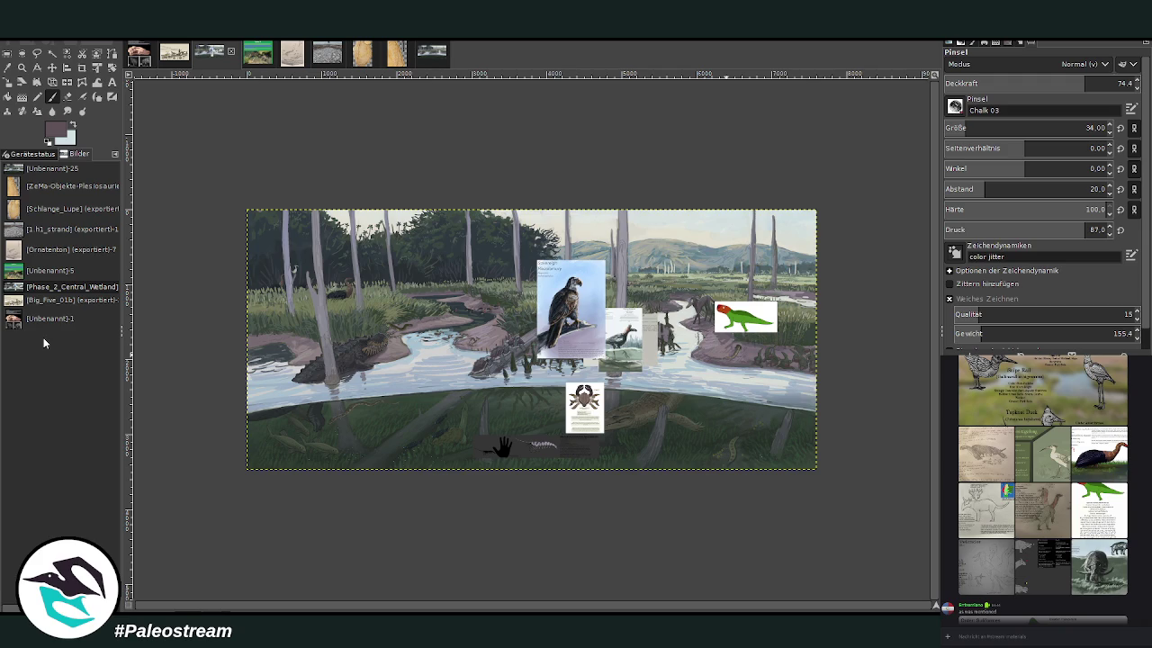
# Step: Zoom in on the Sovereign Meselemury bird card, then move across to the lower-right riverbank creatures
pyautogui.press('z')
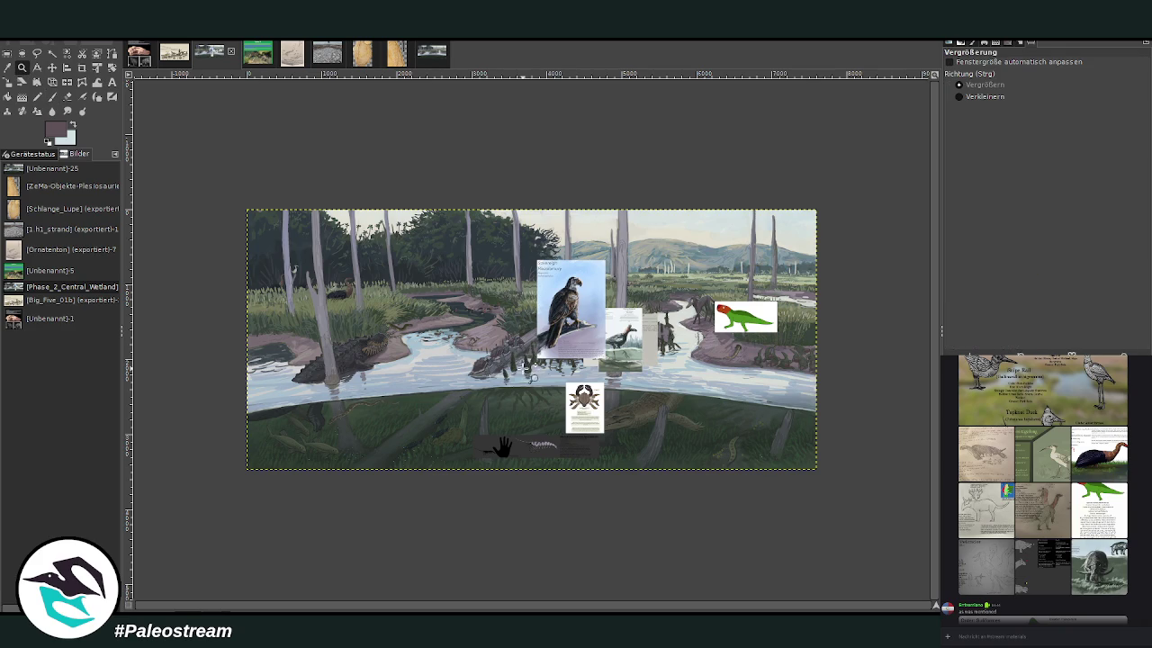
pyautogui.moveTo(537, 250); pyautogui.dragTo(587, 318)
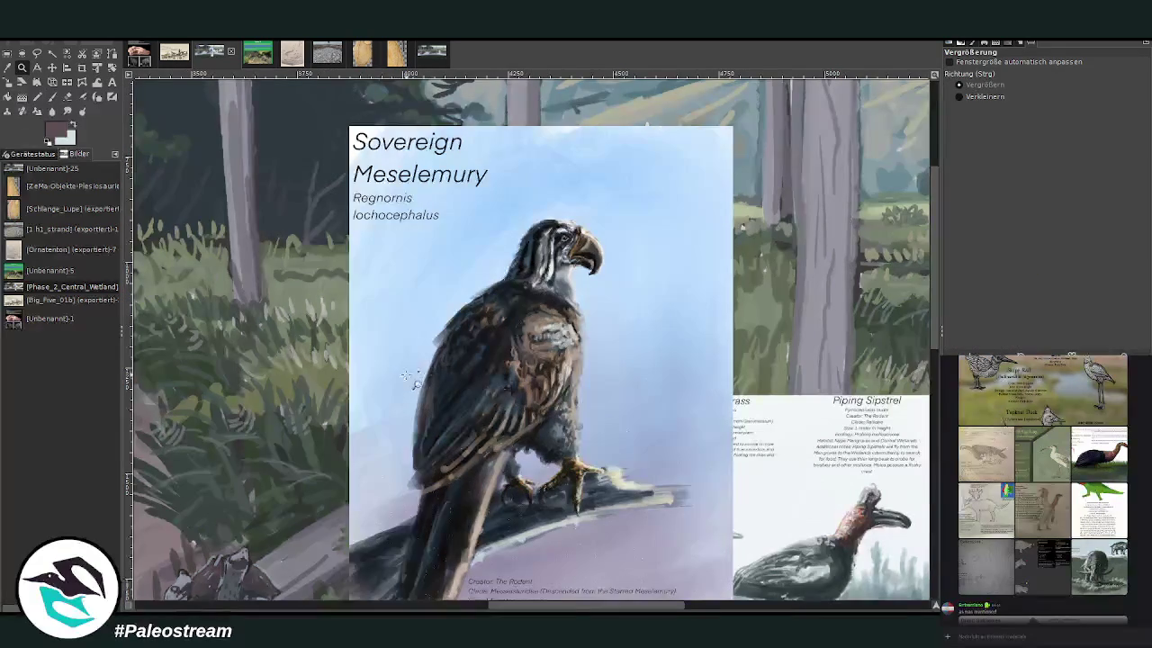
pyautogui.hscroll(2, 516, 601)
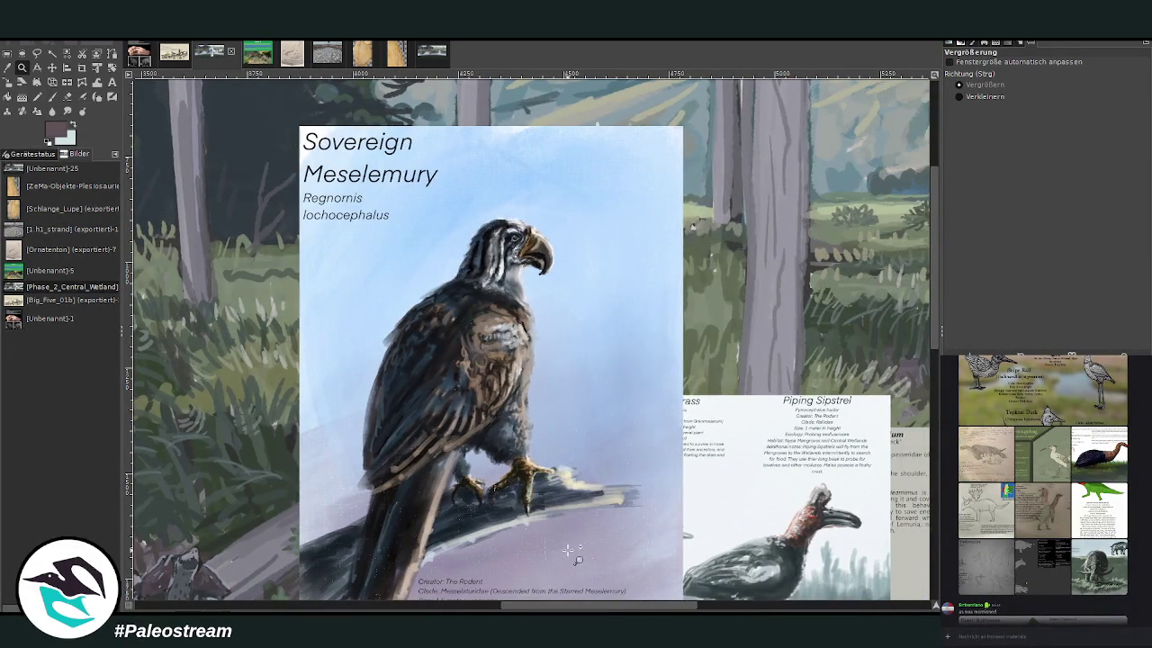
pyautogui.scroll(-2, 408, 513)
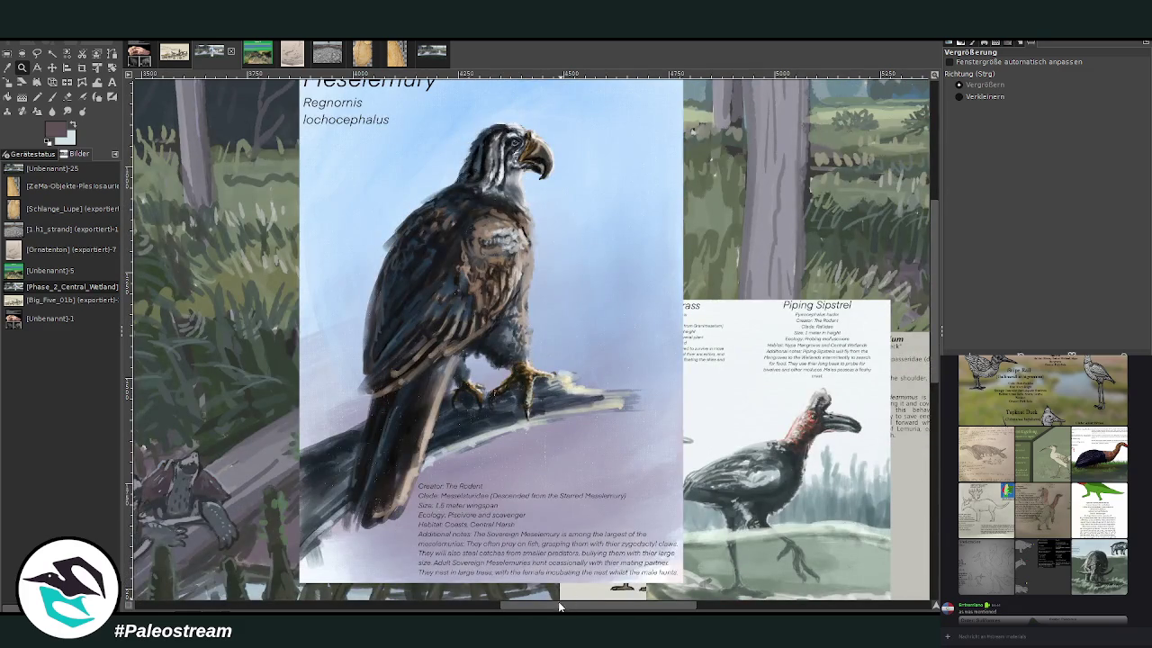
pyautogui.hscroll(5, 540, 593)
pyautogui.scroll(-3, 932, 333)
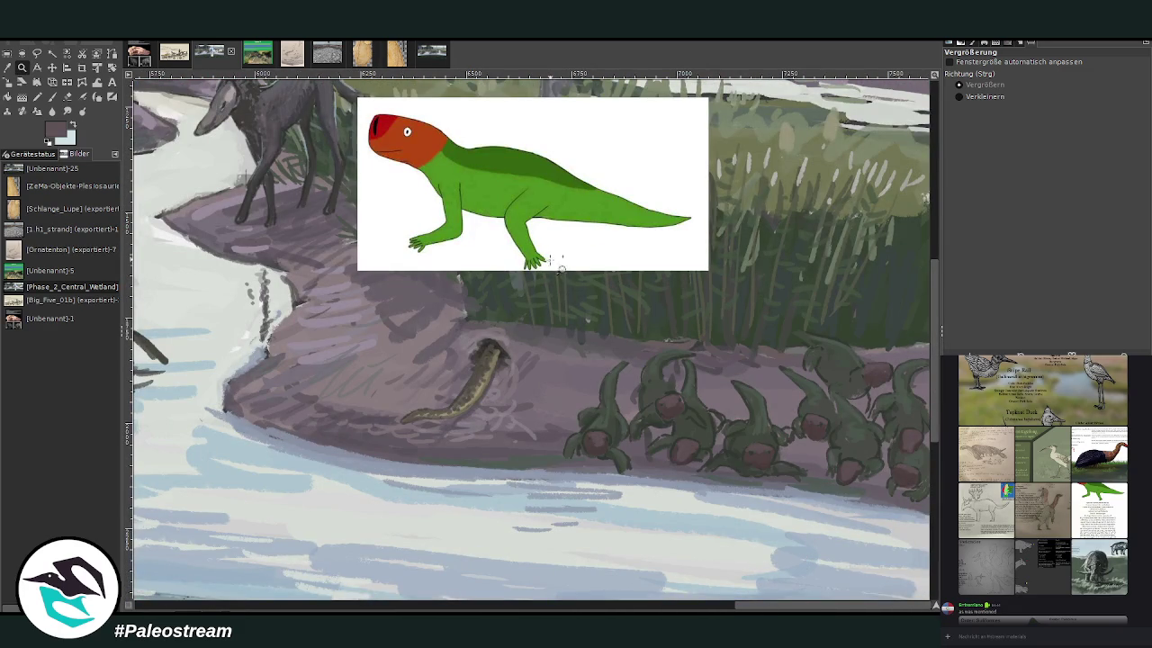
pyautogui.moveTo(547, 258); pyautogui.dragTo(925, 553)
# Step: Zoom in on the middle creature, sample its dark green, and stroke shading onto its foot
pyautogui.press('o')
pyautogui.click(21, 67)
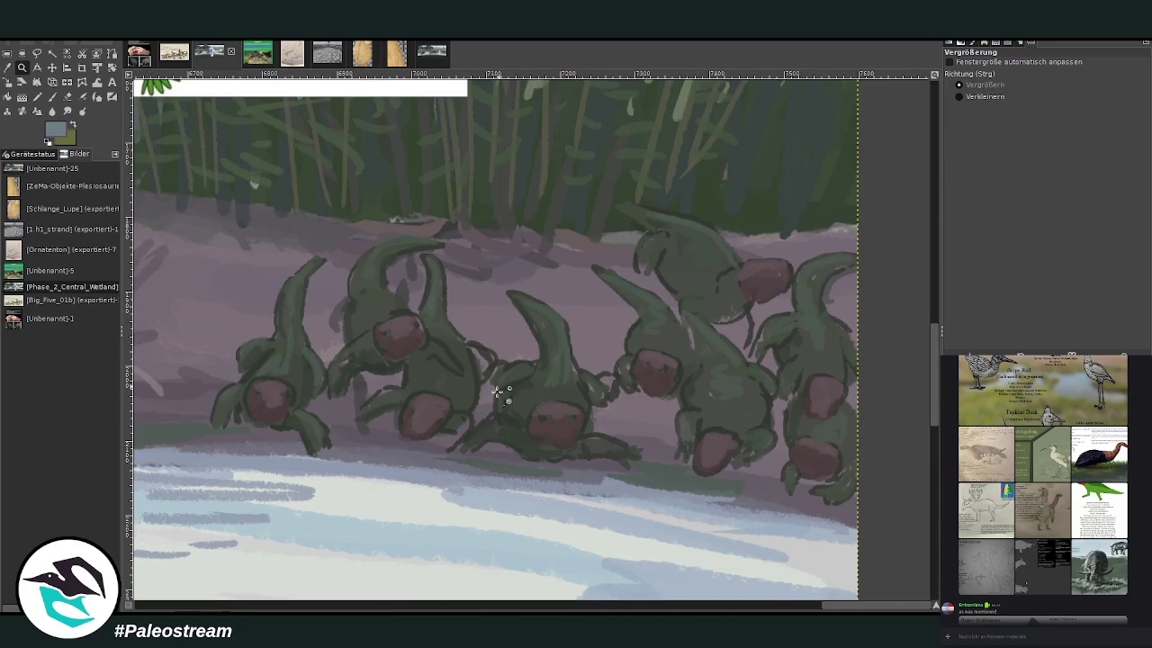
pyautogui.click(521, 436)
pyautogui.press('o')
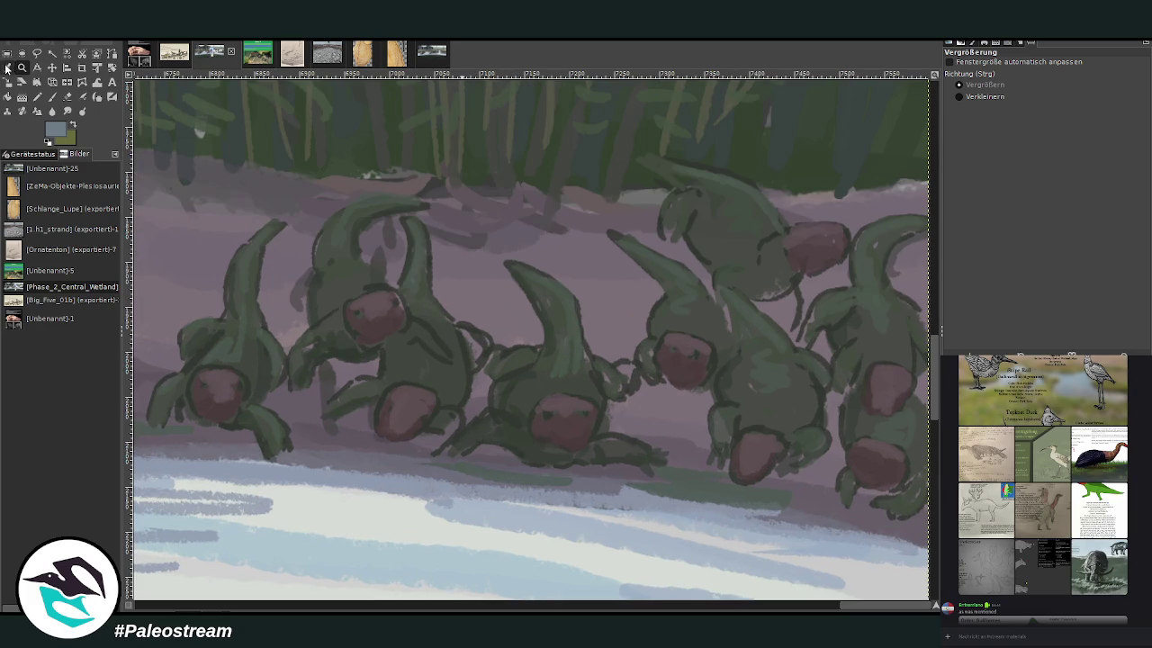
pyautogui.click(522, 427)
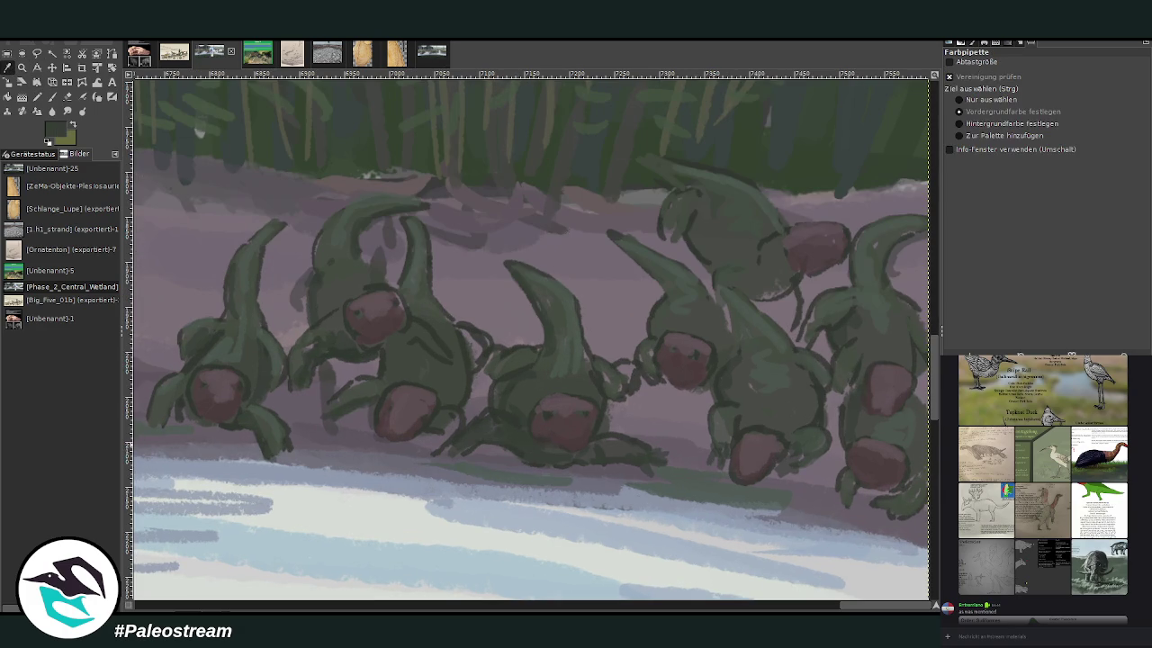
pyautogui.click(52, 96)
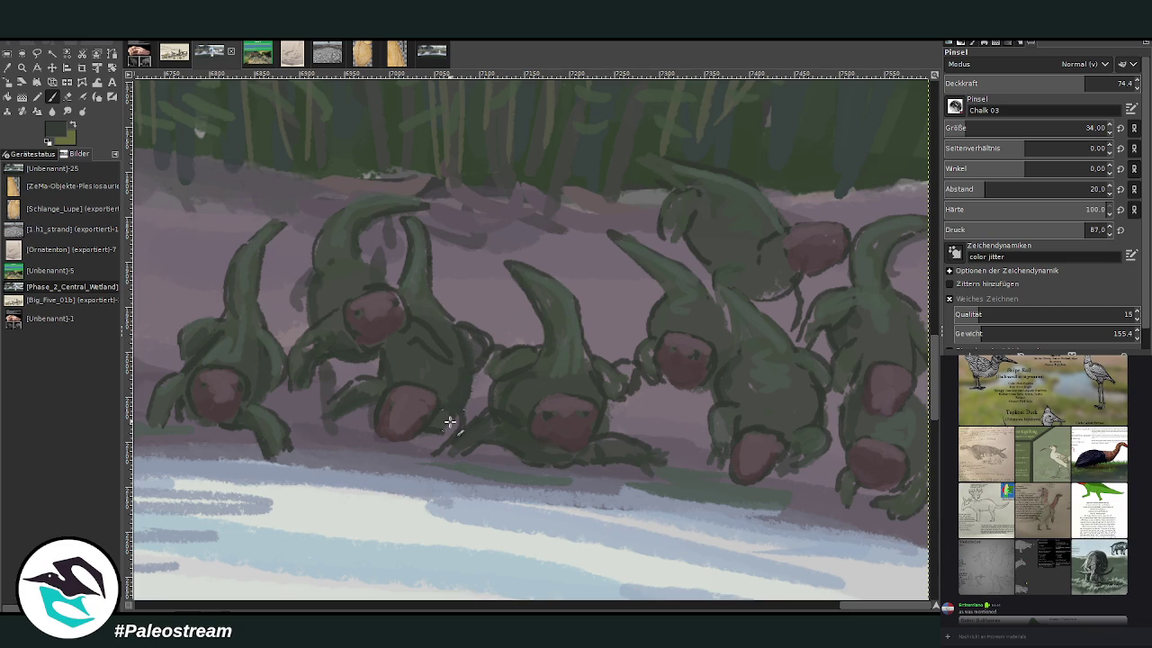
pyautogui.moveTo(446, 462); pyautogui.dragTo(437, 450)
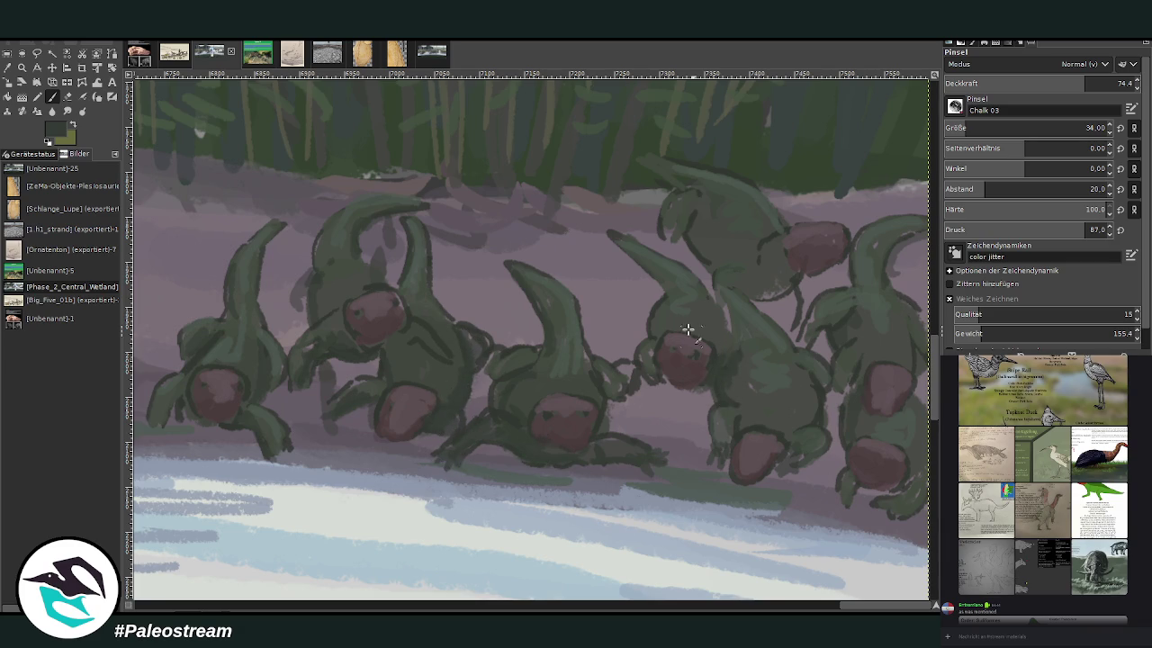
# Step: Settle the brush opacity at about 50 and sample a darker grey-purple from the riverbank
pyautogui.moveTo(1048, 87); pyautogui.dragTo(1033, 87)
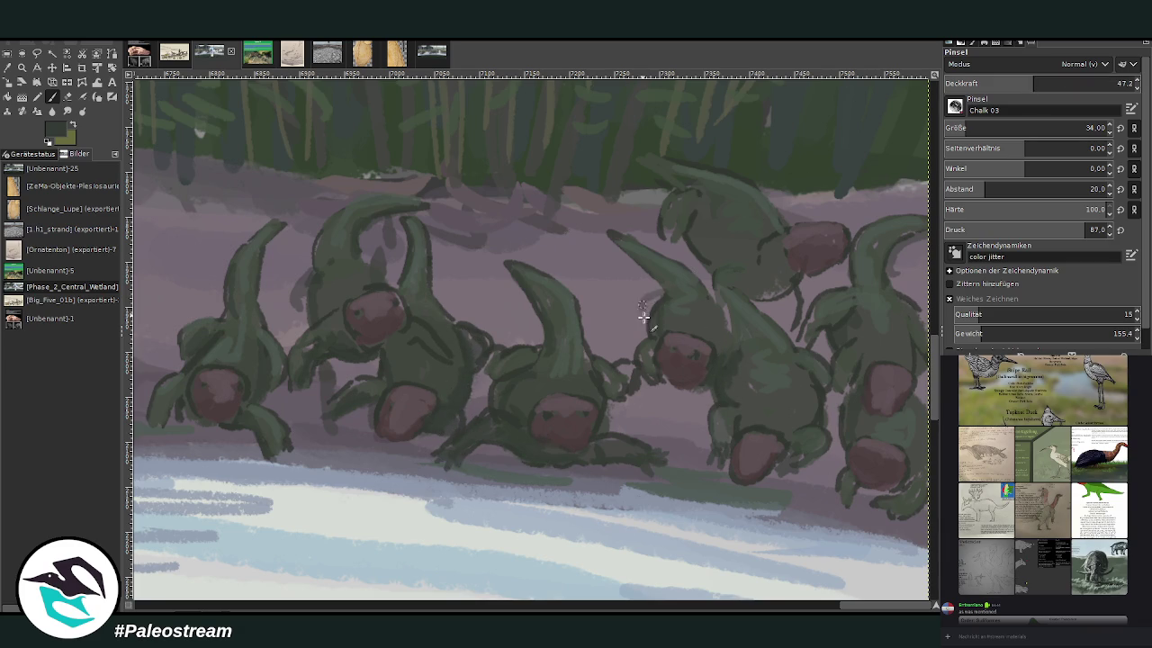
pyautogui.click(1082, 81)
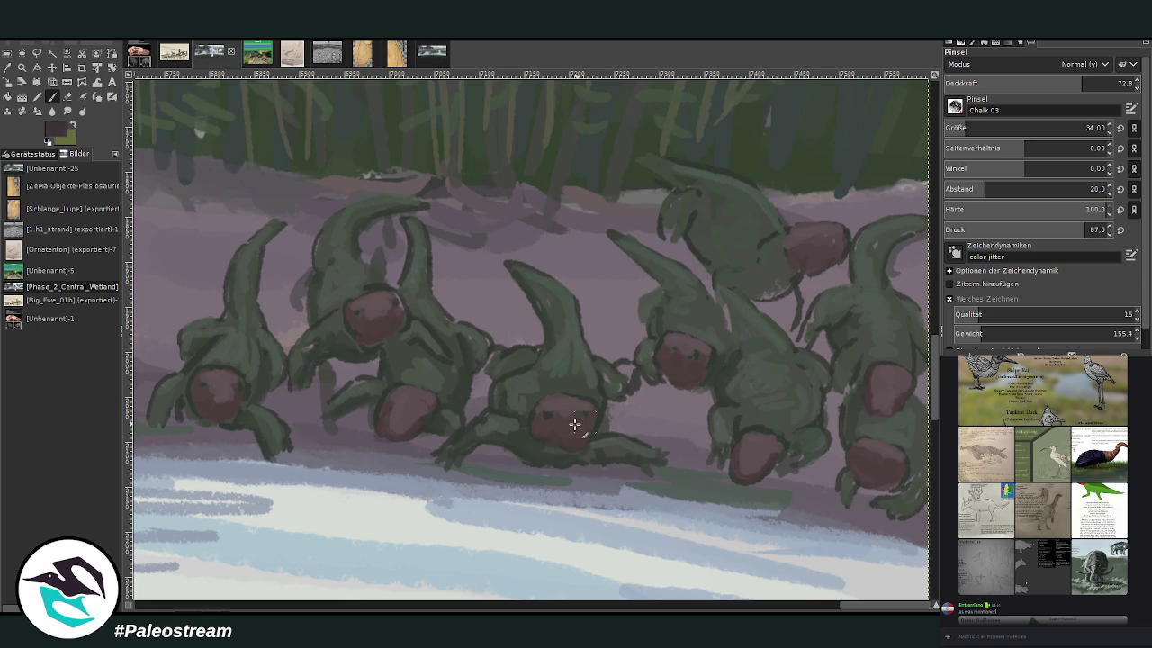
pyautogui.click(1067, 84)
pyautogui.click(1039, 83)
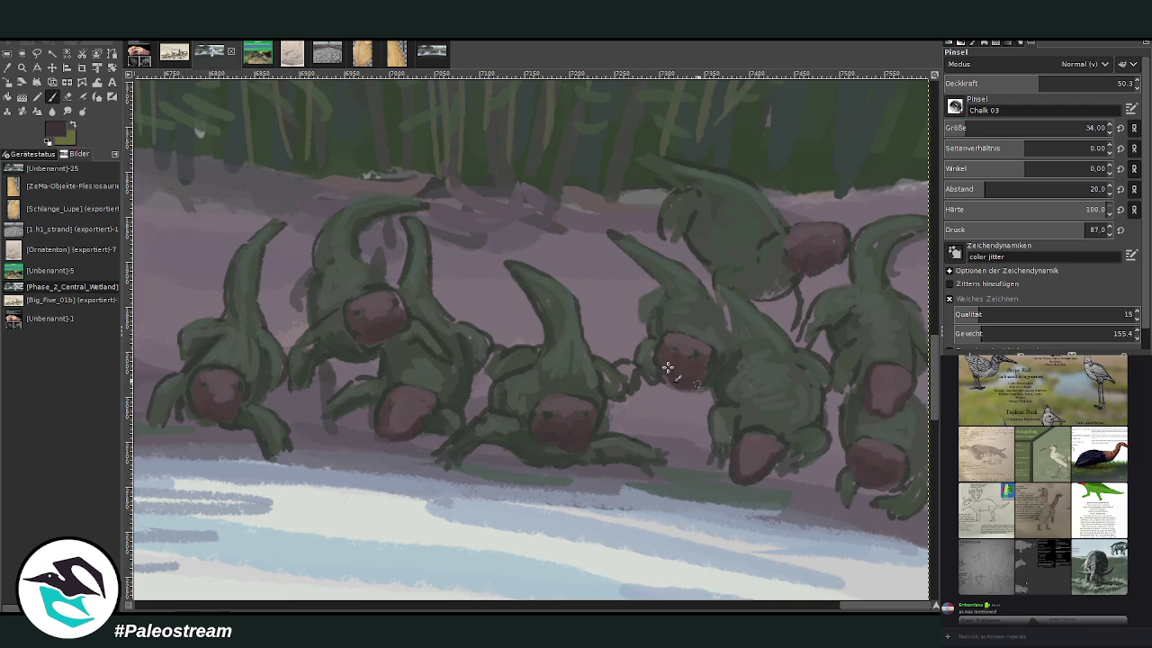
pyautogui.press('o')
pyautogui.click(704, 441)
pyautogui.click(704, 441)
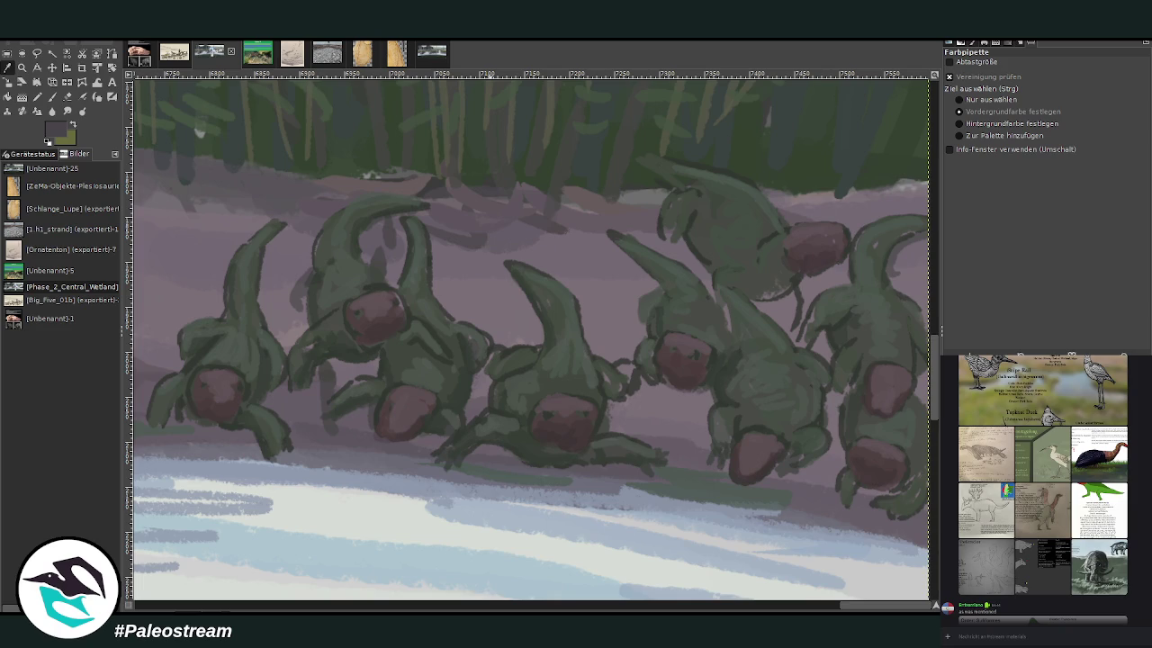
# Step: Darken the right creature's lower legs with purple-grey, using brush size 87 at opacity 49
pyautogui.click(51, 96)
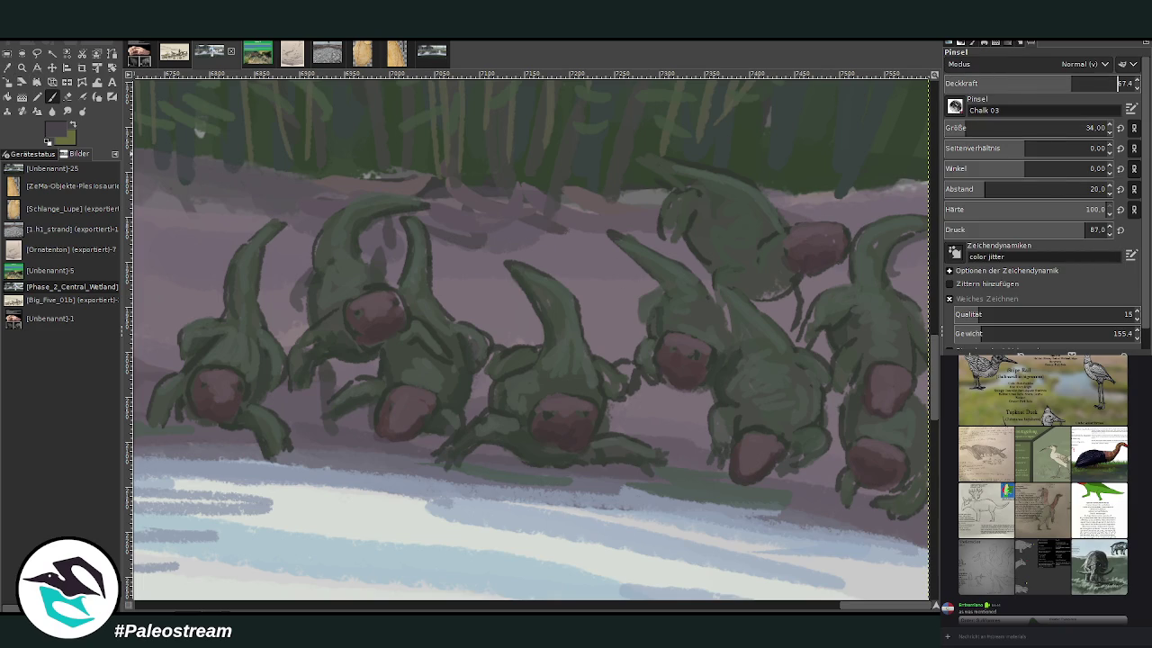
pyautogui.moveTo(882, 481)
pyautogui.mouseDown()
pyautogui.moveTo(861, 483)
pyautogui.moveTo(841, 463)
pyautogui.mouseUp()
pyautogui.click(981, 128)
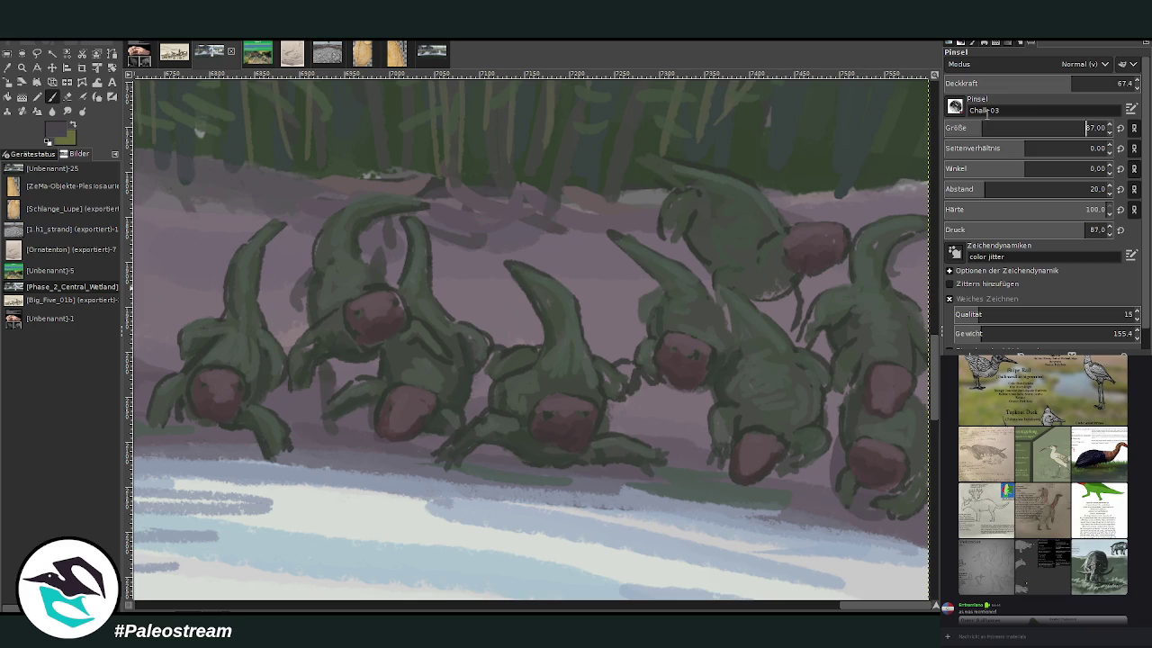
pyautogui.click(1035, 83)
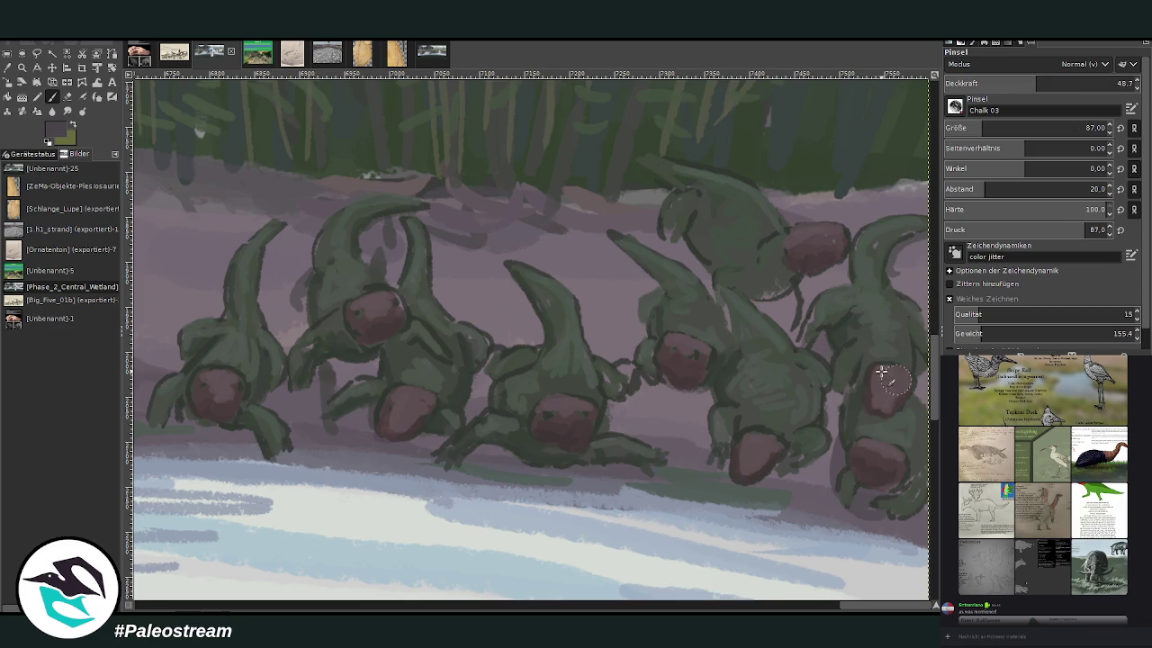
pyautogui.moveTo(886, 485); pyautogui.dragTo(853, 522)
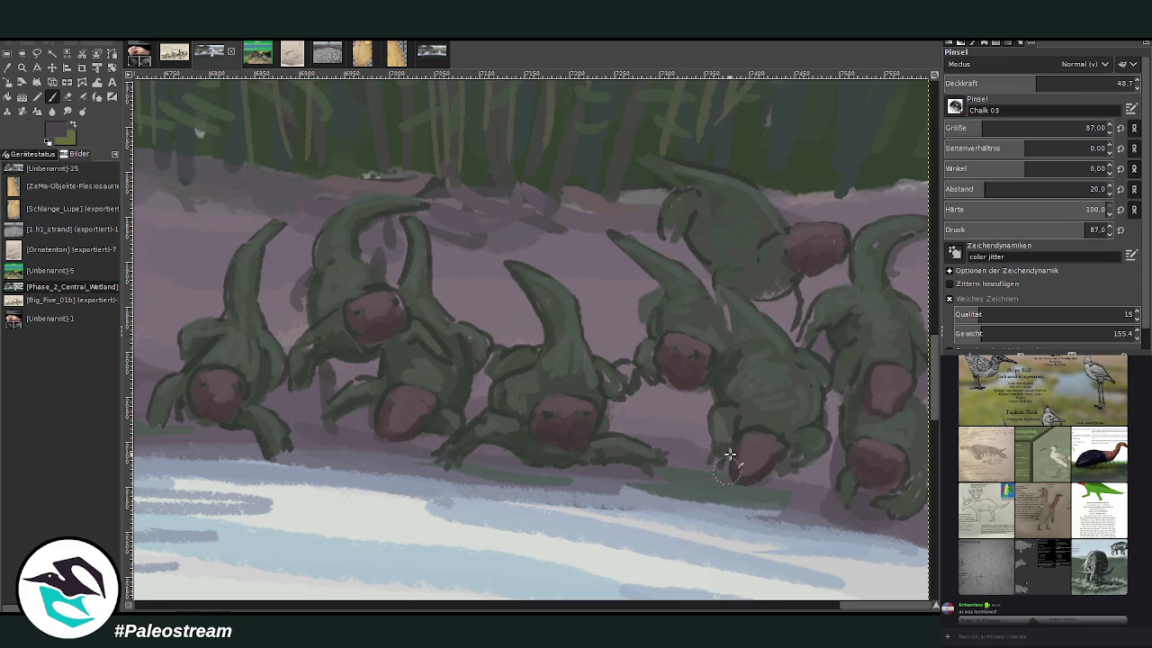
# Step: Darken creature outlines and the left creature's neck, and shadow under the left and middle creatures' feet
pyautogui.moveTo(656, 390)
pyautogui.mouseDown()
pyautogui.moveTo(640, 263)
pyautogui.moveTo(623, 249)
pyautogui.mouseUp()
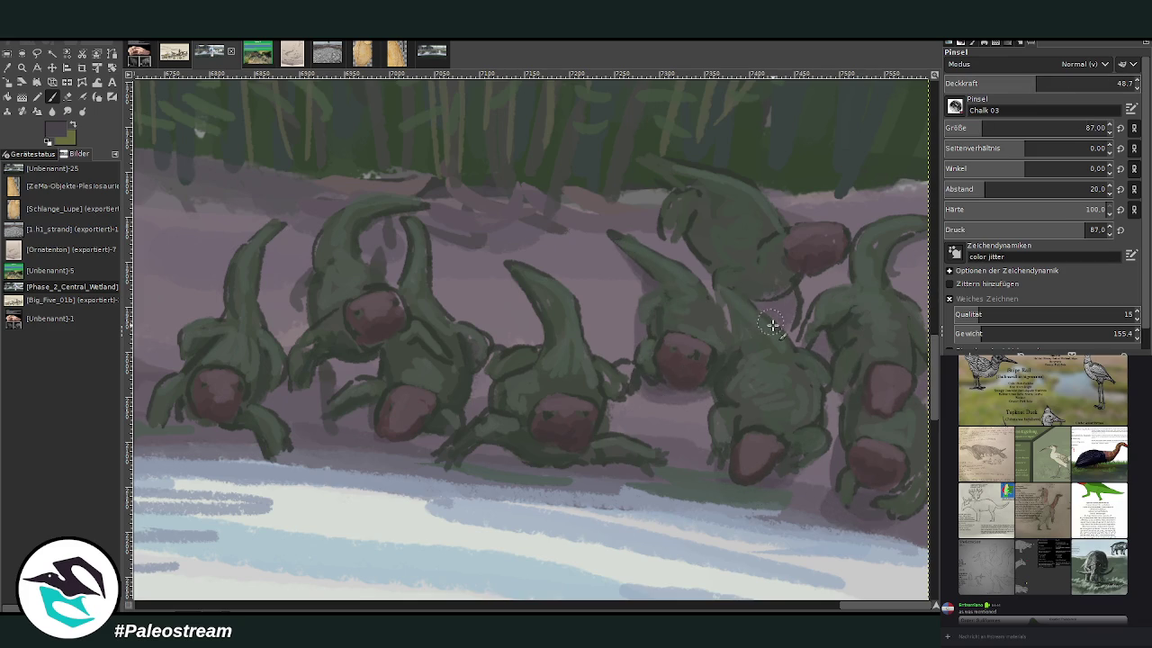
pyautogui.moveTo(728, 250)
pyautogui.mouseDown()
pyautogui.moveTo(684, 241)
pyautogui.moveTo(668, 213)
pyautogui.mouseUp()
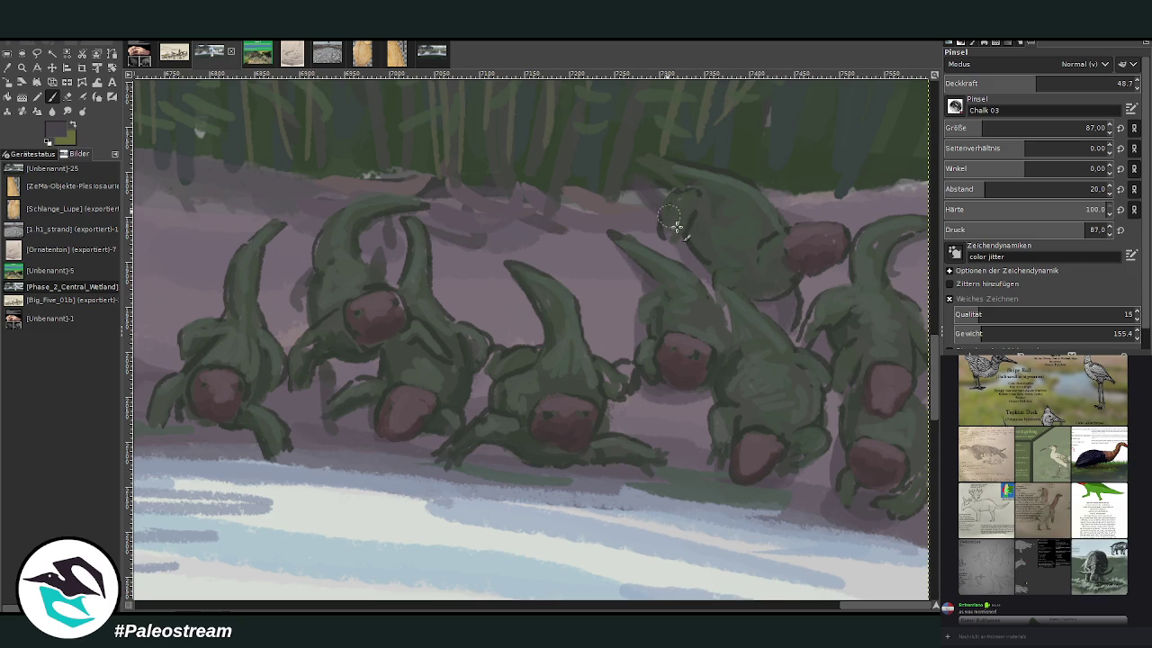
pyautogui.moveTo(687, 404)
pyautogui.mouseDown()
pyautogui.moveTo(650, 402)
pyautogui.moveTo(615, 421)
pyautogui.moveTo(609, 381)
pyautogui.mouseUp()
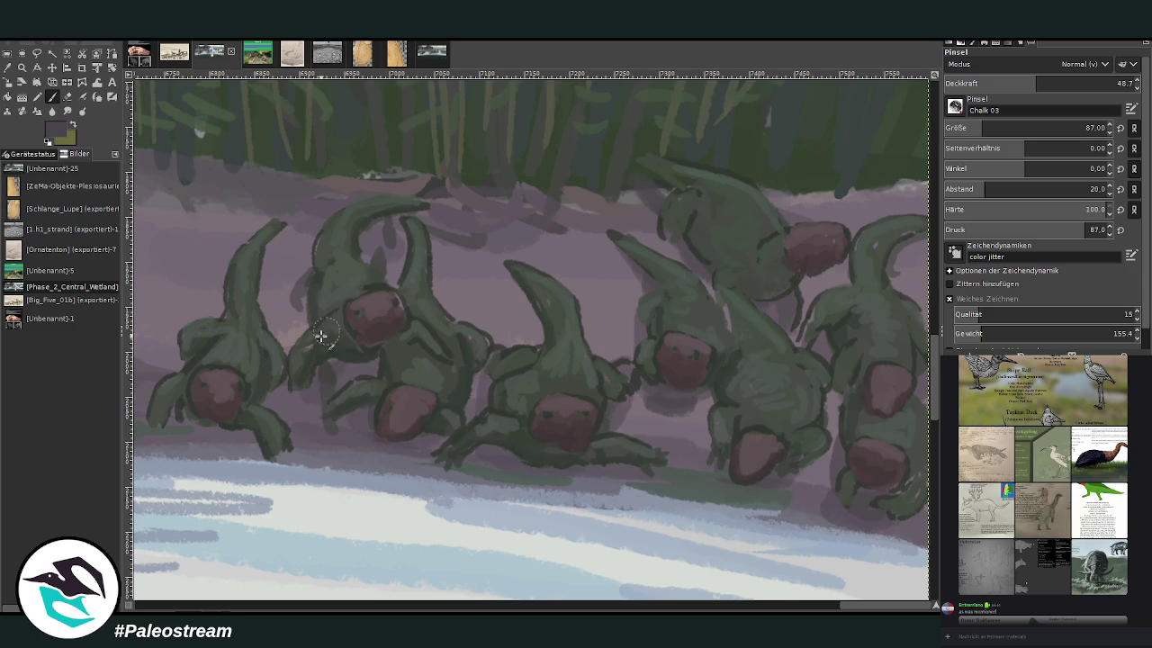
pyautogui.moveTo(252, 437); pyautogui.dragTo(180, 437)
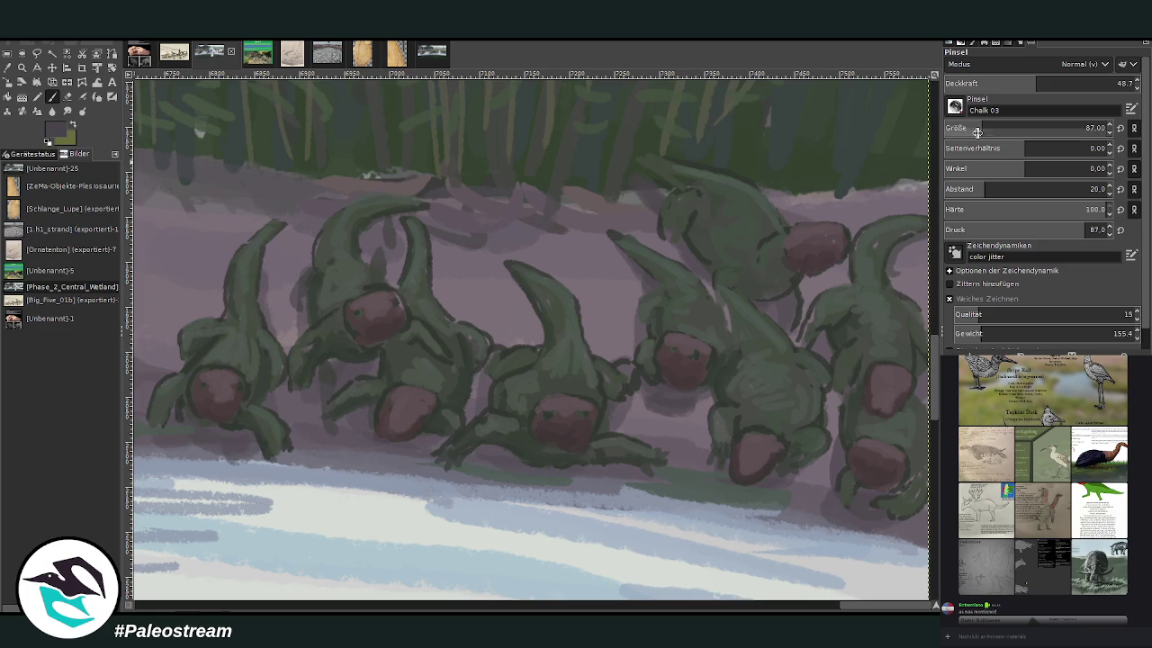
pyautogui.moveTo(275, 243); pyautogui.dragTo(268, 319)
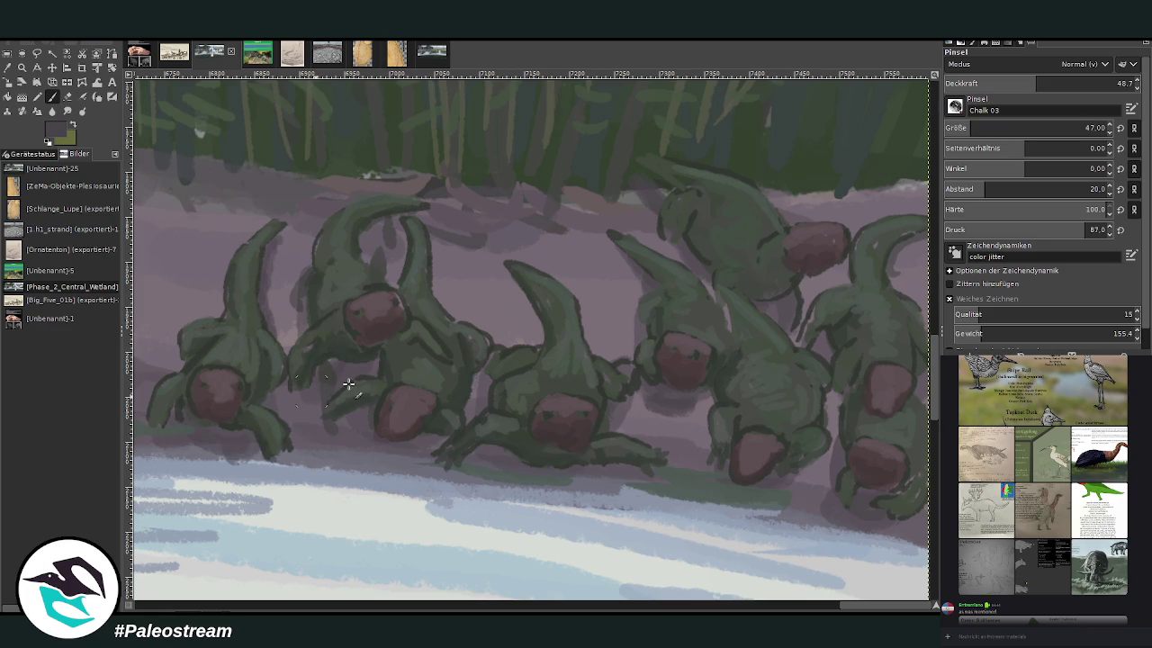
pyautogui.moveTo(370, 454); pyautogui.dragTo(436, 460)
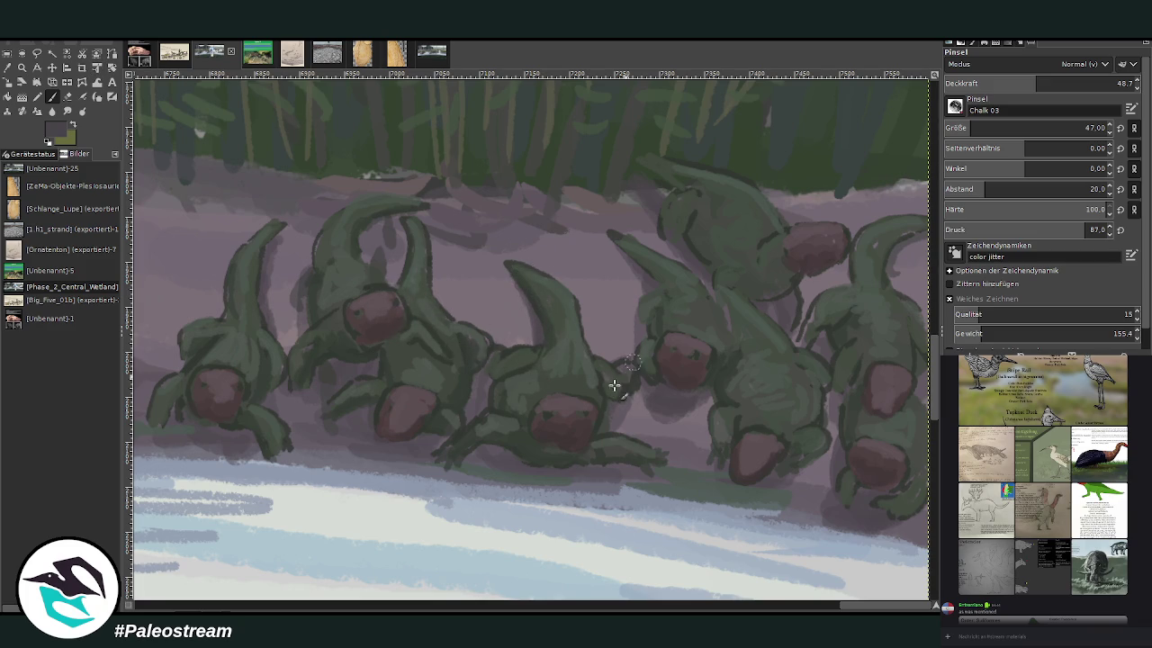
pyautogui.press('o')
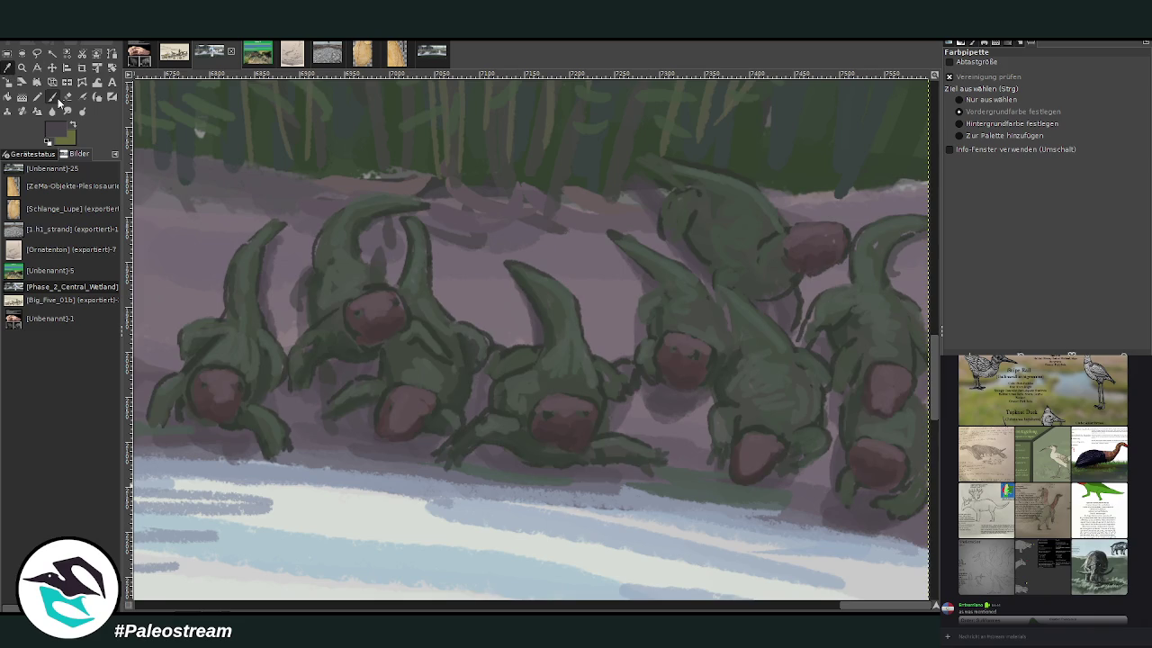
pyautogui.click(51, 96)
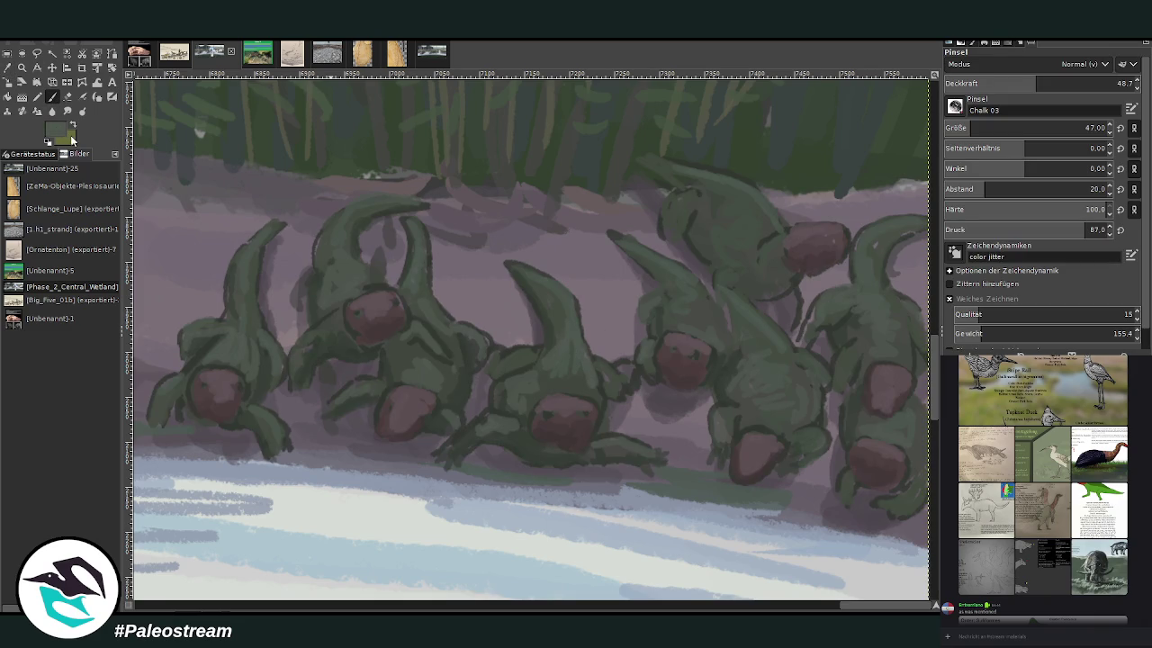
# Step: Reduce the chalk brush size to 32 and lower its opacity slightly
pyautogui.moveTo(1034, 132); pyautogui.dragTo(999, 131)
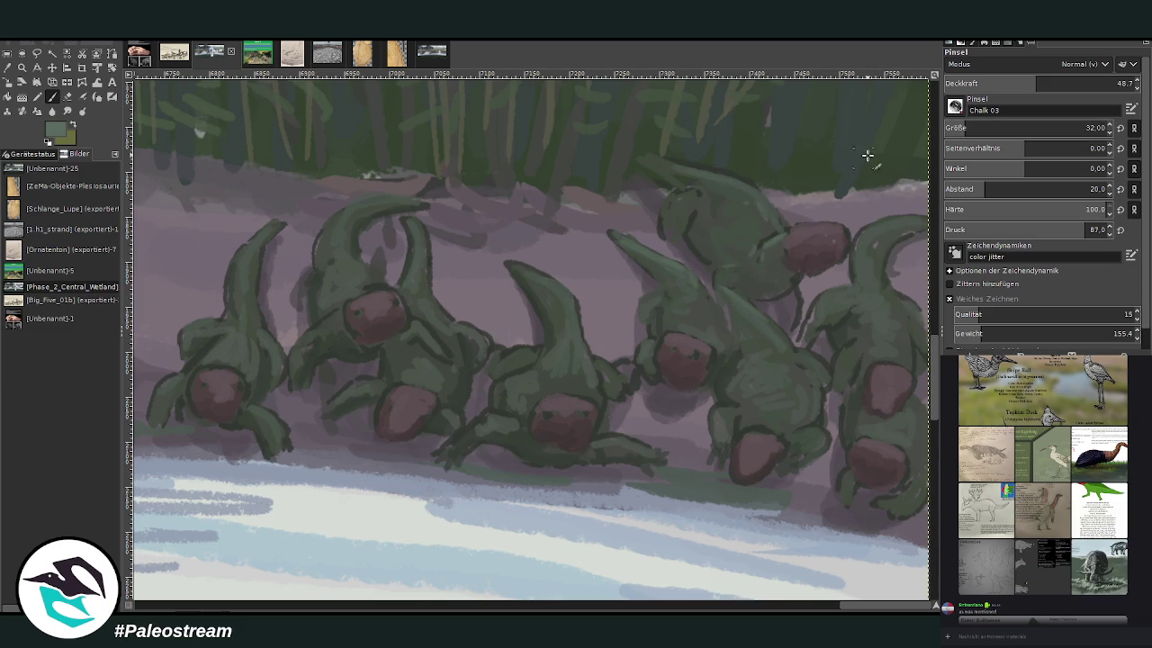
pyautogui.press('less')
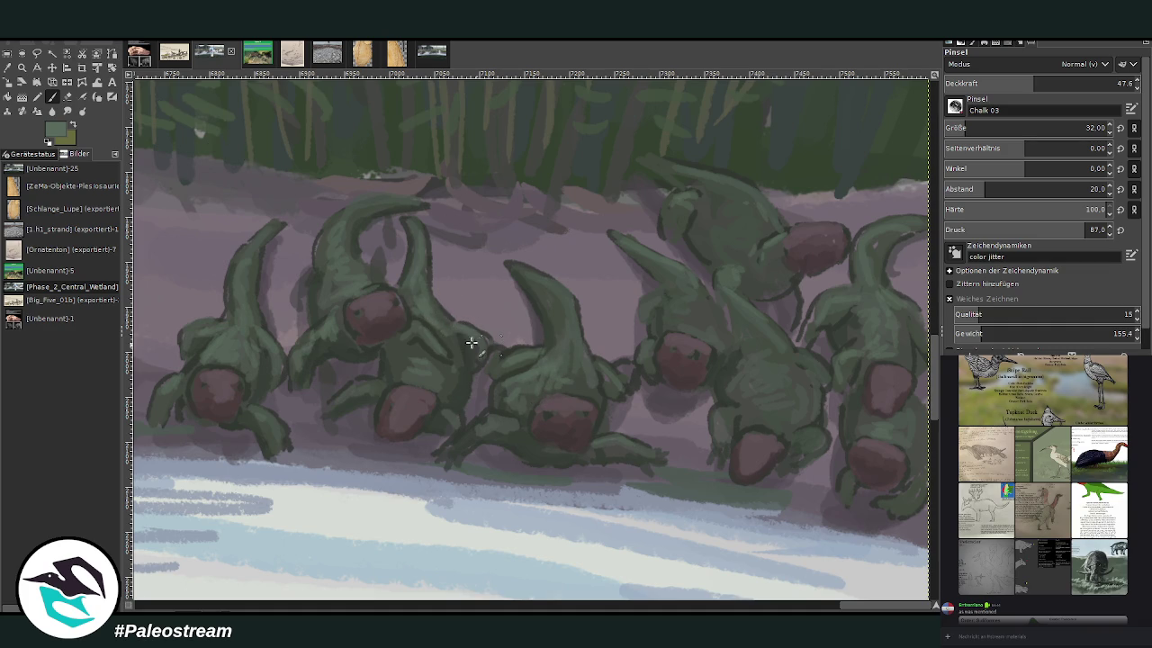
# Step: Sample a darker canvas colour and set the chalk brush to opacity 80.7 and size 14
pyautogui.press('o')
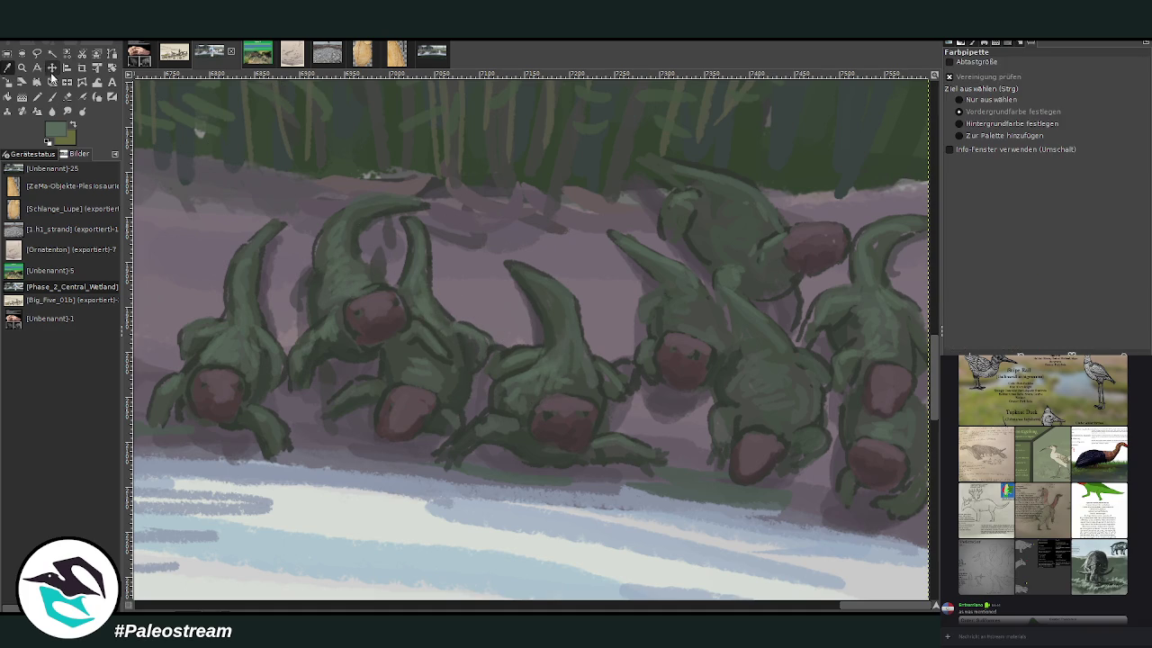
pyautogui.click(530, 447)
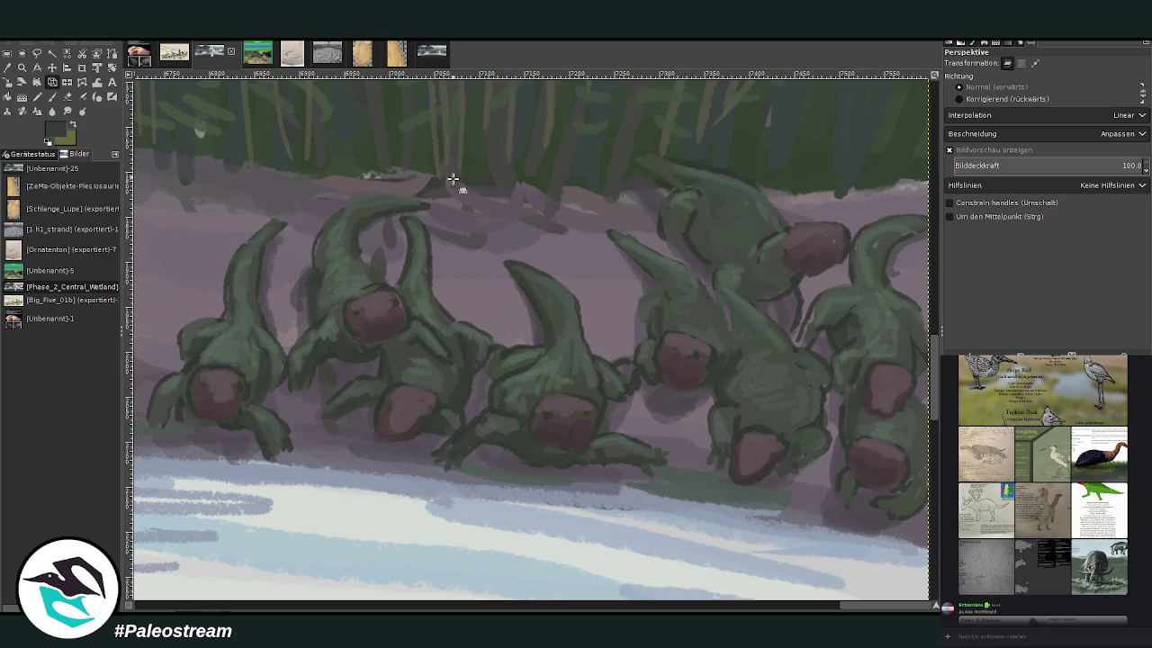
pyautogui.press('p')
pyautogui.moveTo(1034, 83); pyautogui.dragTo(1098, 83)
pyautogui.click(1084, 127)
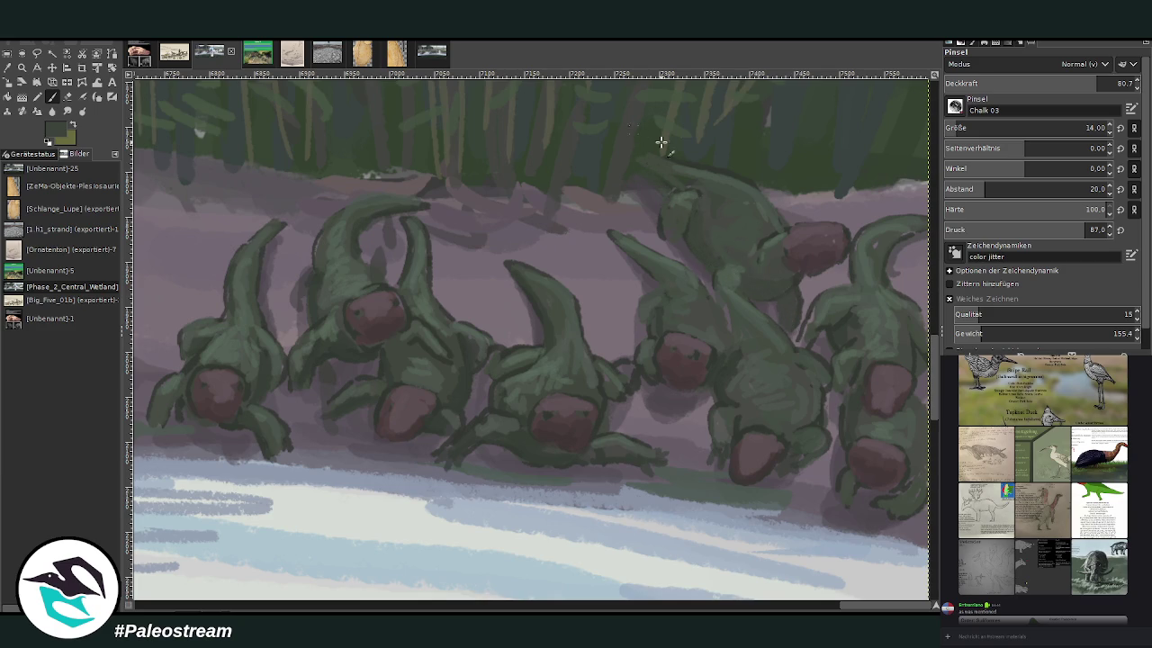
# Step: Smooth the creature's belly and arm in green, then lower the brush opacity to 55.4
pyautogui.moveTo(733, 399); pyautogui.dragTo(804, 411)
pyautogui.click(1052, 82)
pyautogui.moveTo(642, 295); pyautogui.dragTo(641, 320)
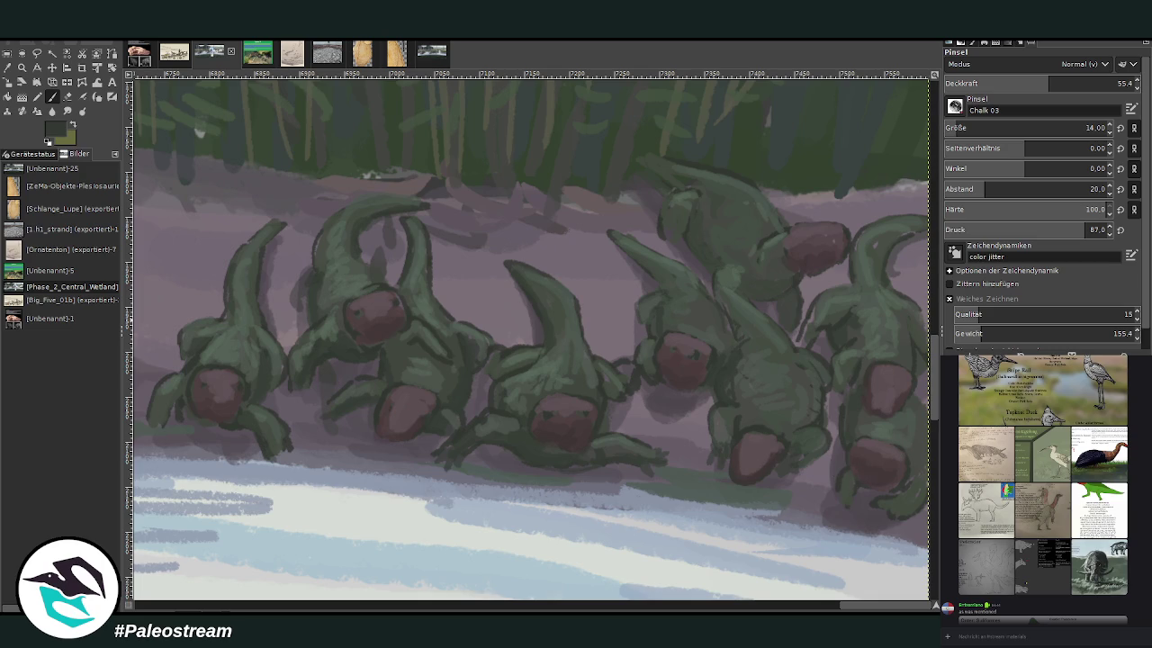
pyautogui.keyDown('ctrl'); pyautogui.click(588, 236); pyautogui.keyUp('ctrl')
# Step: Bring the grass band into view and dab a light highlight on the fourth creature's head
pyautogui.moveTo(931, 423); pyautogui.dragTo(934, 360)
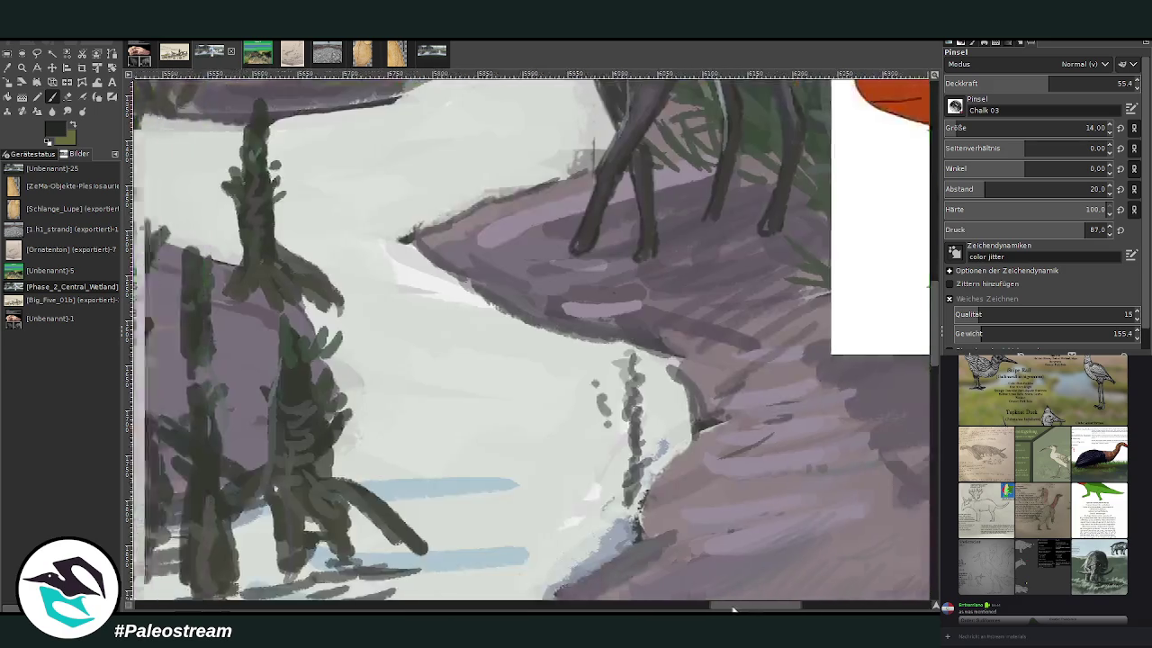
pyautogui.scroll(-5, 539, 342)
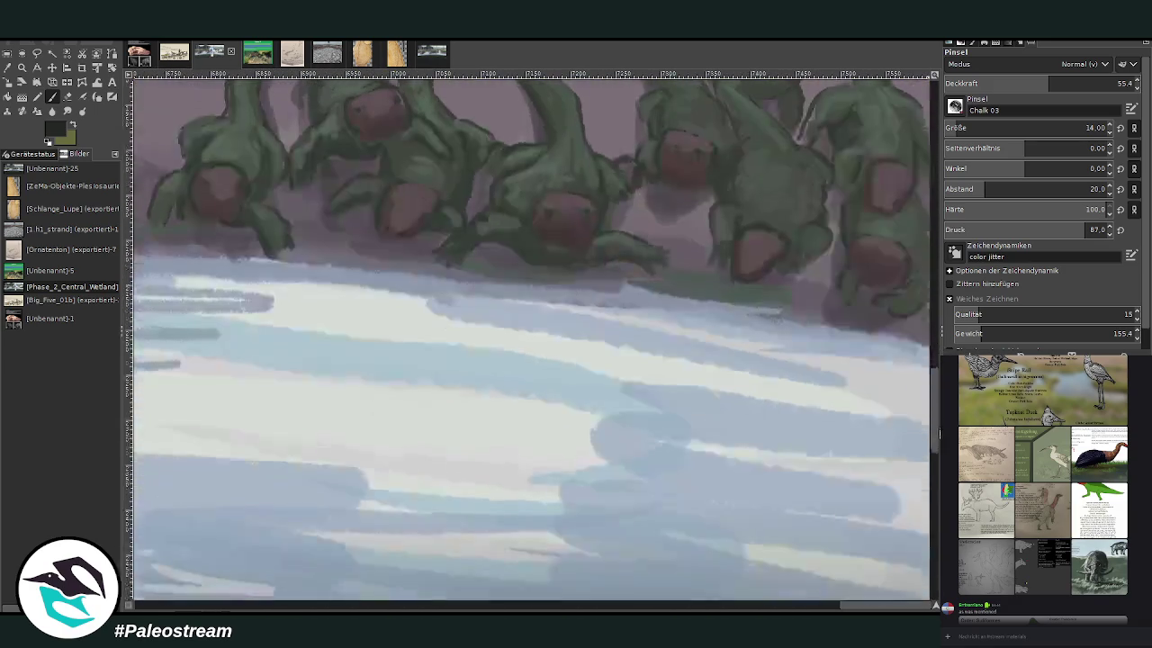
pyautogui.scroll(1, 605, 144)
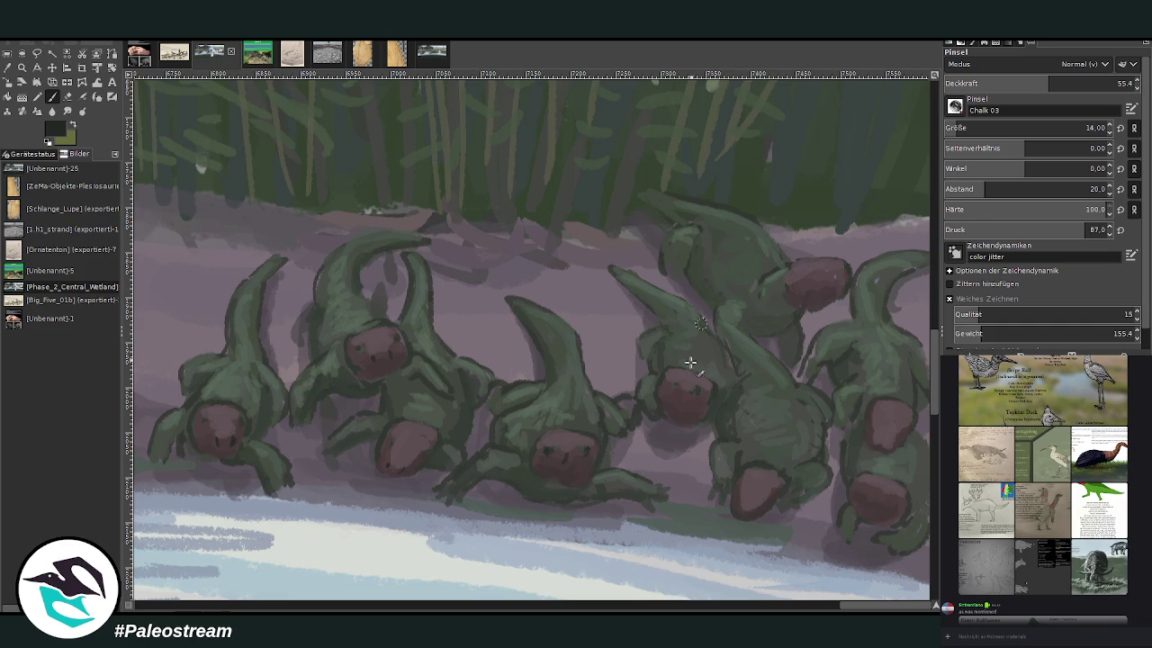
pyautogui.click(675, 389)
# Step: Brush sampled grey-purple ground colour up a creature's neck and onto the bank, then sample green
pyautogui.press('o')
pyautogui.click(468, 309)
pyautogui.click(52, 96)
pyautogui.moveTo(382, 310); pyautogui.dragTo(386, 262)
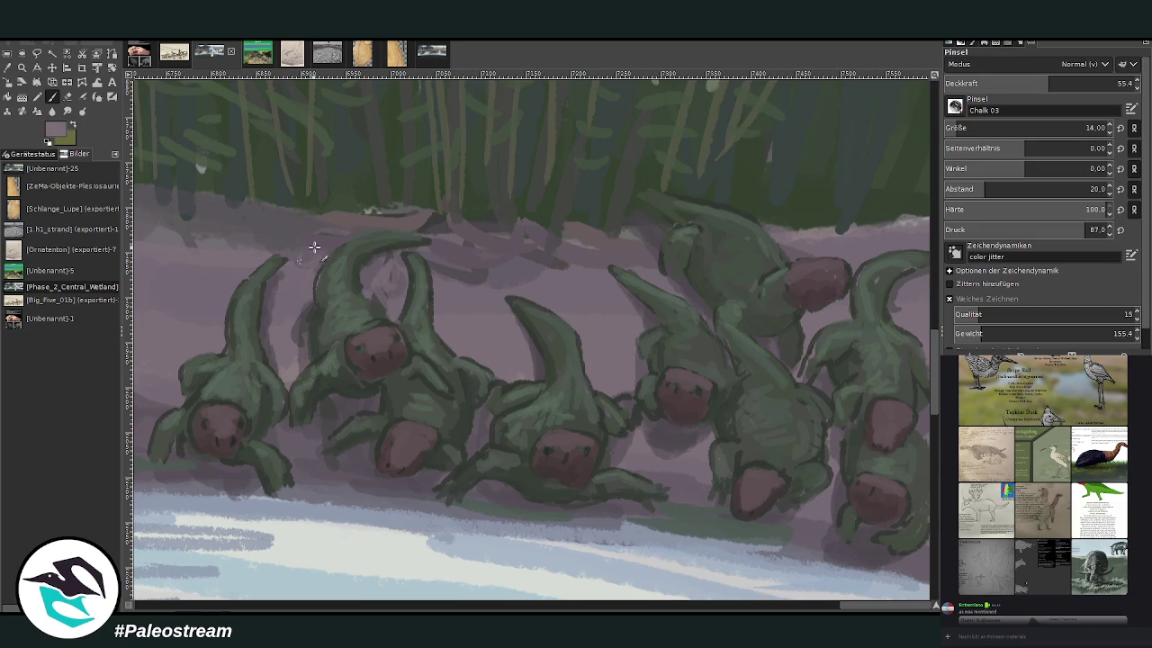
pyautogui.moveTo(461, 270); pyautogui.dragTo(477, 280)
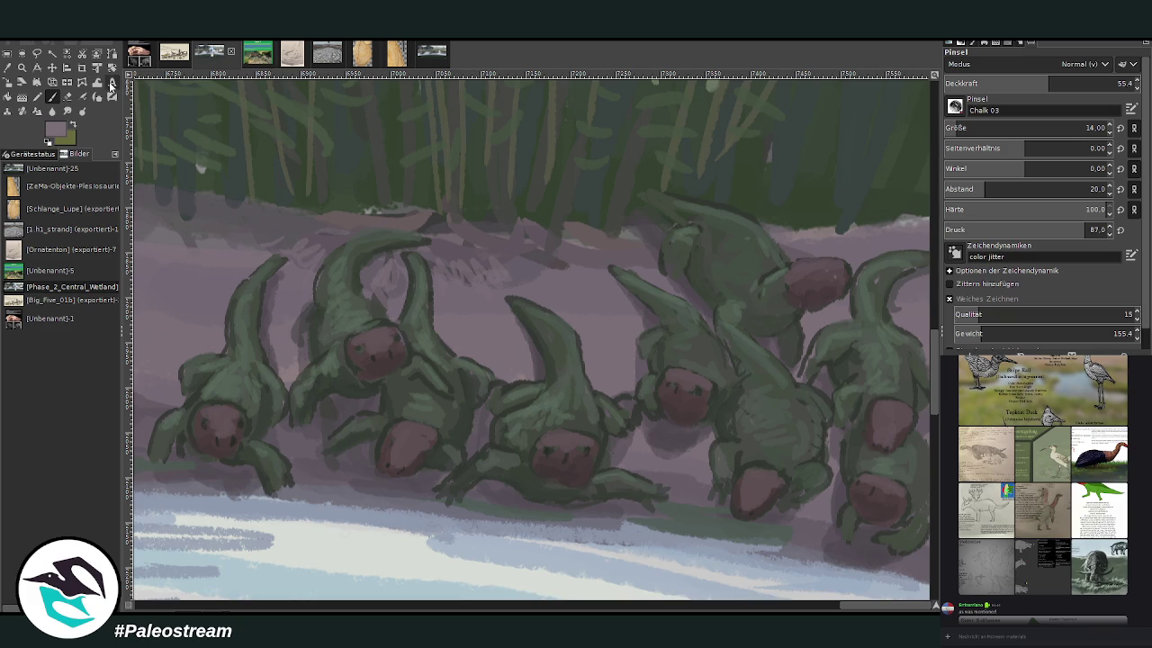
pyautogui.press('o')
pyautogui.click(552, 401)
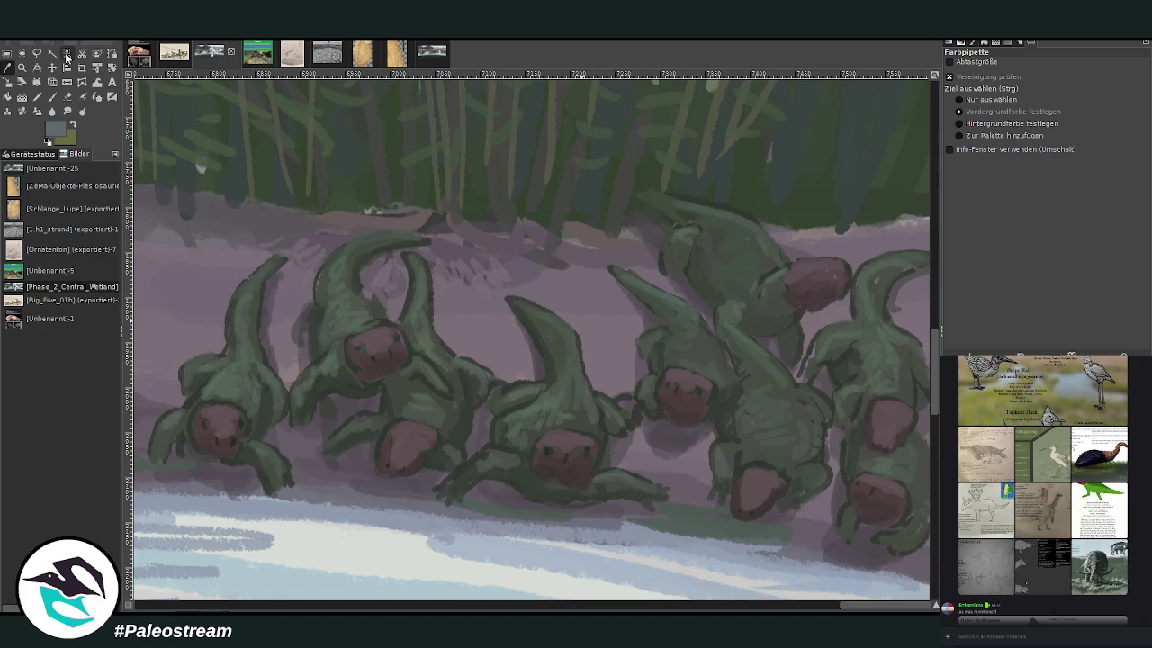
# Step: Hatch light green strokes over the lower-right creature's body
pyautogui.press('p')
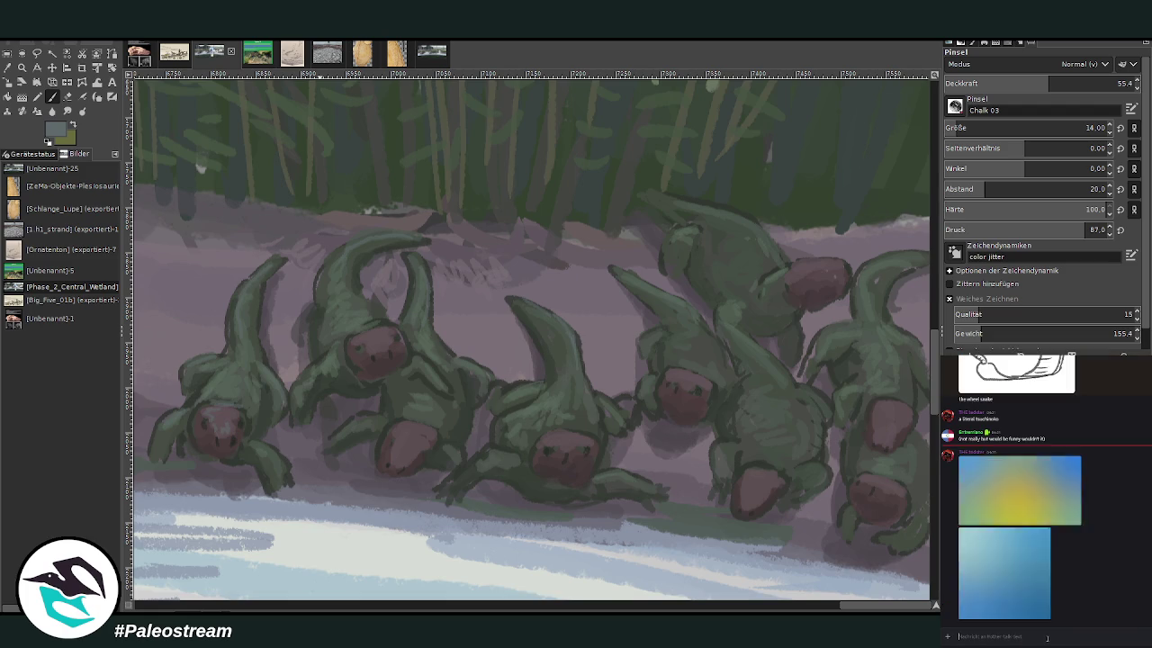
pyautogui.press('Return')
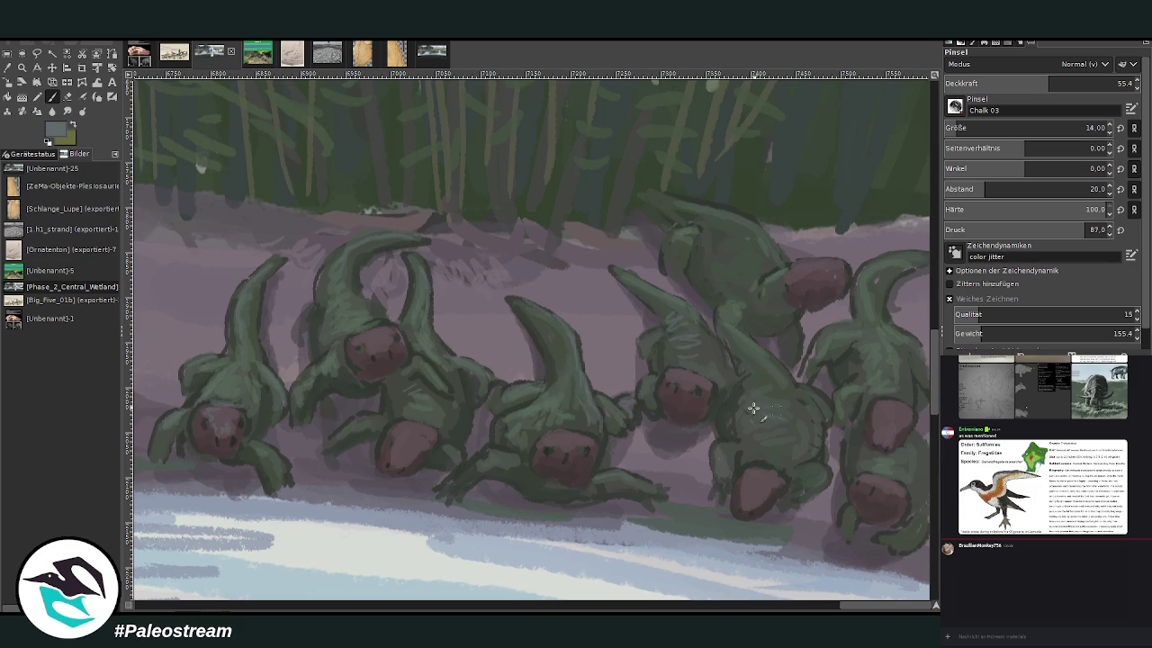
pyautogui.moveTo(774, 392)
pyautogui.mouseDown()
pyautogui.moveTo(753, 375)
pyautogui.moveTo(779, 429)
pyautogui.moveTo(797, 414)
pyautogui.moveTo(808, 445)
pyautogui.moveTo(777, 457)
pyautogui.mouseUp()
# Step: Hatch pinkish strokes on a head and a neck, and touch dark green onto the left foot
pyautogui.moveTo(397, 439)
pyautogui.mouseDown()
pyautogui.moveTo(416, 441)
pyautogui.moveTo(422, 418)
pyautogui.mouseUp()
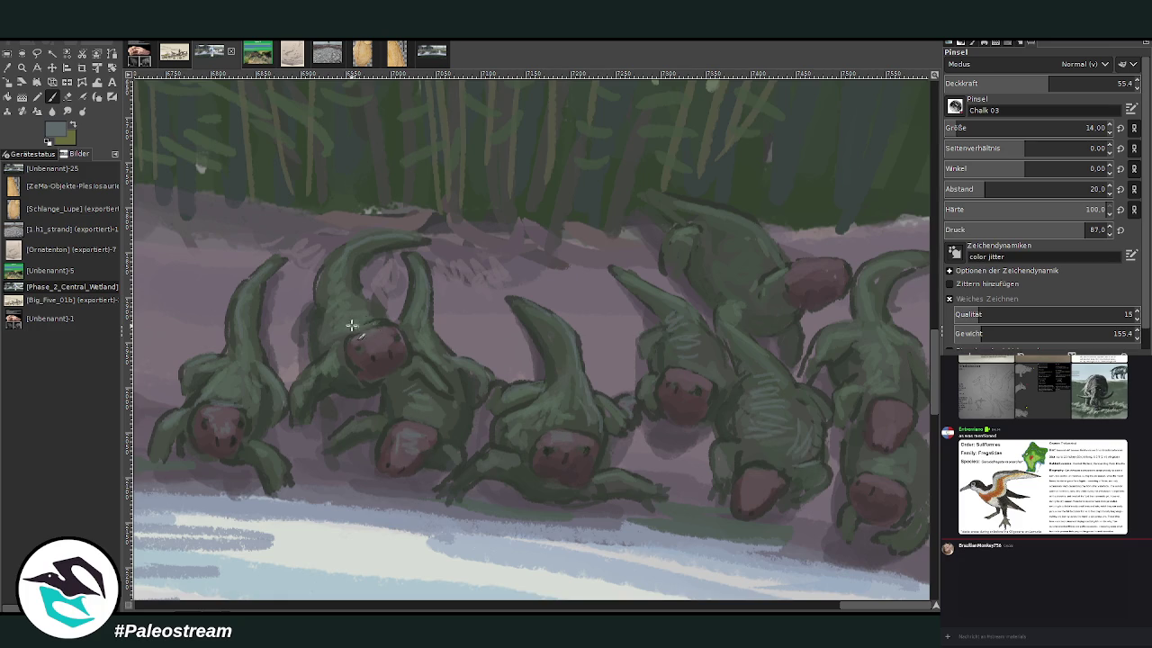
pyautogui.moveTo(351, 255); pyautogui.dragTo(387, 261)
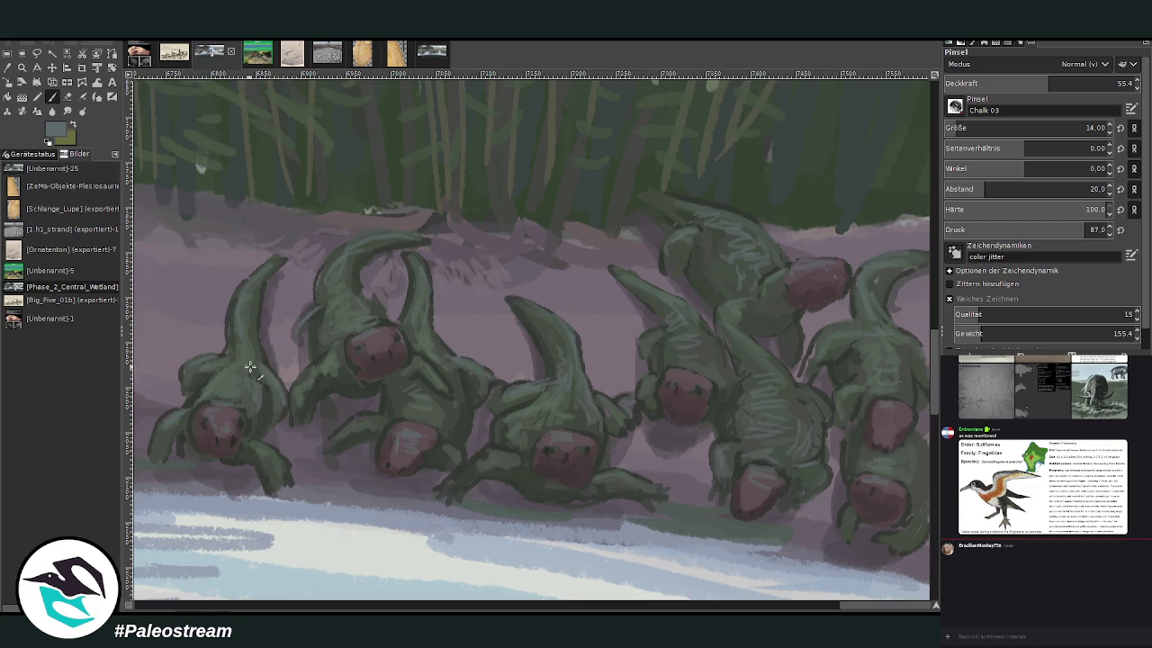
pyautogui.moveTo(260, 452); pyautogui.dragTo(274, 494)
pyautogui.hotkey('shift', 'e')
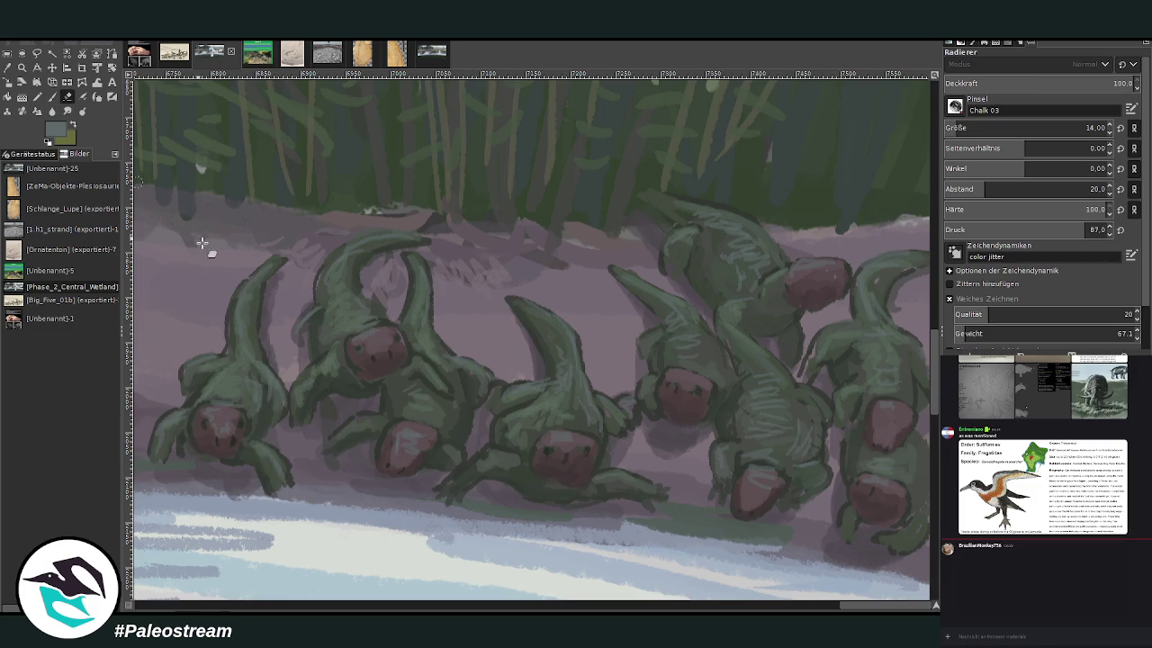
# Step: Sample a pale grey-green from the canvas and set the chalk brush opacity to 40.2
pyautogui.press('o')
pyautogui.press('p')
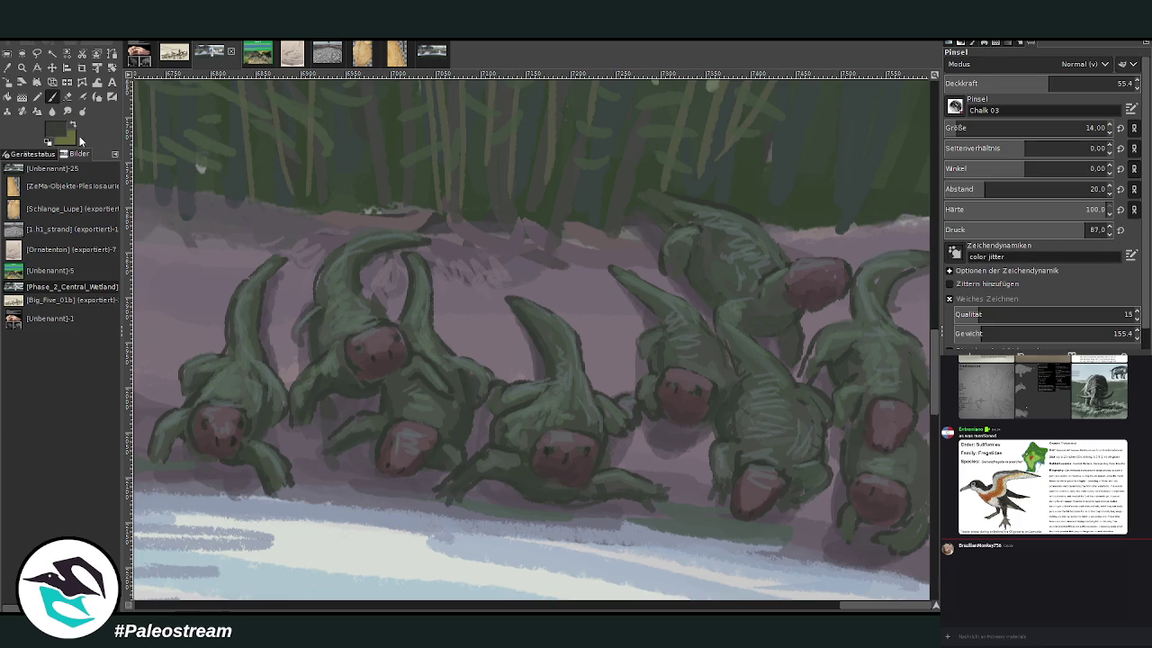
pyautogui.click(1090, 83)
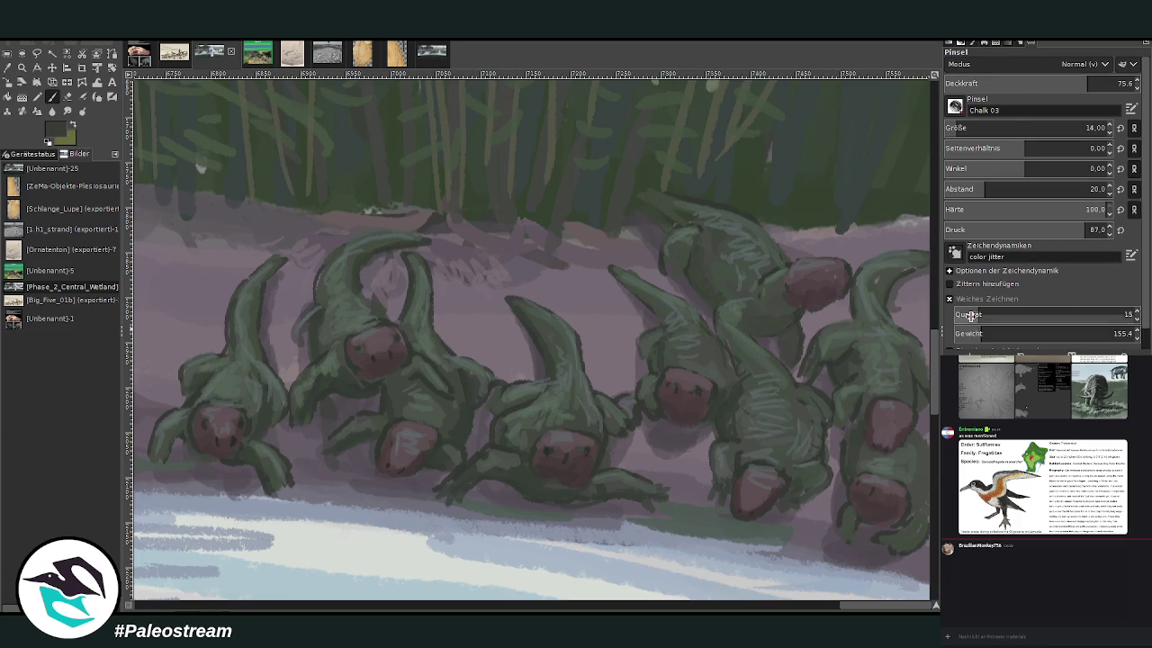
pyautogui.keyDown('ctrl'); pyautogui.click(596, 214); pyautogui.keyUp('ctrl')
pyautogui.keyDown('ctrl'); pyautogui.click(584, 193); pyautogui.keyUp('ctrl')
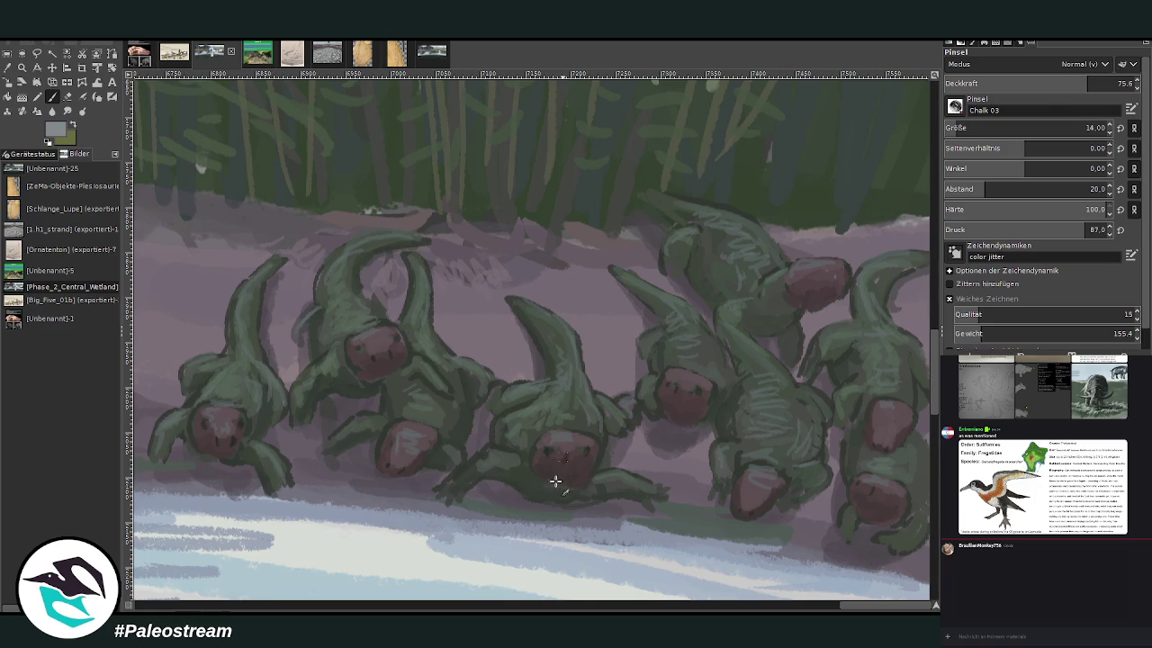
pyautogui.click(1020, 83)
# Step: Dab pale tooth and nostril marks onto five creatures' dark-red snouts
pyautogui.moveTo(565, 460)
pyautogui.mouseDown()
pyautogui.moveTo(558, 470)
pyautogui.moveTo(540, 447)
pyautogui.mouseUp()
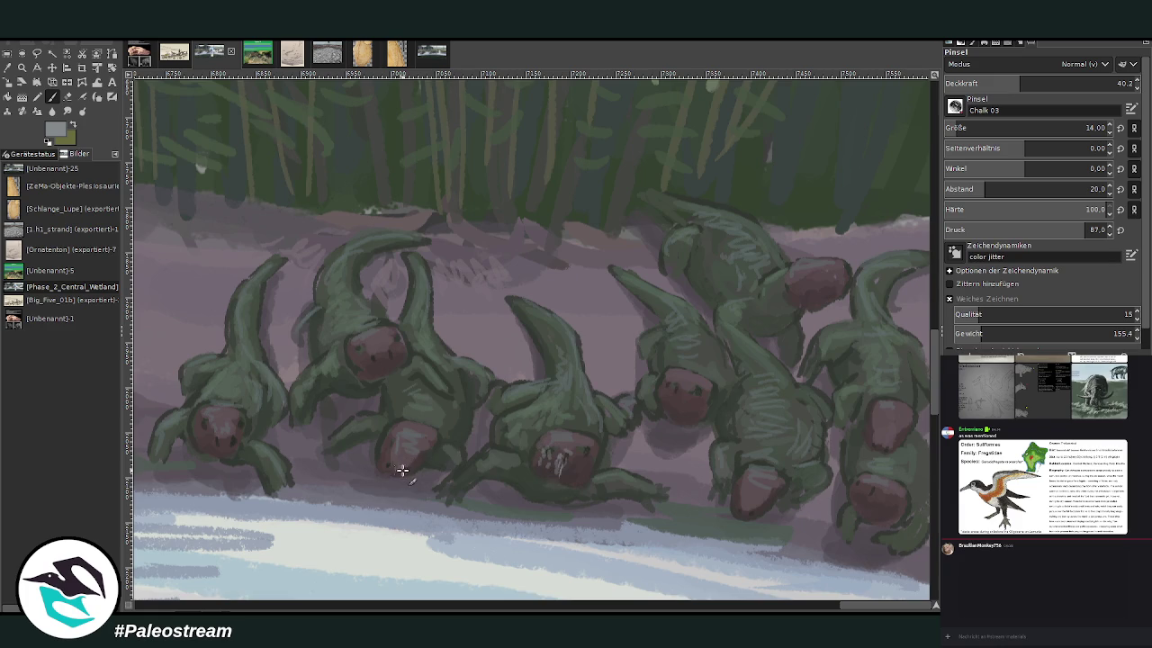
pyautogui.moveTo(220, 439); pyautogui.dragTo(225, 430)
pyautogui.moveTo(385, 352); pyautogui.dragTo(382, 351)
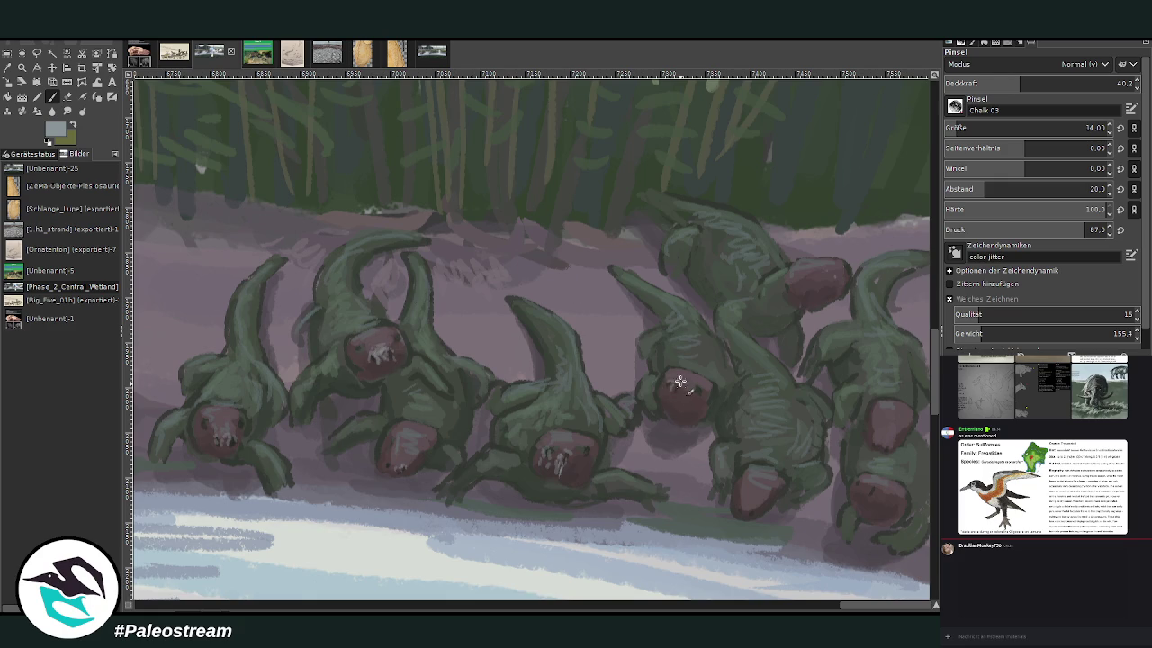
pyautogui.moveTo(682, 385); pyautogui.dragTo(669, 382)
pyautogui.moveTo(754, 506); pyautogui.dragTo(743, 497)
pyautogui.keyDown('ctrl'); pyautogui.click(637, 204); pyautogui.keyUp('ctrl')
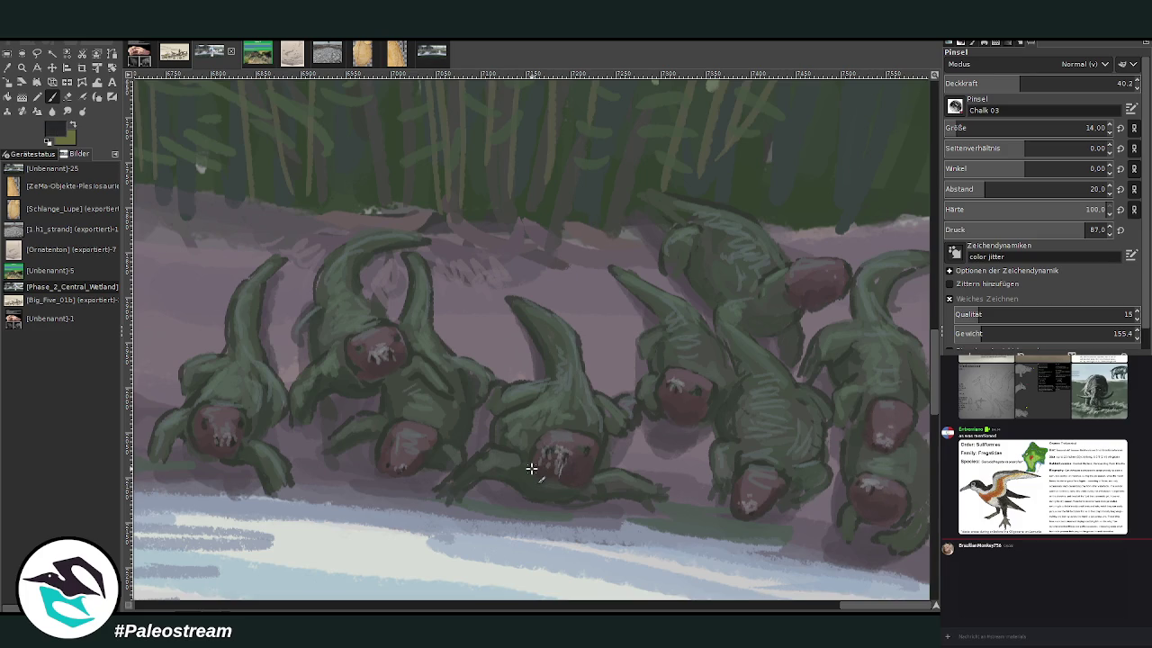
# Step: Zoom in on the middle creatures of the riverbank group
pyautogui.scroll(-1, 531, 468)
pyautogui.scroll(-2, 531, 467)
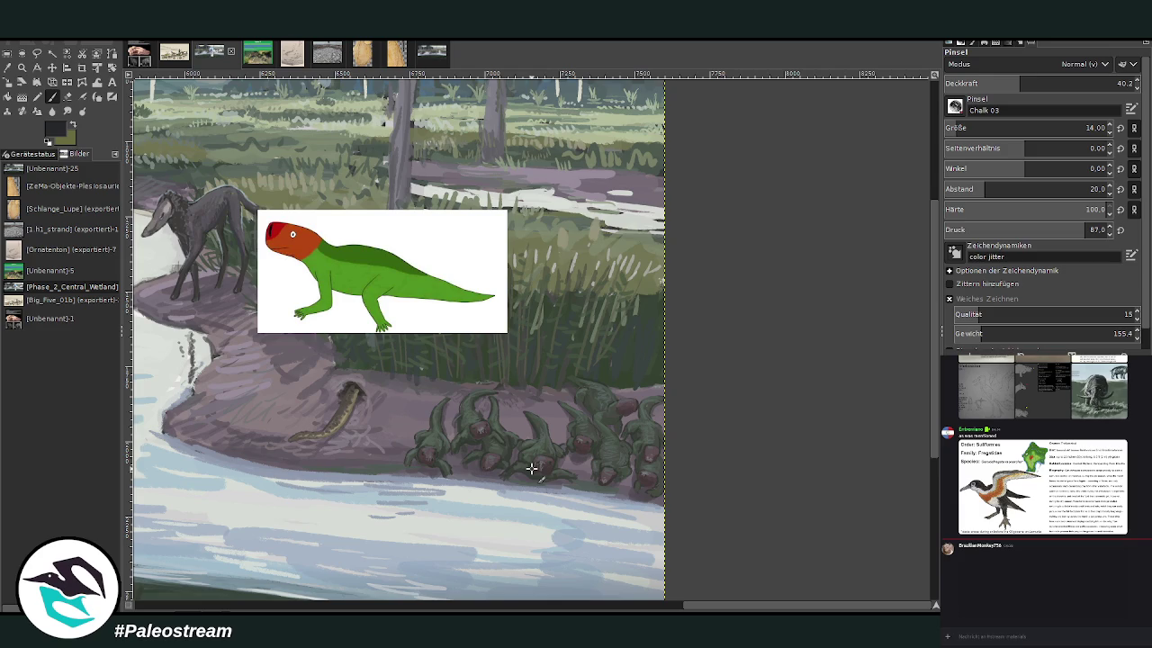
pyautogui.click(21, 68)
pyautogui.moveTo(417, 320); pyautogui.dragTo(696, 500)
pyautogui.moveTo(496, 269); pyautogui.dragTo(714, 507)
pyautogui.scroll(-4, 789, 570)
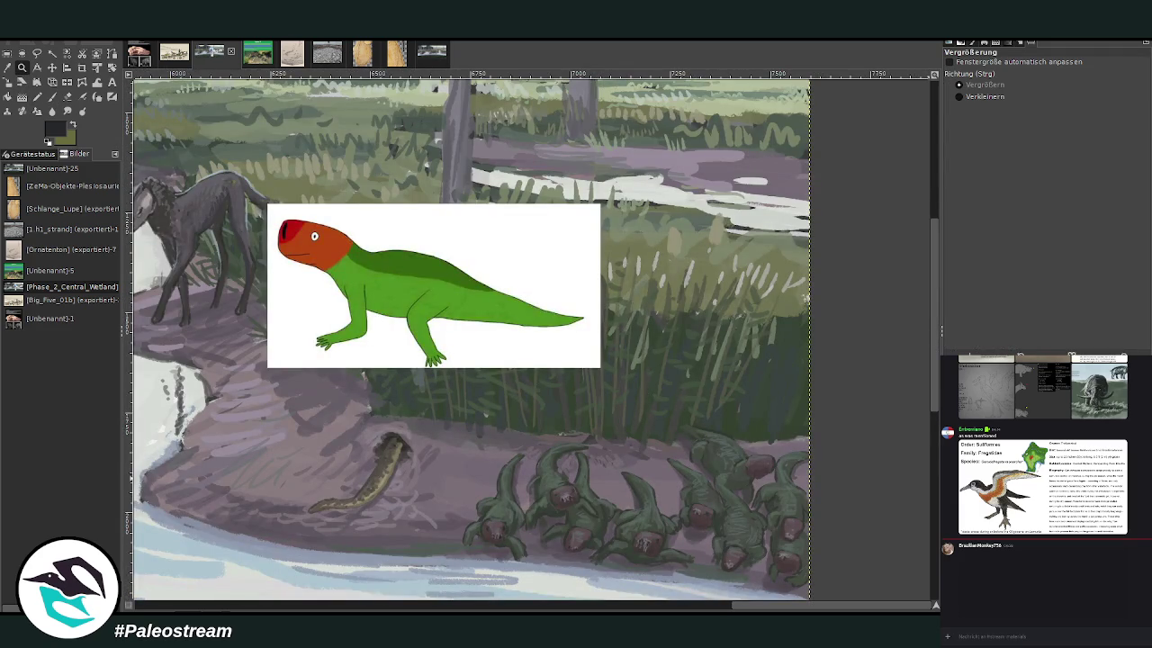
# Step: Scale the lizard reference card to 275×136 and place it just above the creatures
pyautogui.click(52, 67)
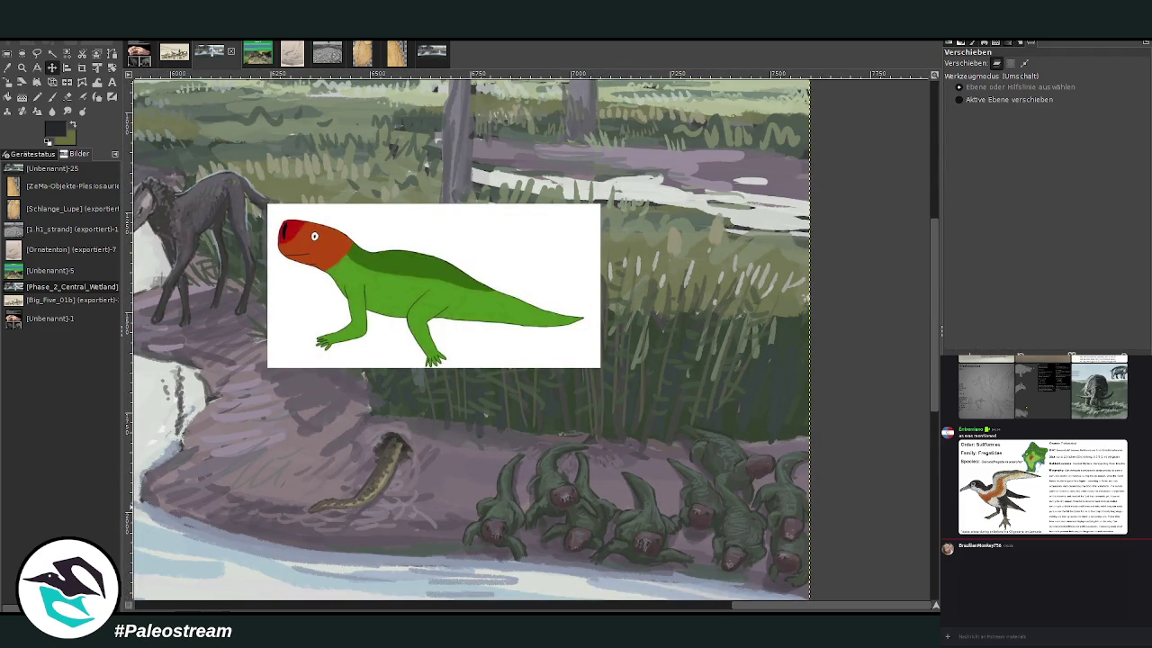
pyautogui.click(8, 81)
pyautogui.click(369, 243)
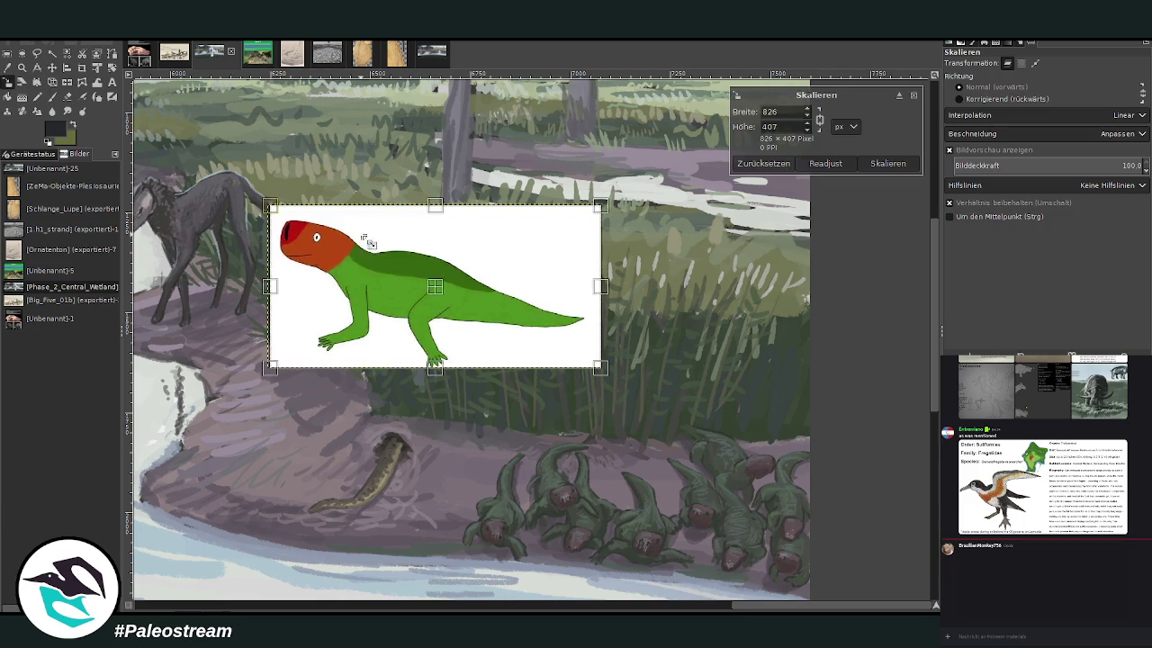
pyautogui.moveTo(369, 243); pyautogui.dragTo(492, 314)
pyautogui.moveTo(545, 339); pyautogui.dragTo(644, 396)
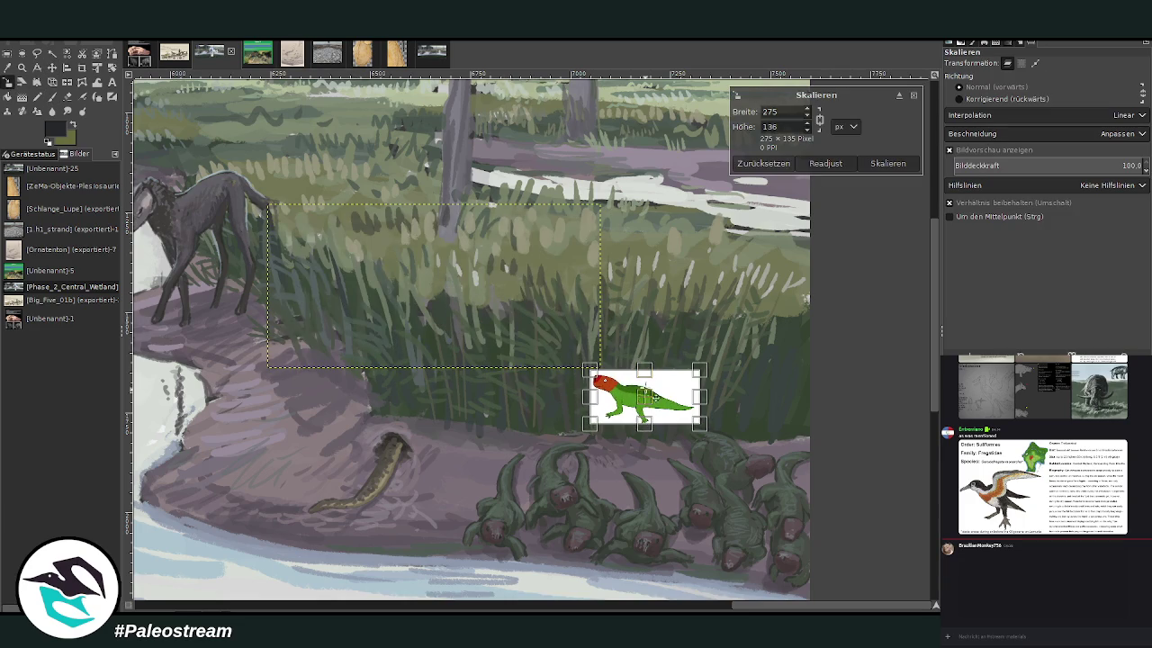
pyautogui.click(804, 313)
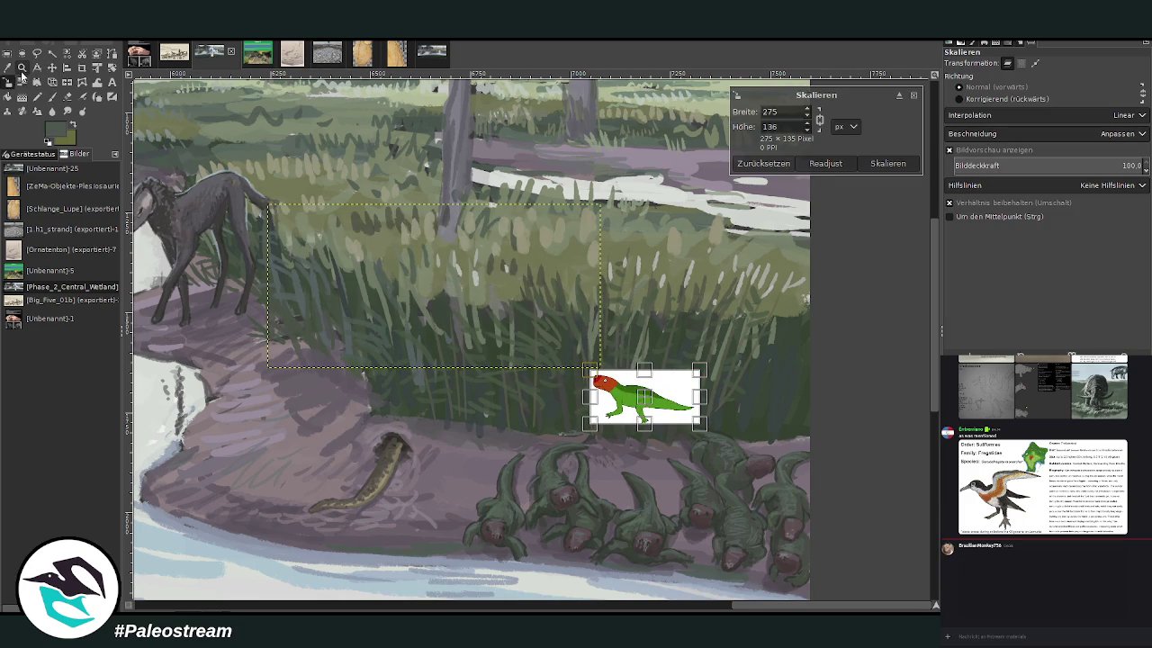
pyautogui.click(887, 163)
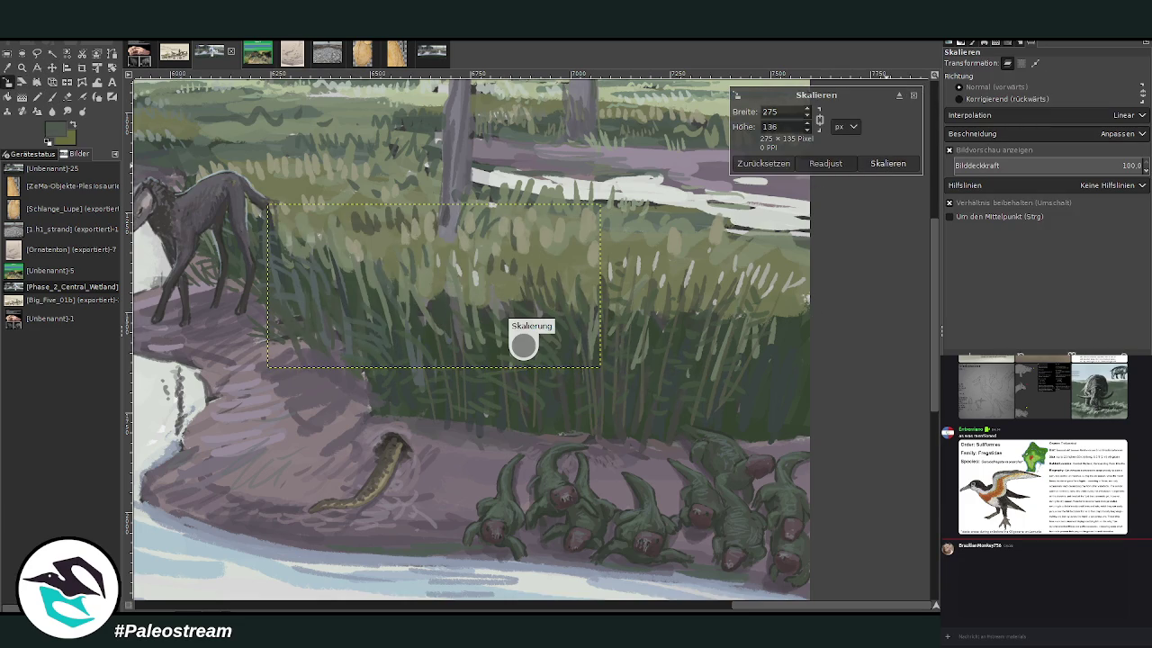
# Step: Zoom in on the creatures and the resized lizard card
pyautogui.click(22, 68)
pyautogui.moveTo(483, 328); pyautogui.dragTo(767, 570)
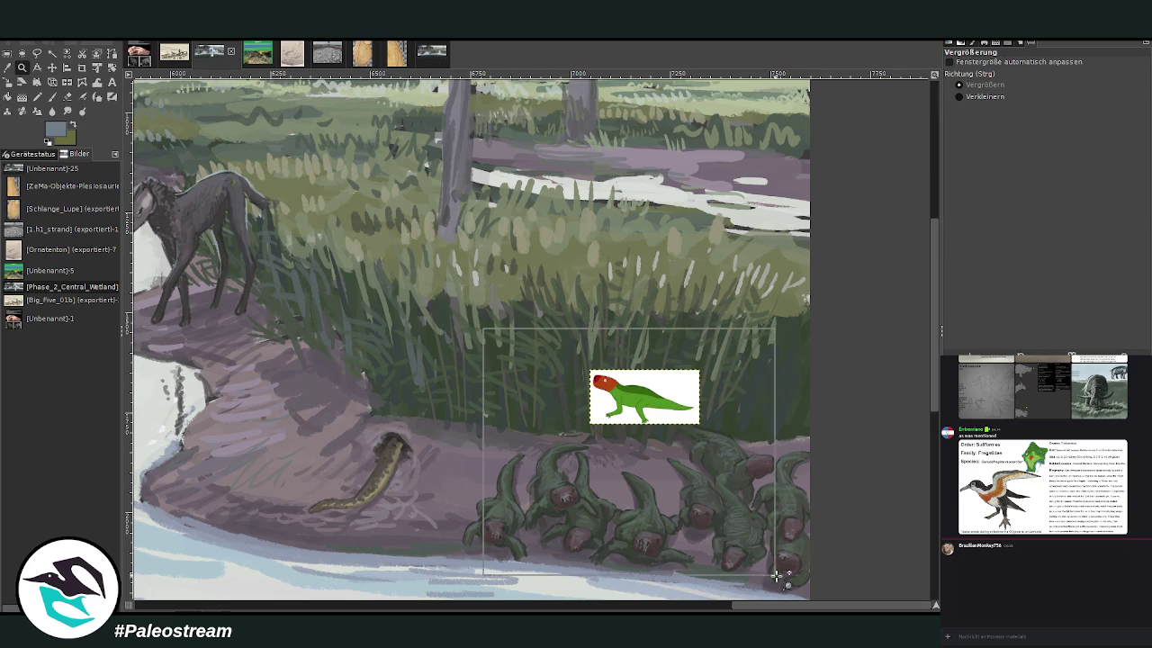
pyautogui.scroll(-1, 864, 468)
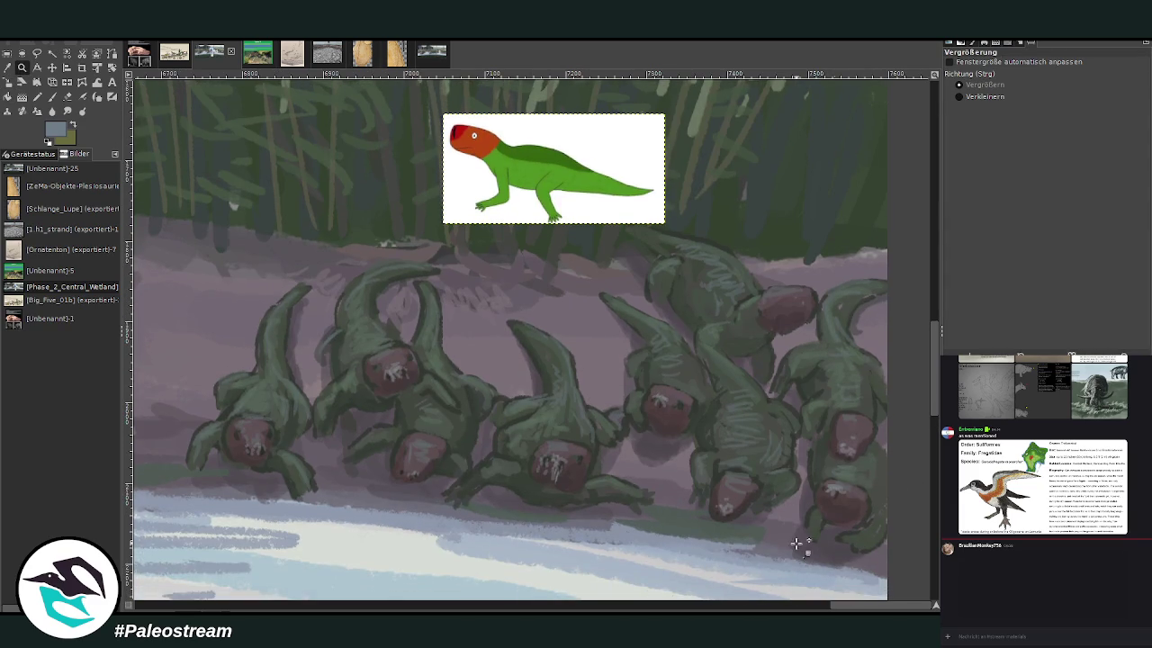
pyautogui.scroll(-1, 919, 429)
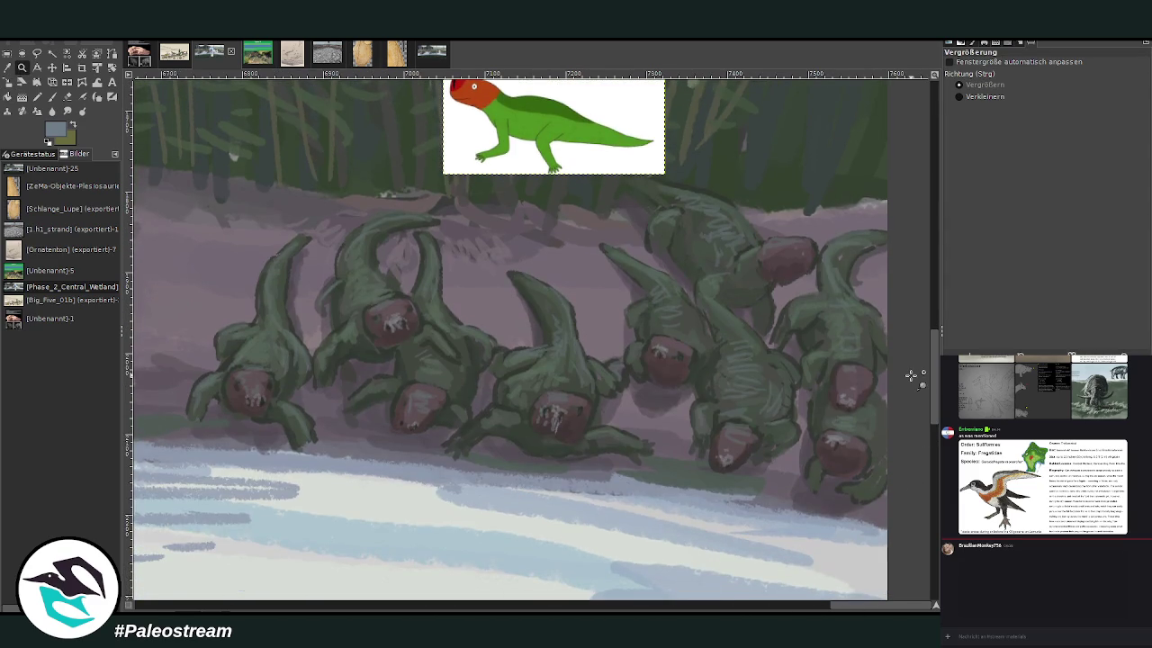
# Step: On the main painting layer, paint a grey curved mound on the pale water below the creatures
pyautogui.press('o')
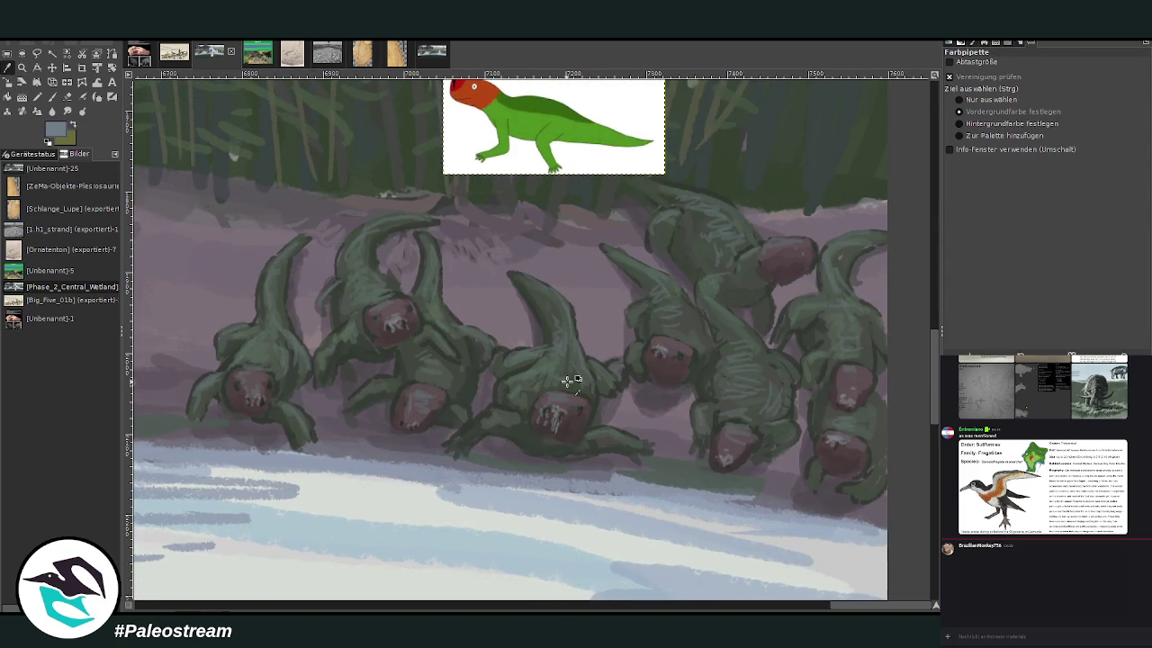
pyautogui.press('p')
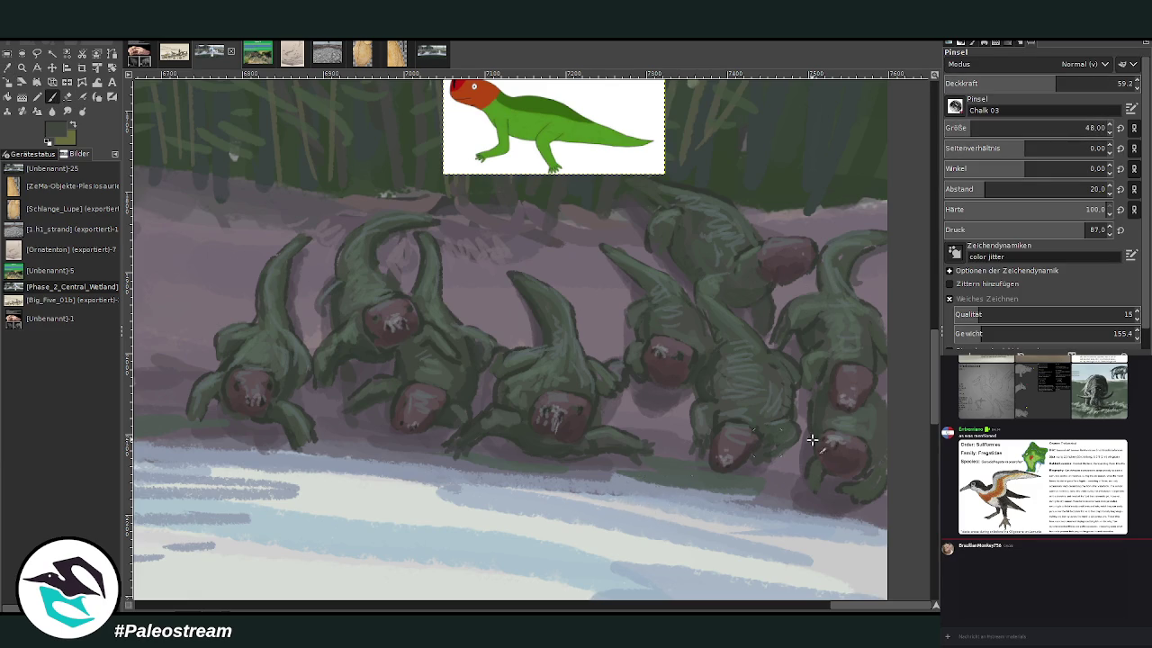
pyautogui.press('pagedown')
pyautogui.moveTo(655, 522)
pyautogui.mouseDown()
pyautogui.moveTo(621, 531)
pyautogui.moveTo(679, 545)
pyautogui.mouseUp()
pyautogui.moveTo(990, 87)
pyautogui.mouseDown()
pyautogui.moveTo(1023, 99)
pyautogui.moveTo(1007, 127)
pyautogui.mouseUp()
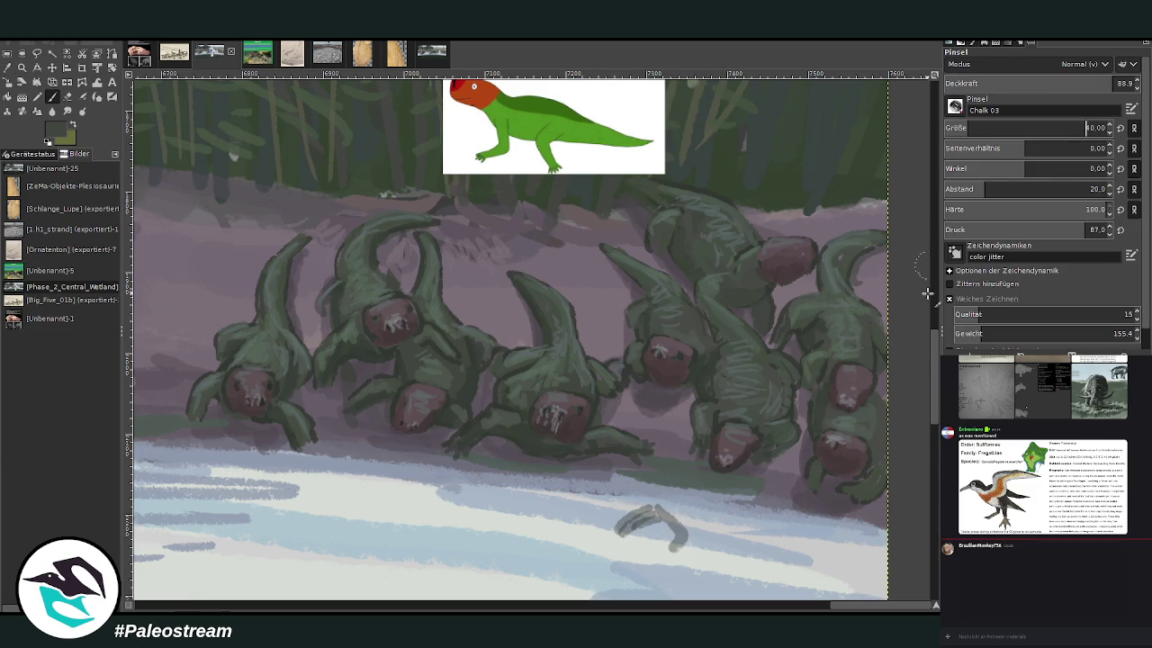
pyautogui.scroll(-2, 648, 468)
pyautogui.moveTo(615, 493)
pyautogui.mouseDown()
pyautogui.moveTo(656, 462)
pyautogui.moveTo(684, 494)
pyautogui.moveTo(629, 472)
pyautogui.moveTo(666, 464)
pyautogui.moveTo(623, 488)
pyautogui.moveTo(602, 477)
pyautogui.moveTo(648, 454)
pyautogui.mouseUp()
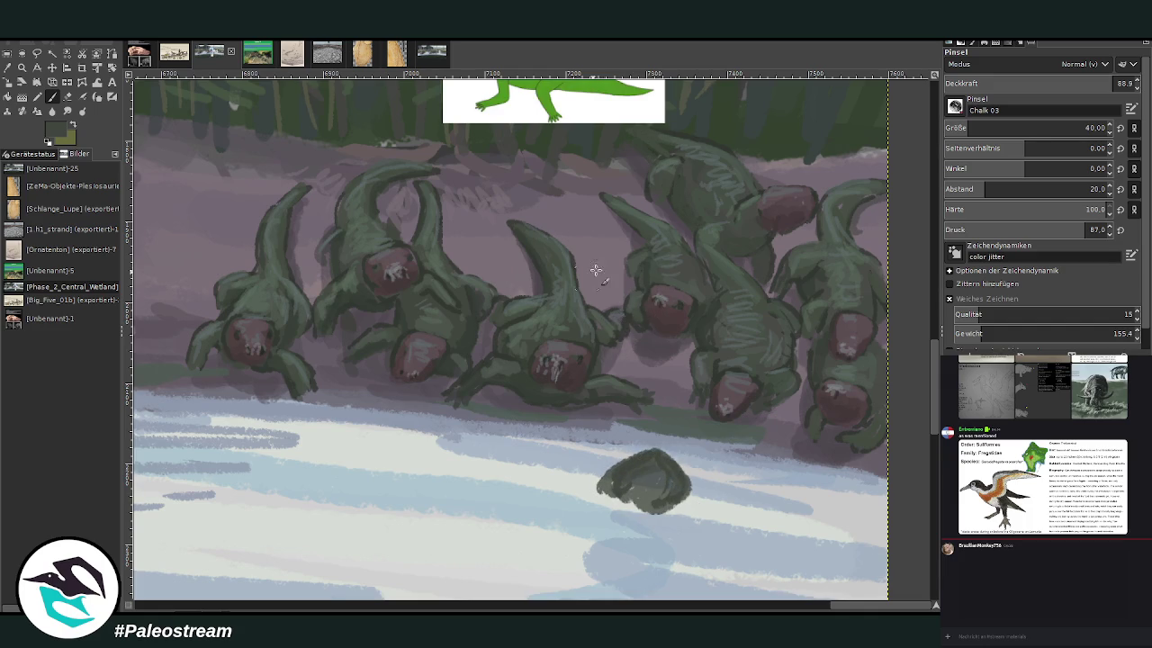
# Step: Repaint the mound in lighter green, adding small darker green marks sampled from a creature's body
pyautogui.keyDown('ctrl'); pyautogui.click(531, 324); pyautogui.keyUp('ctrl')
pyautogui.moveTo(617, 478)
pyautogui.mouseDown()
pyautogui.moveTo(630, 495)
pyautogui.moveTo(677, 483)
pyautogui.moveTo(660, 456)
pyautogui.moveTo(666, 513)
pyautogui.moveTo(612, 508)
pyautogui.moveTo(670, 513)
pyautogui.moveTo(625, 502)
pyautogui.mouseUp()
pyautogui.keyDown('ctrl'); pyautogui.click(772, 315); pyautogui.keyUp('ctrl')
pyautogui.keyDown('ctrl'); pyautogui.click(782, 385); pyautogui.keyUp('ctrl')
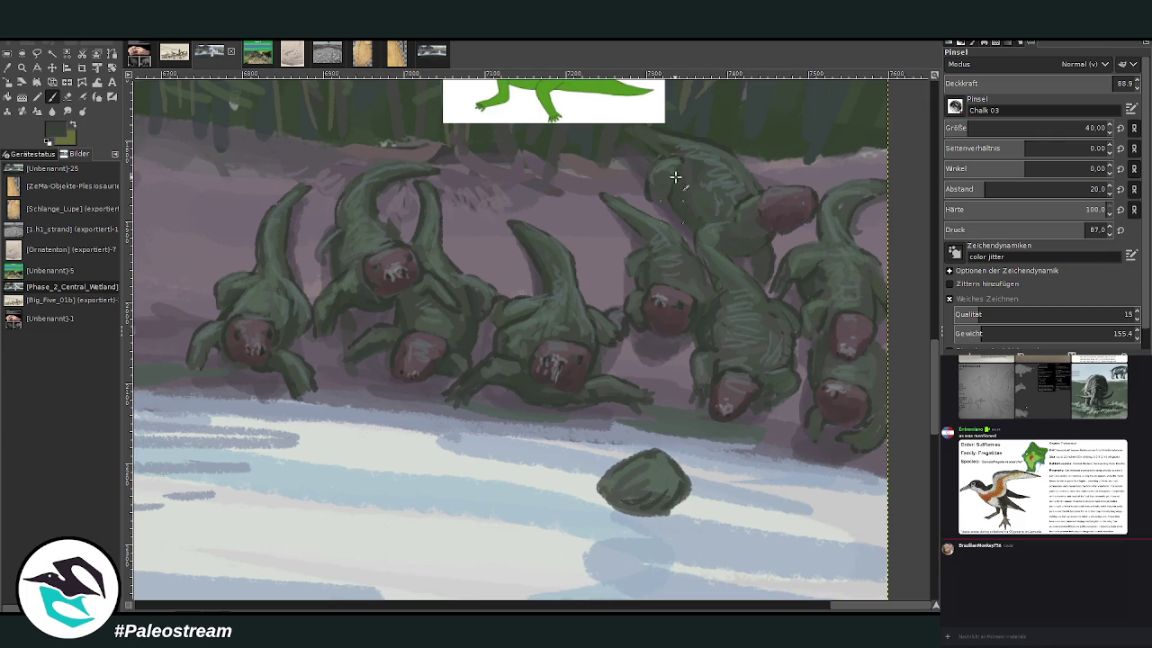
pyautogui.moveTo(681, 437)
pyautogui.mouseDown()
pyautogui.moveTo(683, 455)
pyautogui.moveTo(643, 452)
pyautogui.moveTo(655, 424)
pyautogui.moveTo(675, 468)
pyautogui.mouseUp()
# Step: Cover the mound's top with a reddish-brown cap, sampling reddish and darker tones from the painting
pyautogui.keyDown('ctrl'); pyautogui.click(552, 353); pyautogui.keyUp('ctrl')
pyautogui.keyDown('ctrl'); pyautogui.click(726, 396); pyautogui.keyUp('ctrl')
pyautogui.moveTo(650, 424); pyautogui.dragTo(685, 461)
pyautogui.keyDown('ctrl'); pyautogui.click(751, 401); pyautogui.keyUp('ctrl')
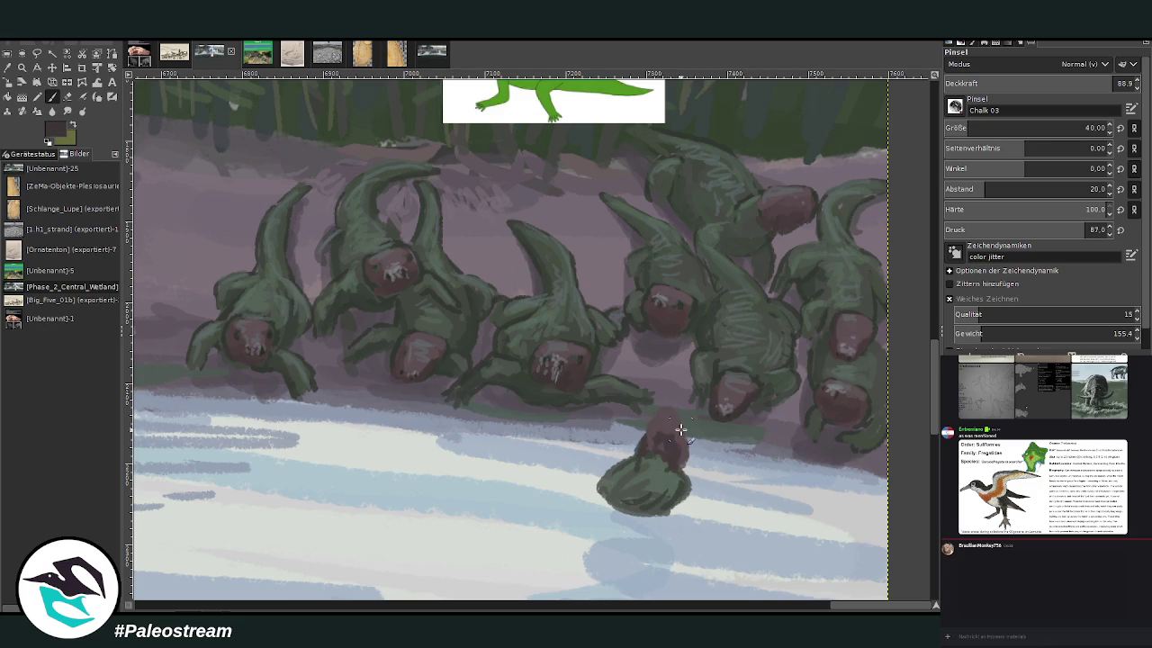
# Step: At brush size 21, extend the cap into a raised head with grey-green shading and light grey highlights
pyautogui.moveTo(1082, 88); pyautogui.dragTo(1056, 83)
pyautogui.click(983, 127)
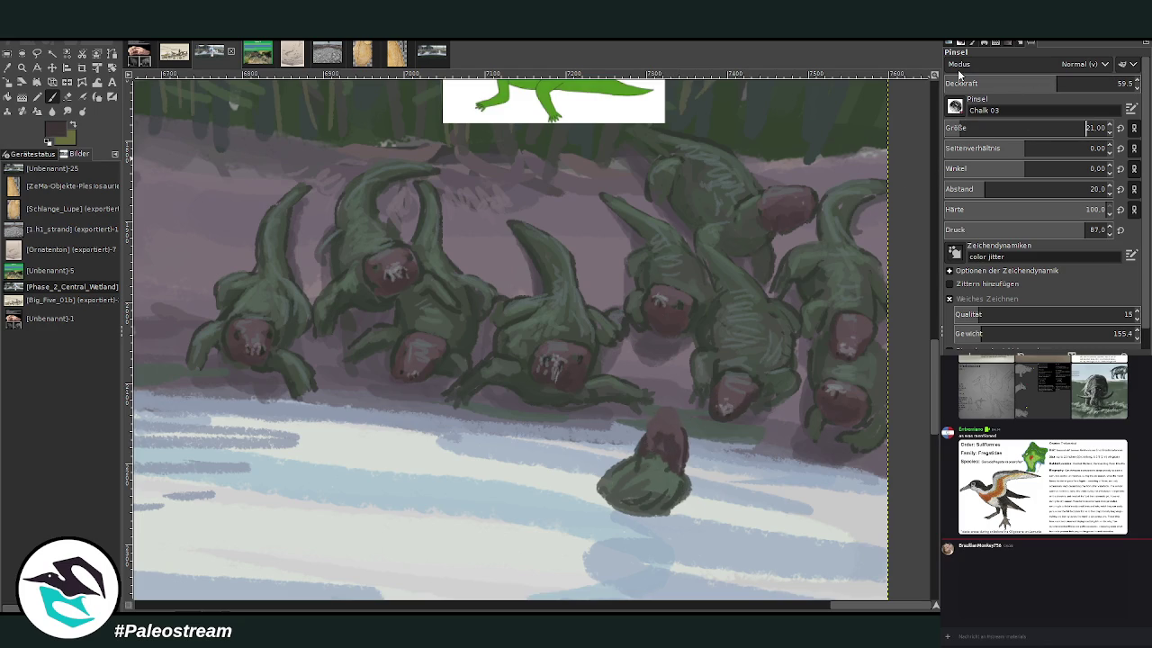
pyautogui.moveTo(660, 413)
pyautogui.mouseDown()
pyautogui.moveTo(679, 418)
pyautogui.moveTo(645, 416)
pyautogui.moveTo(611, 481)
pyautogui.moveTo(634, 536)
pyautogui.moveTo(604, 506)
pyautogui.moveTo(650, 511)
pyautogui.moveTo(610, 540)
pyautogui.moveTo(673, 501)
pyautogui.moveTo(648, 527)
pyautogui.mouseUp()
pyautogui.keyDown('ctrl'); pyautogui.click(743, 281); pyautogui.keyUp('ctrl')
pyautogui.click(1100, 83)
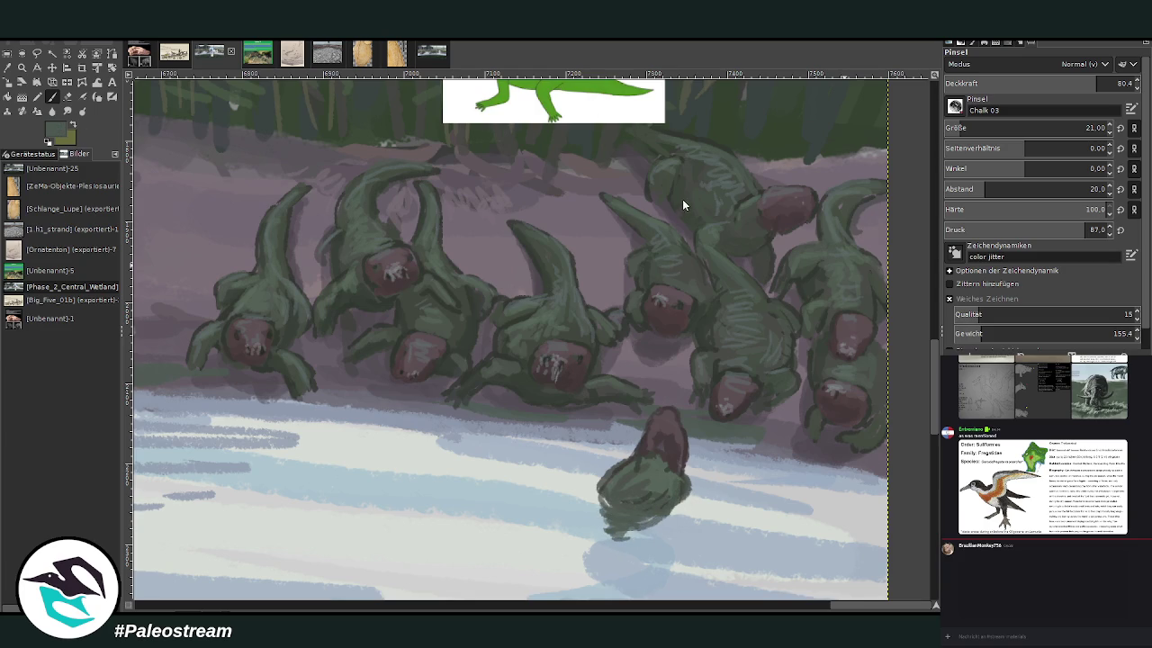
pyautogui.keyDown('ctrl'); pyautogui.click(590, 208); pyautogui.keyUp('ctrl')
pyautogui.moveTo(664, 455); pyautogui.dragTo(610, 479)
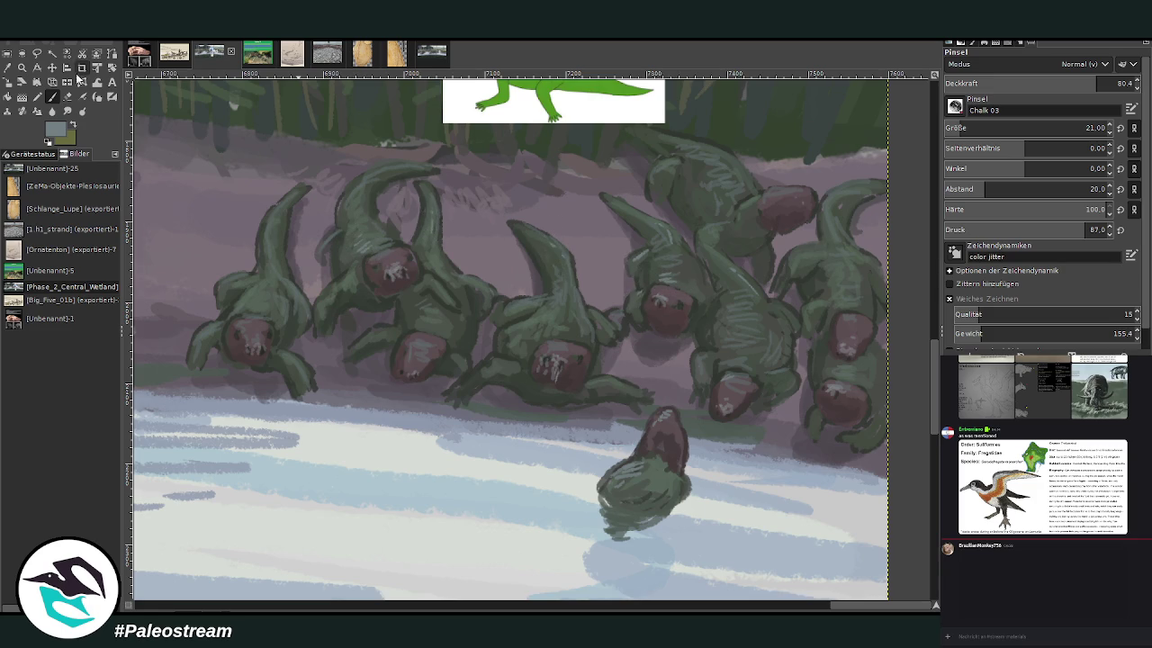
# Step: Darken the creatures' heads and the left creature's hand with dark strokes at 54–75% opacity
pyautogui.press('x')
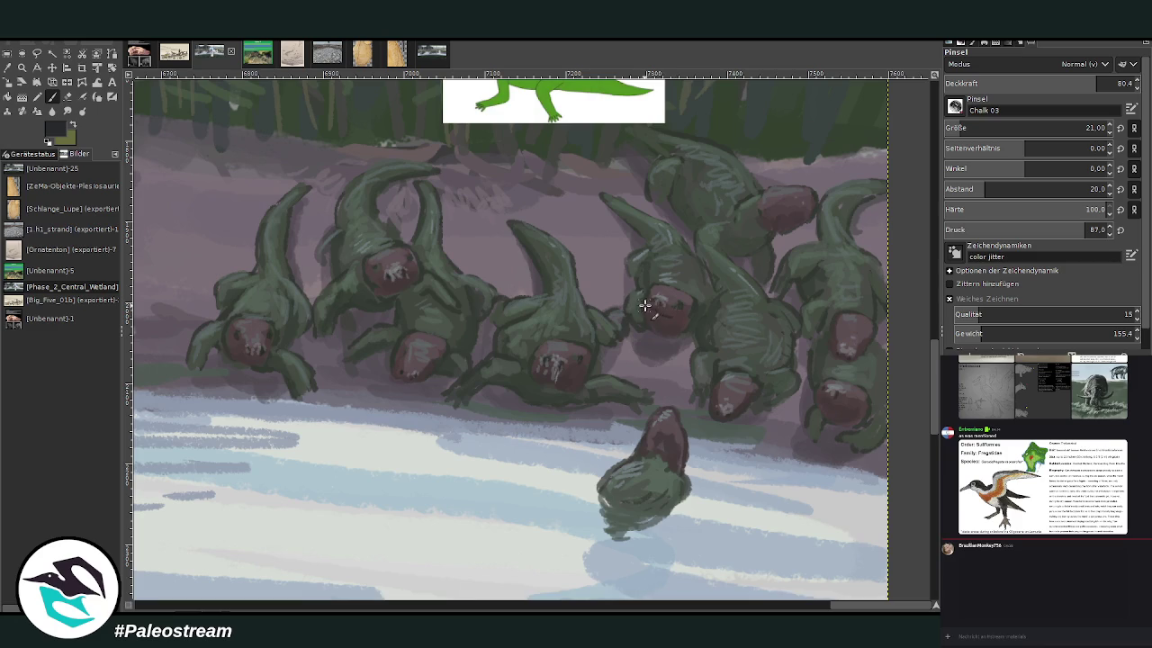
pyautogui.click(1047, 81)
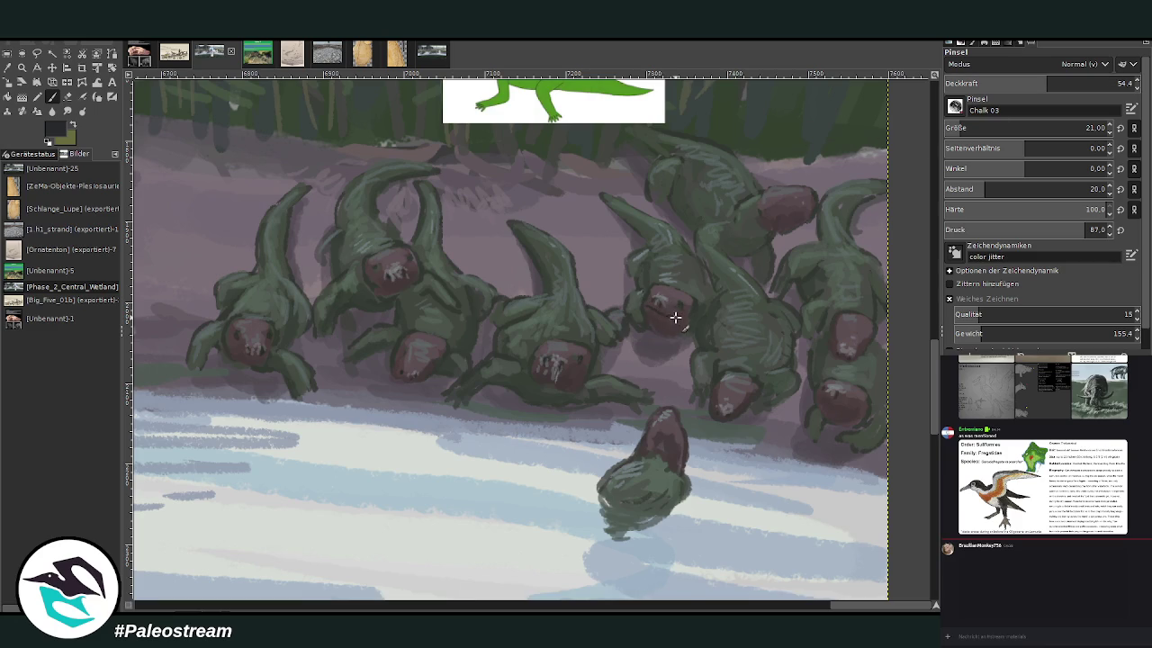
pyautogui.moveTo(681, 289); pyautogui.dragTo(663, 314)
pyautogui.moveTo(774, 206); pyautogui.dragTo(779, 196)
pyautogui.keyDown('ctrl'); pyautogui.click(516, 377); pyautogui.keyUp('ctrl')
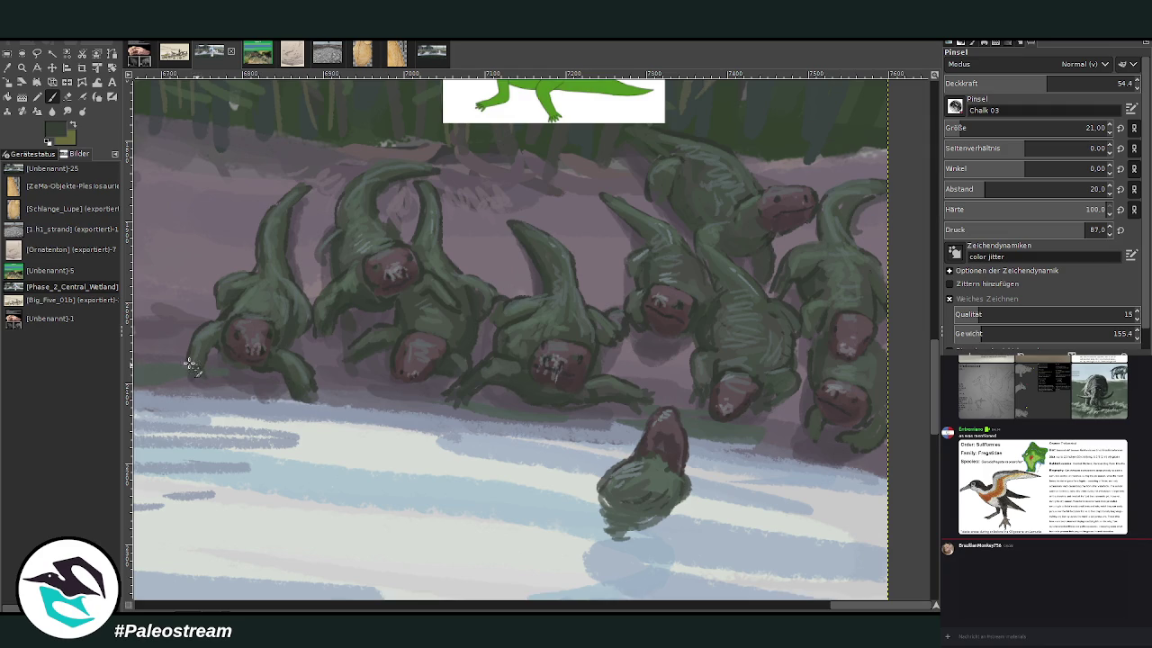
pyautogui.moveTo(1051, 85); pyautogui.dragTo(1092, 85)
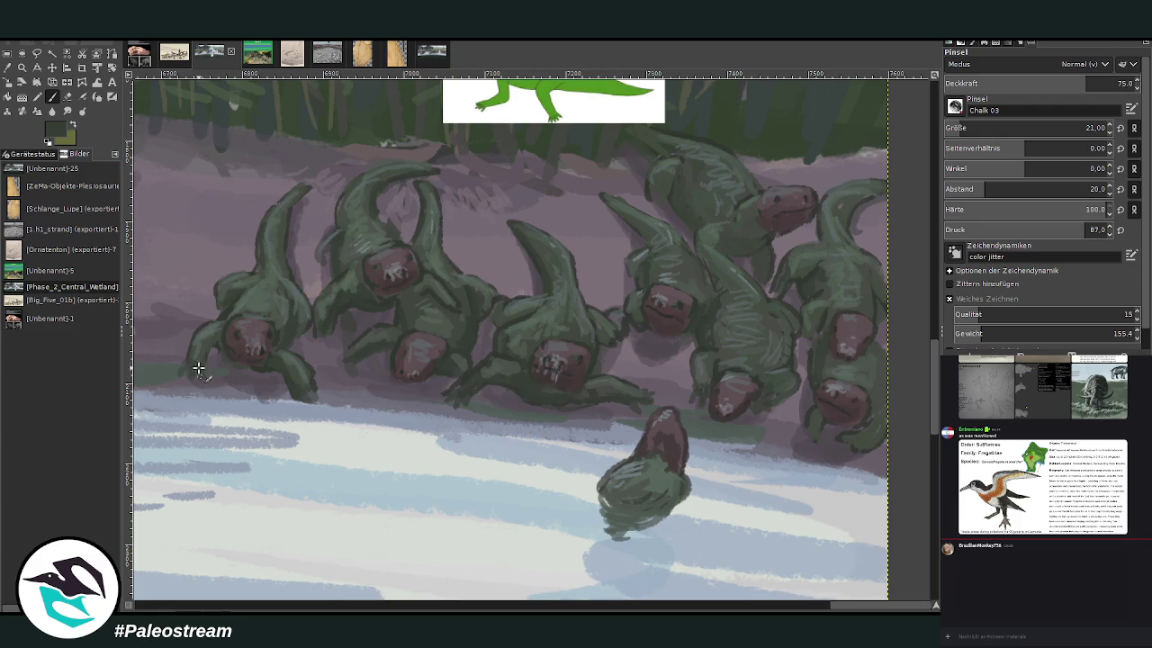
pyautogui.moveTo(316, 393); pyautogui.dragTo(301, 401)
# Step: Zoom in on the riverbank creatures, make the lizard card's layer active, then zoom back out
pyautogui.scroll(-3, 245, 232)
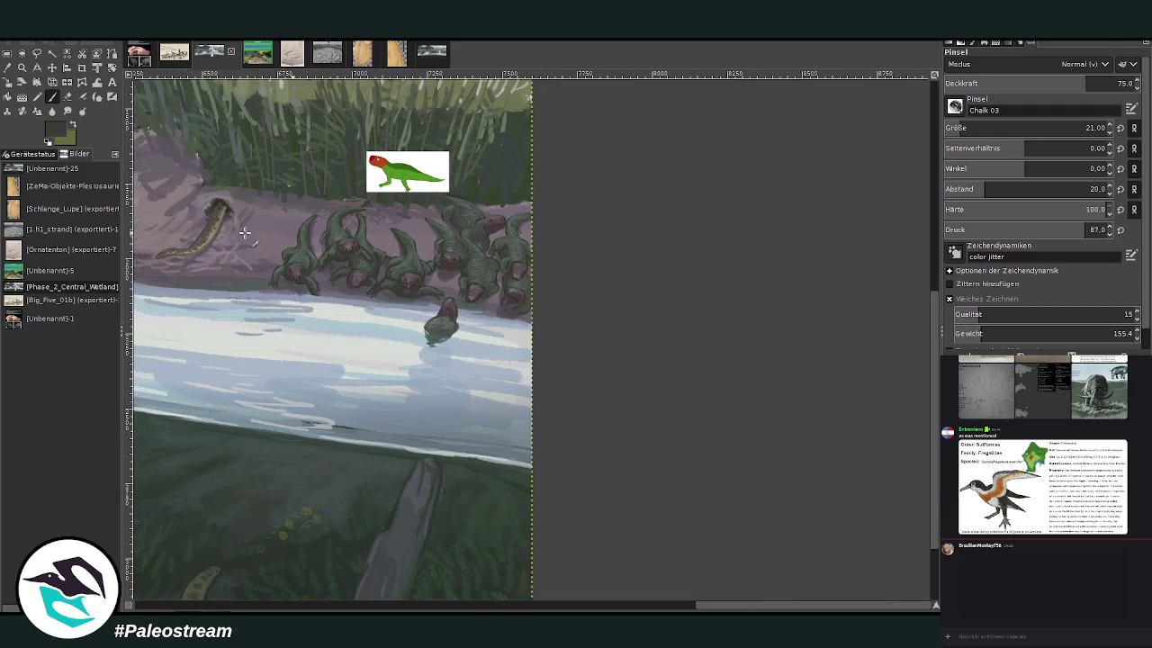
pyautogui.press('z')
pyautogui.moveTo(204, 137); pyautogui.dragTo(583, 444)
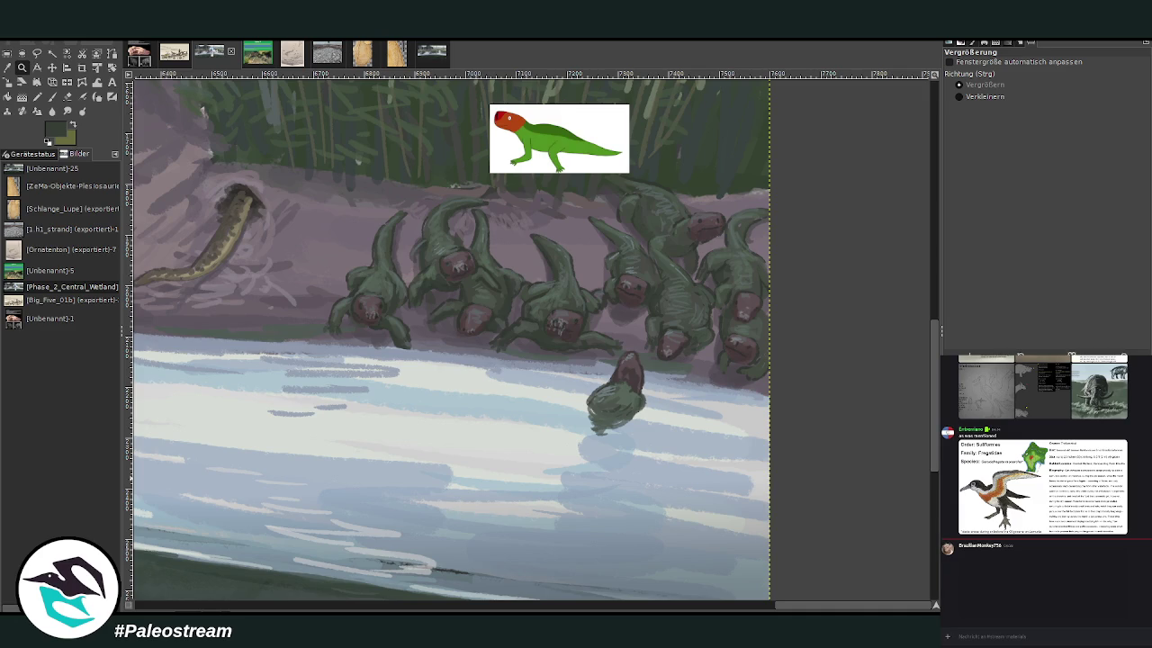
pyautogui.press('pageup')
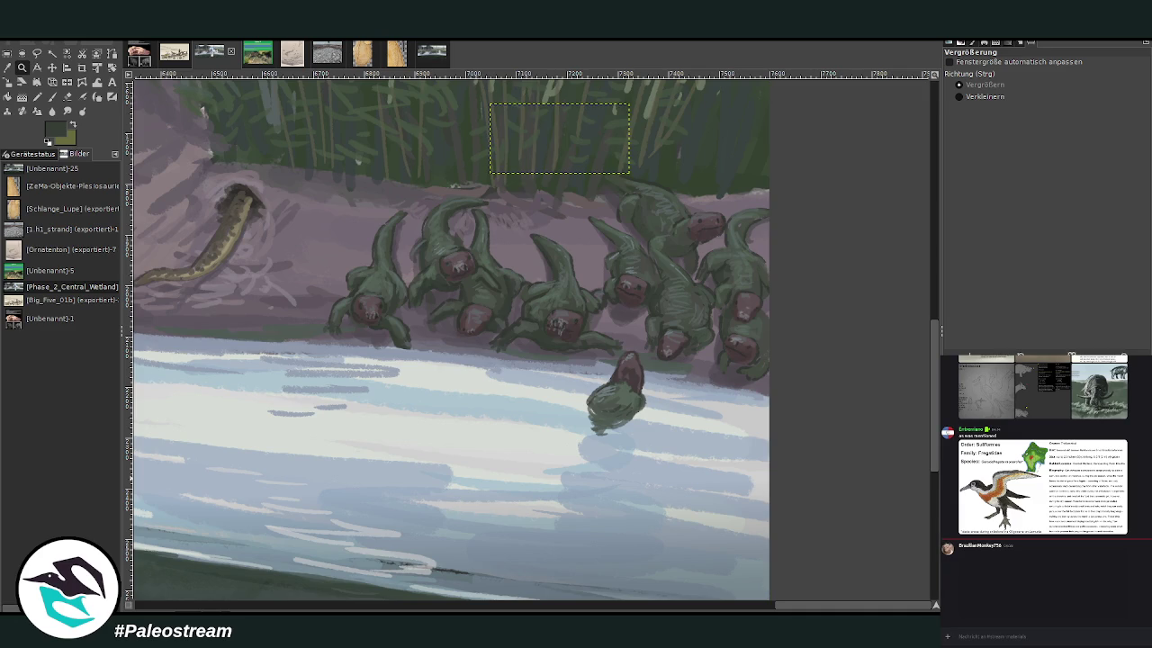
pyautogui.press('-')
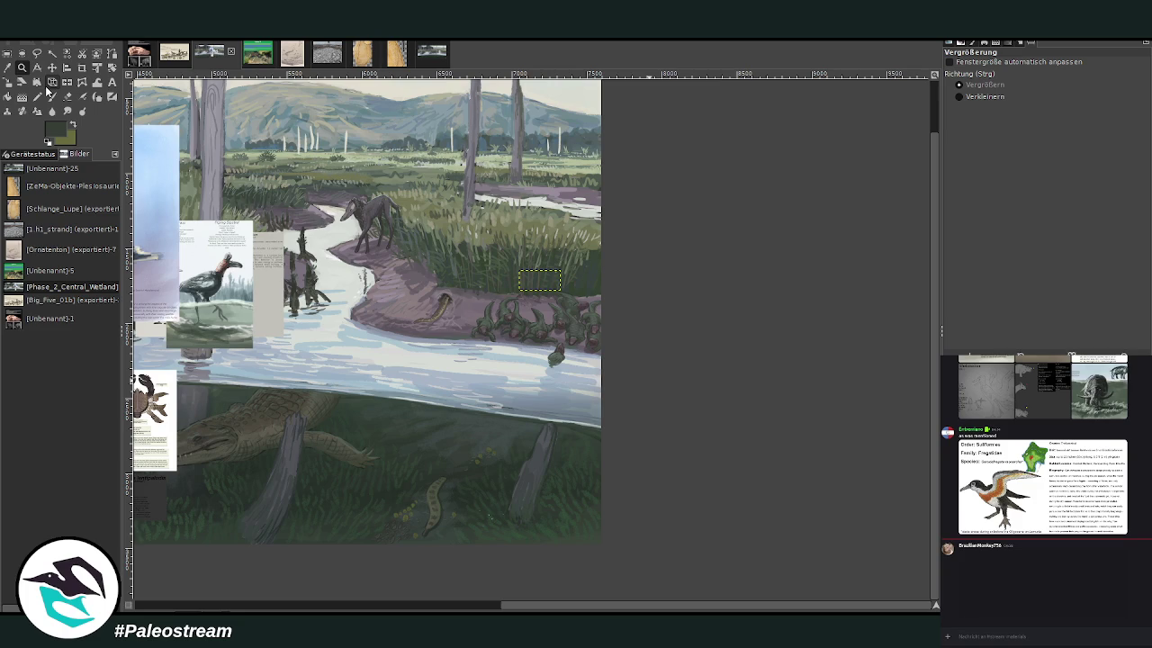
# Step: Paste the Tenuipedvis ruscrista crane card and shrink it to 593×851
pyautogui.hscroll(-1, 555, 610)
pyautogui.moveTo(555, 610); pyautogui.dragTo(526, 599)
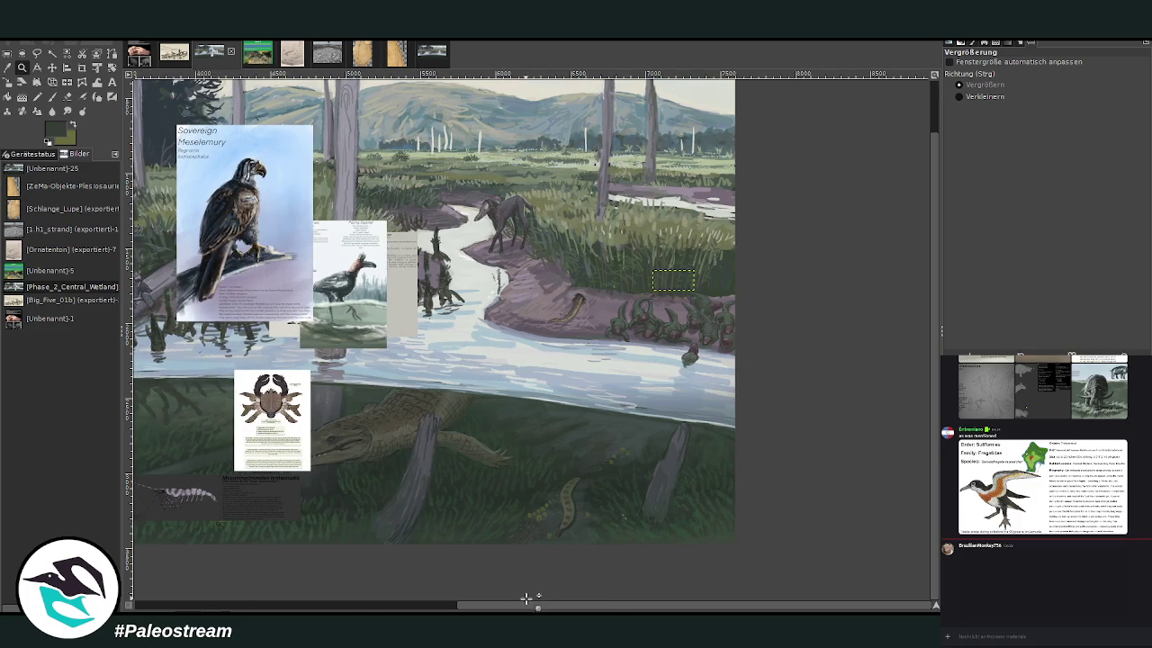
pyautogui.hotkey('ctrl', 'v')
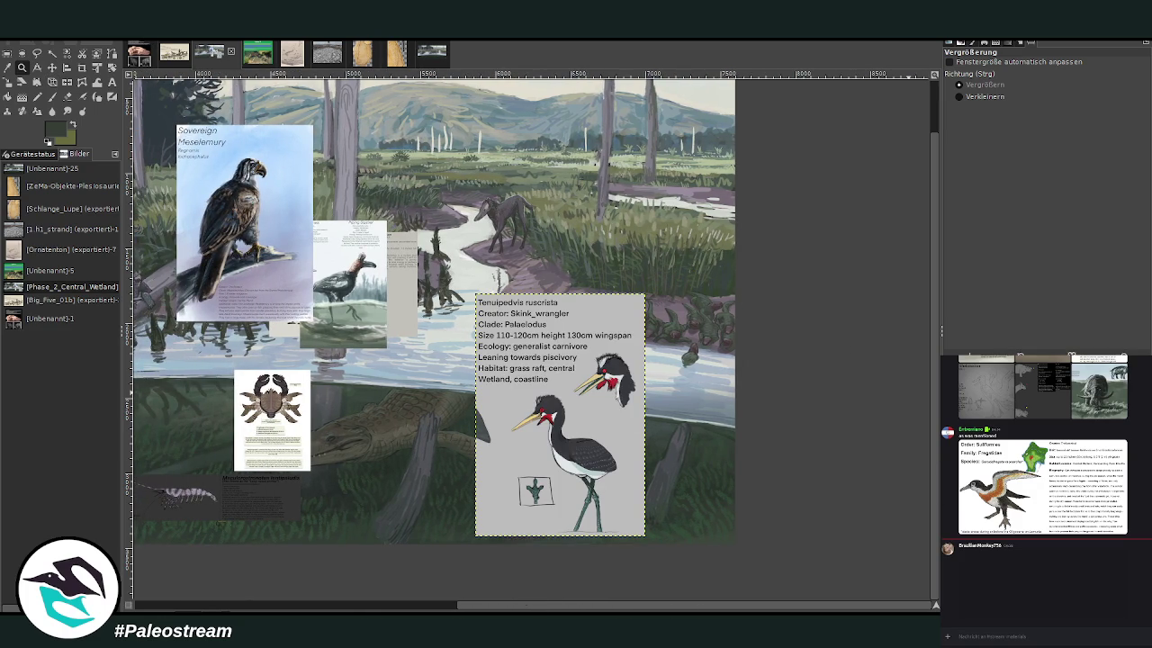
pyautogui.click(7, 81)
pyautogui.click(393, 284)
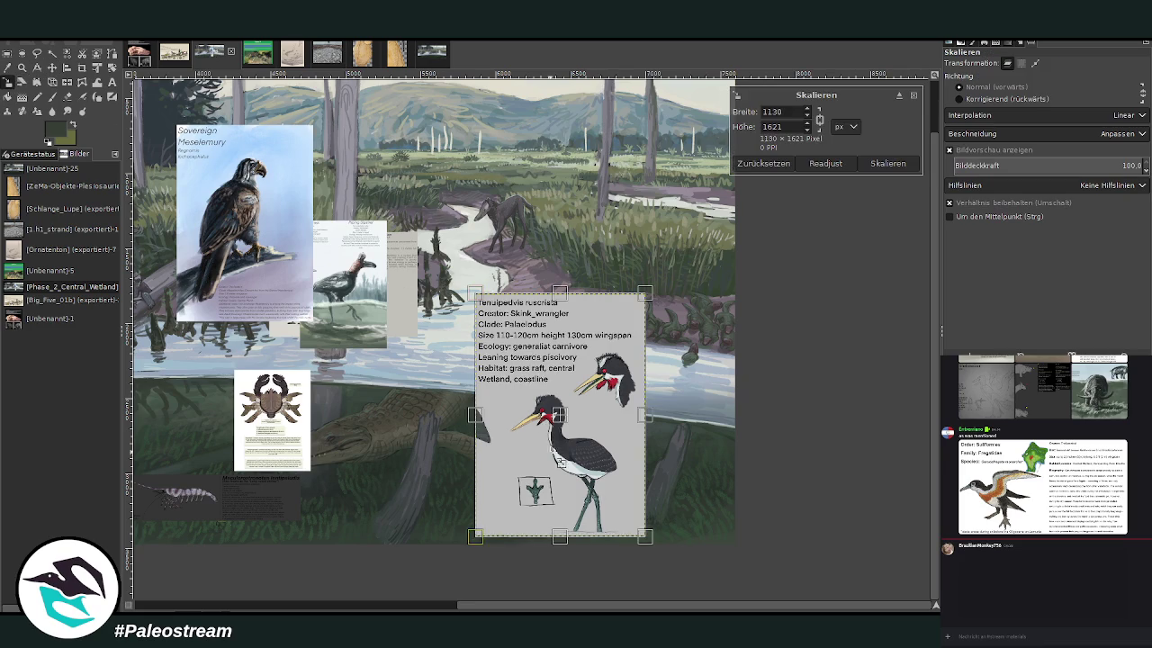
pyautogui.moveTo(644, 535); pyautogui.dragTo(600, 472)
pyautogui.moveTo(475, 295); pyautogui.dragTo(511, 346)
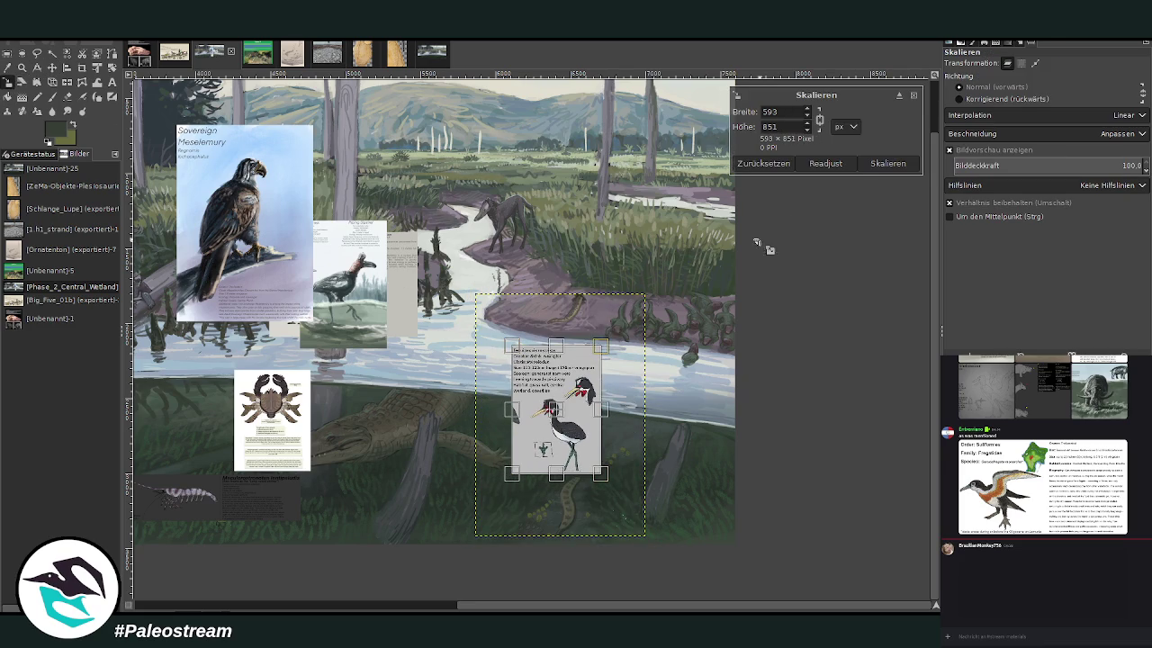
pyautogui.click(887, 163)
# Step: Move the crane card left over the river's near bank, left of the eagle card
pyautogui.press('o')
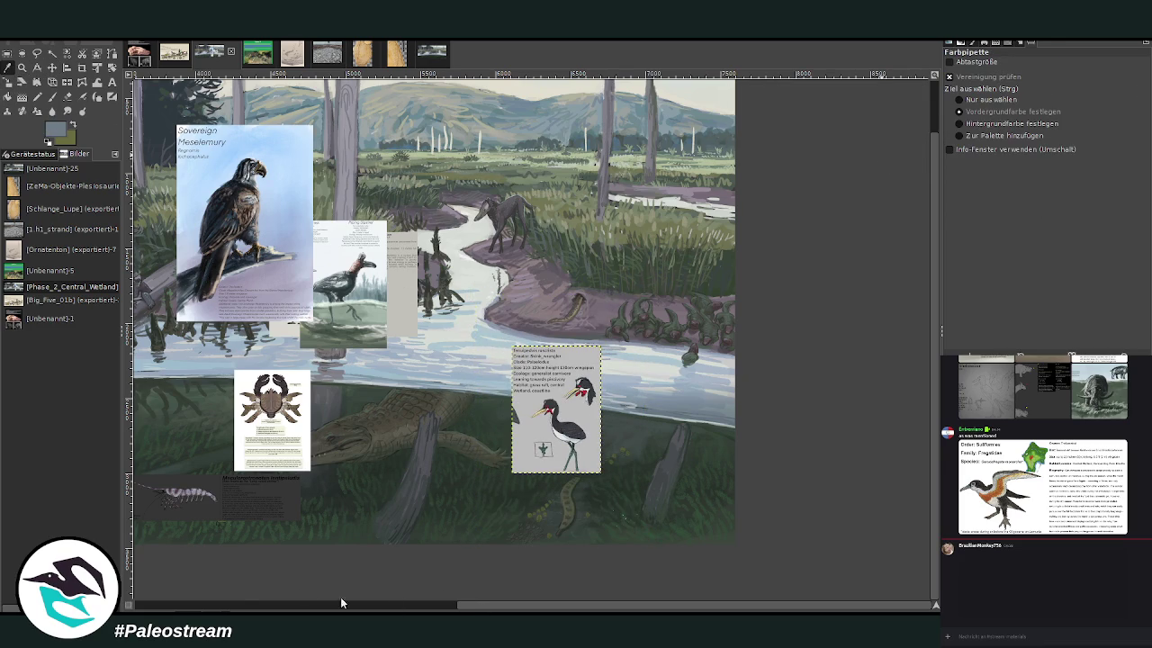
pyautogui.click(359, 608)
pyautogui.hotkey('shift', 's')
pyautogui.moveTo(357, 604)
pyautogui.mouseDown()
pyautogui.moveTo(313, 604)
pyautogui.moveTo(423, 604)
pyautogui.mouseUp()
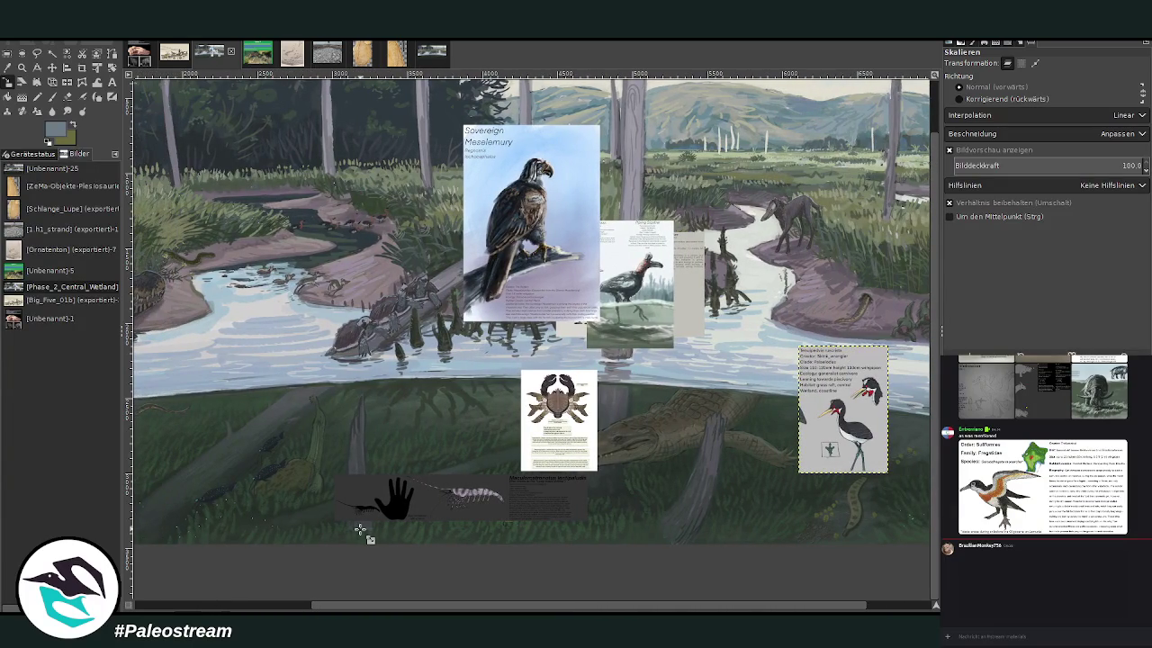
pyautogui.click(52, 68)
pyautogui.moveTo(840, 429); pyautogui.dragTo(293, 386)
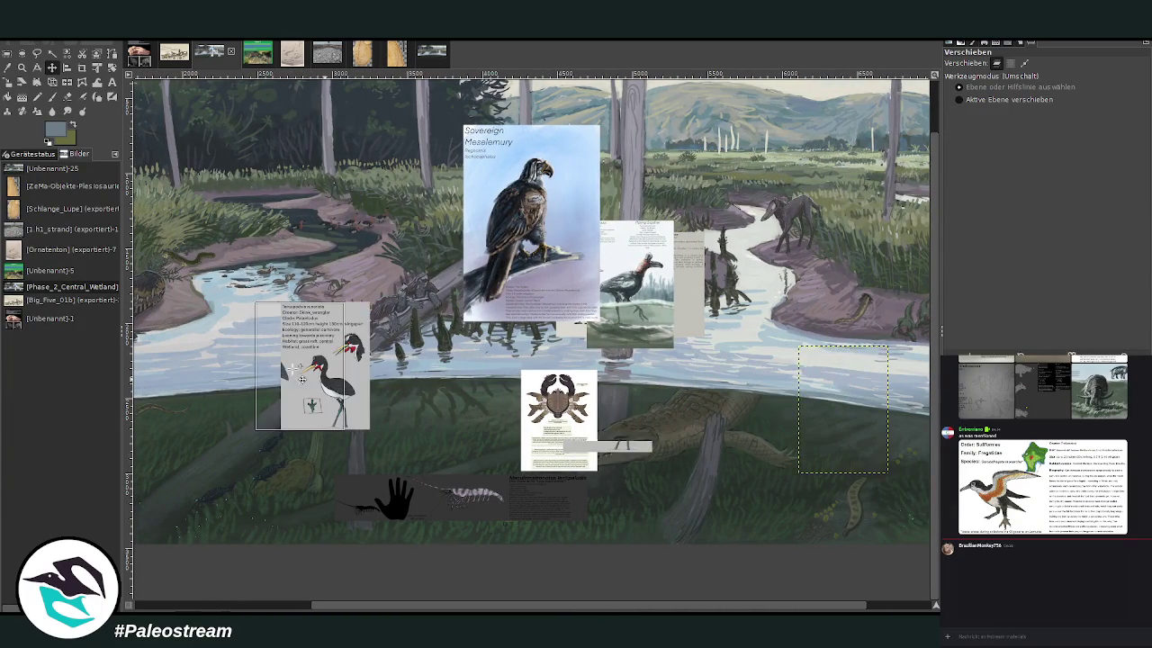
pyautogui.hscroll(-5, 196, 490)
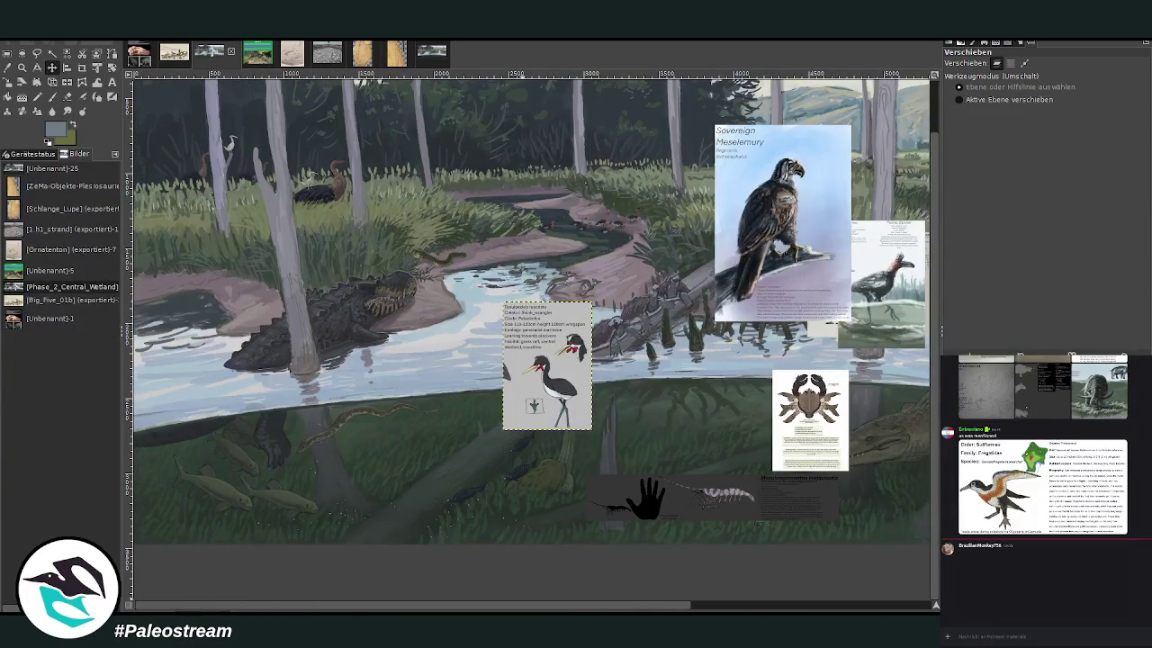
pyautogui.scroll(-3, 196, 490)
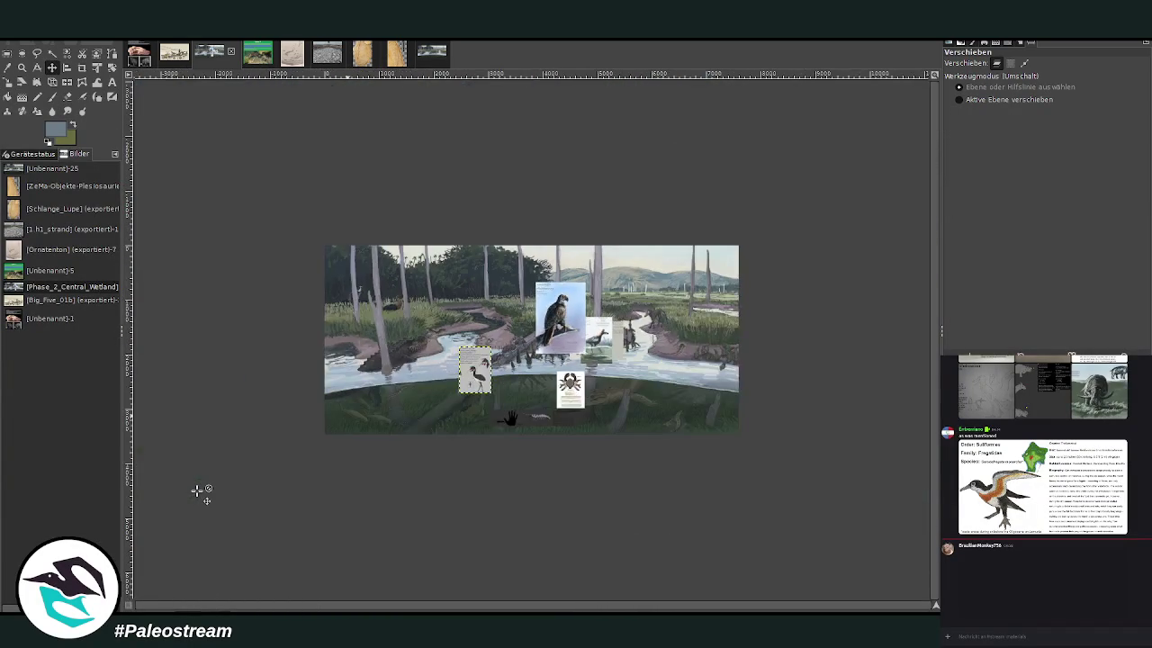
pyautogui.click(8, 53)
# Step: Draw and clear a rectangle selection over the painting, then zoom into its left part
pyautogui.moveTo(324, 246); pyautogui.dragTo(738, 427)
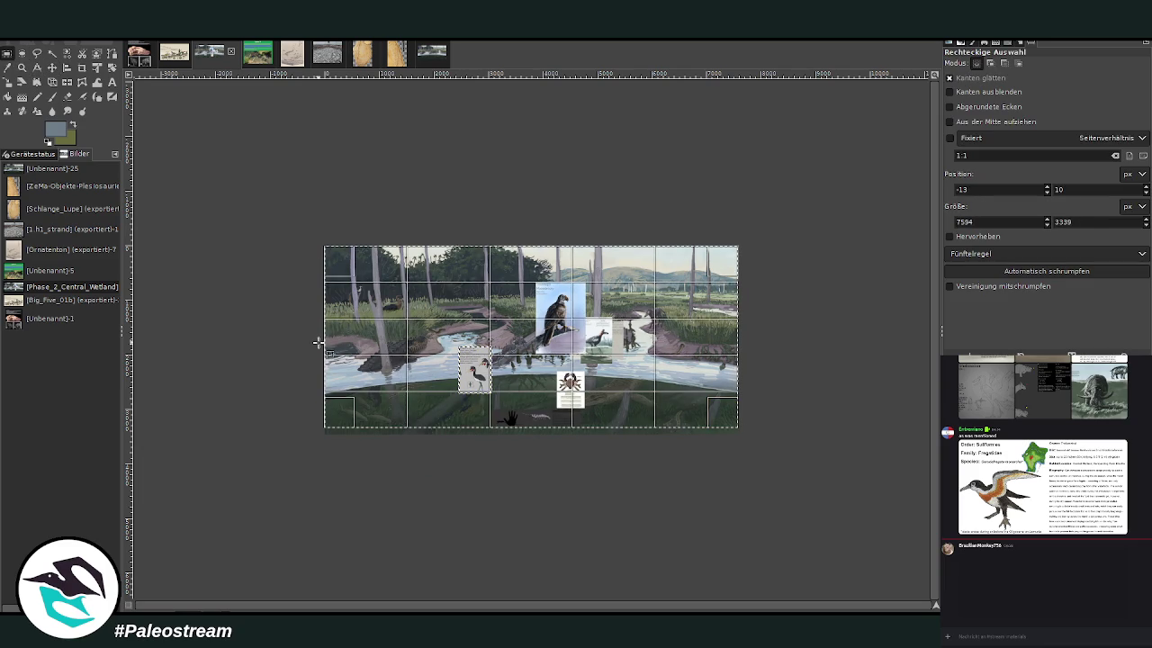
pyautogui.moveTo(330, 340); pyautogui.dragTo(331, 345)
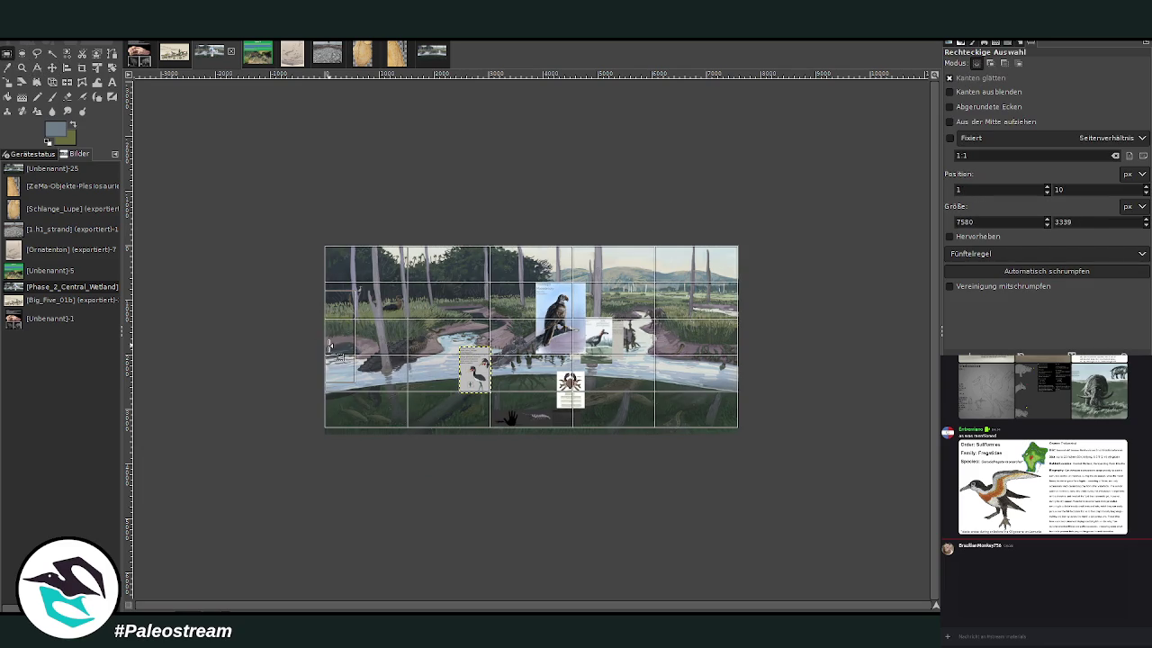
pyautogui.click(343, 492)
pyautogui.click(21, 67)
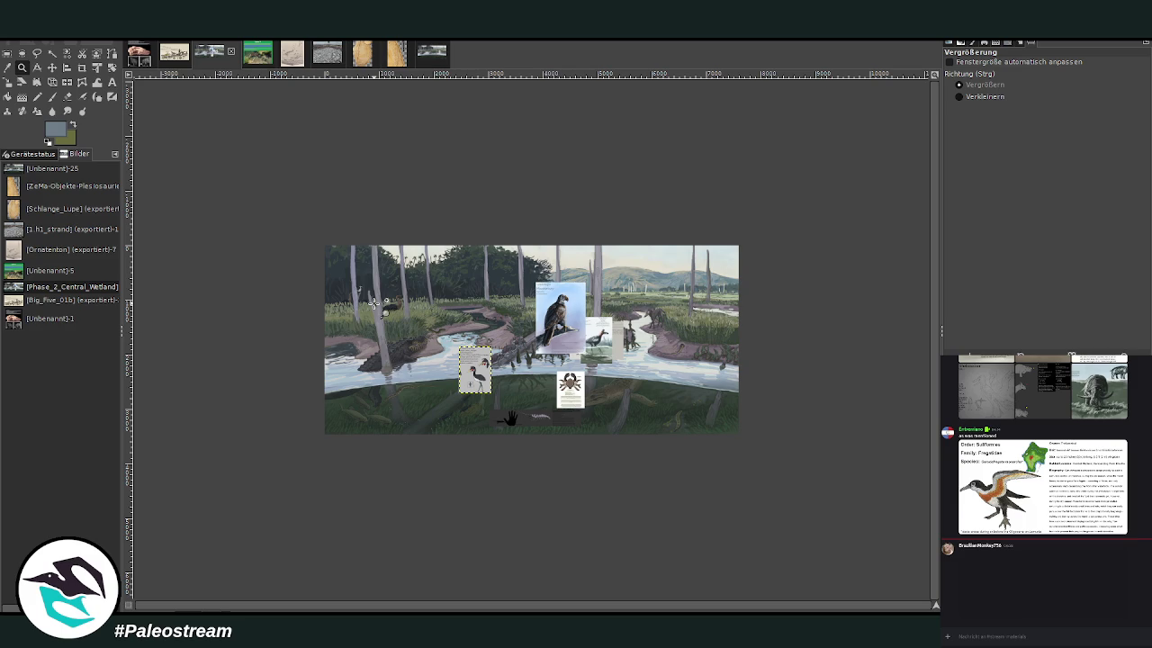
pyautogui.moveTo(387, 251); pyautogui.dragTo(527, 445)
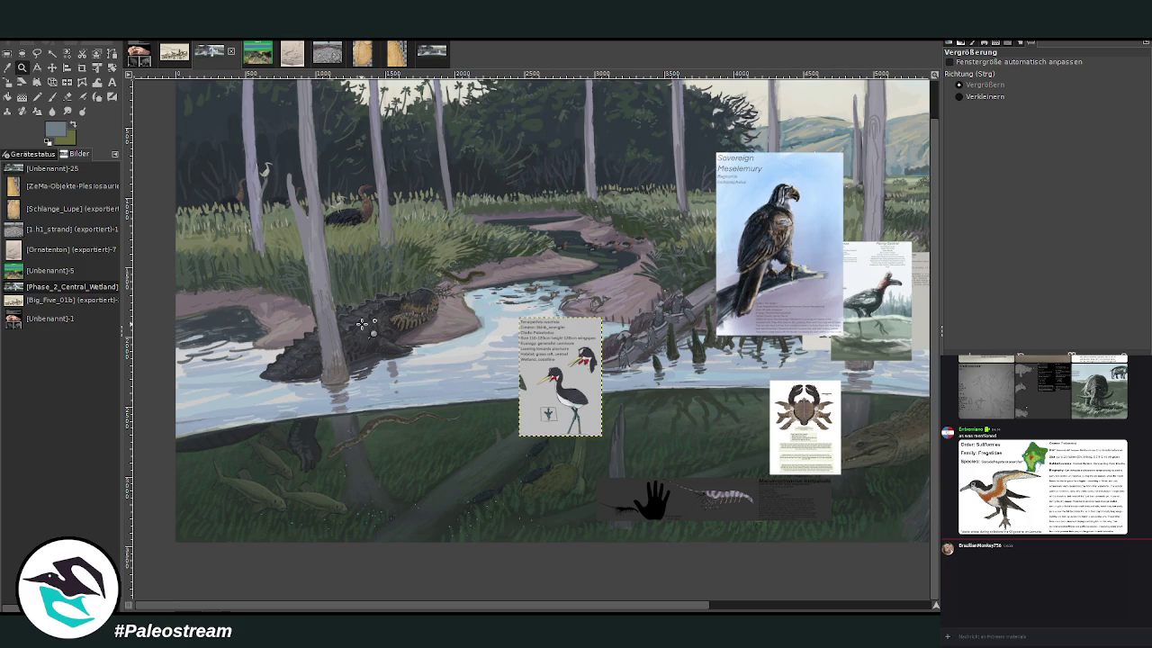
# Step: Check an image shared in the chat, then paste the Aquatic Anagalids sheet at the painting's left
pyautogui.moveTo(466, 605); pyautogui.dragTo(666, 604)
pyautogui.hscroll(-3, 405, 517)
pyautogui.hscroll(-2, 405, 518)
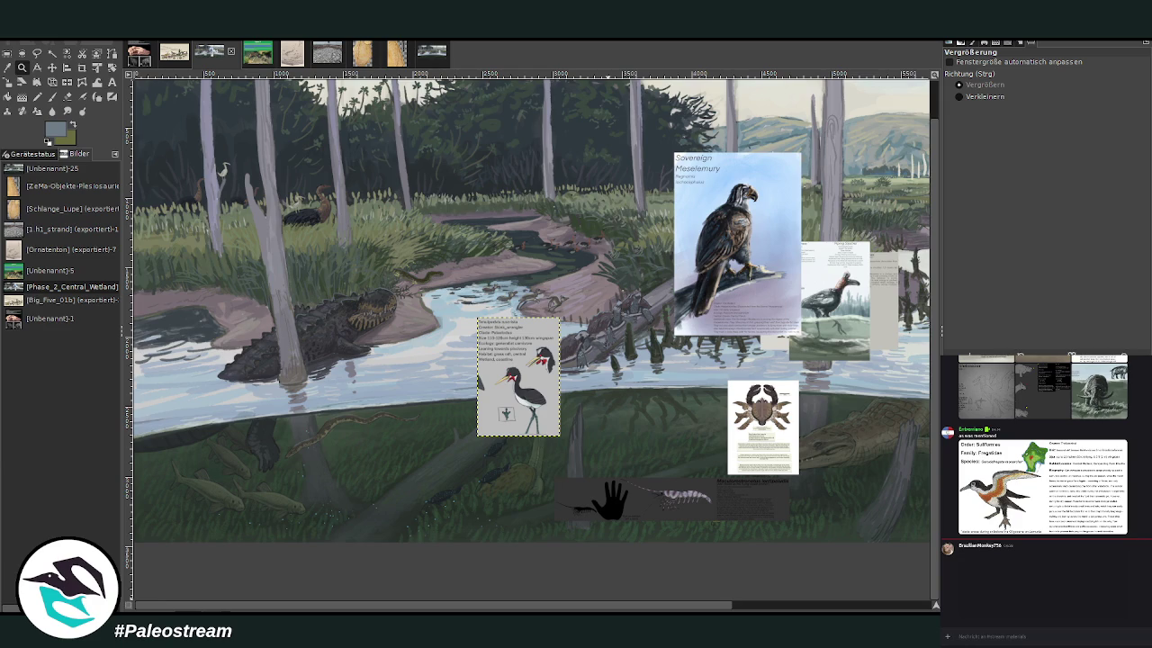
pyautogui.press('o')
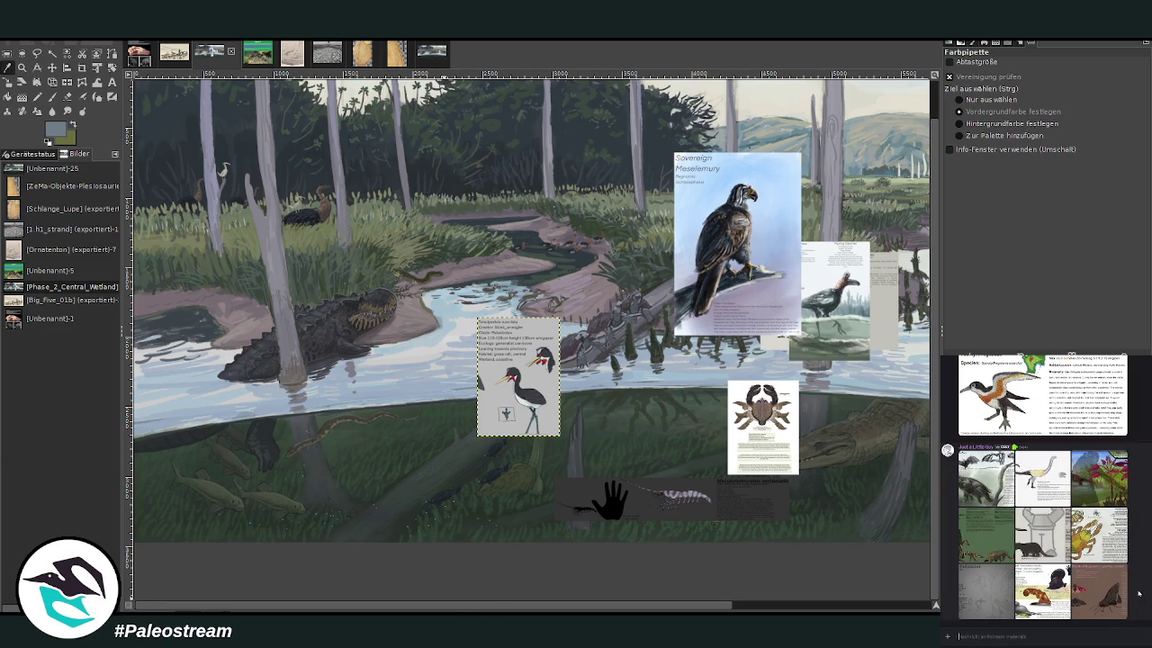
pyautogui.click(1039, 529)
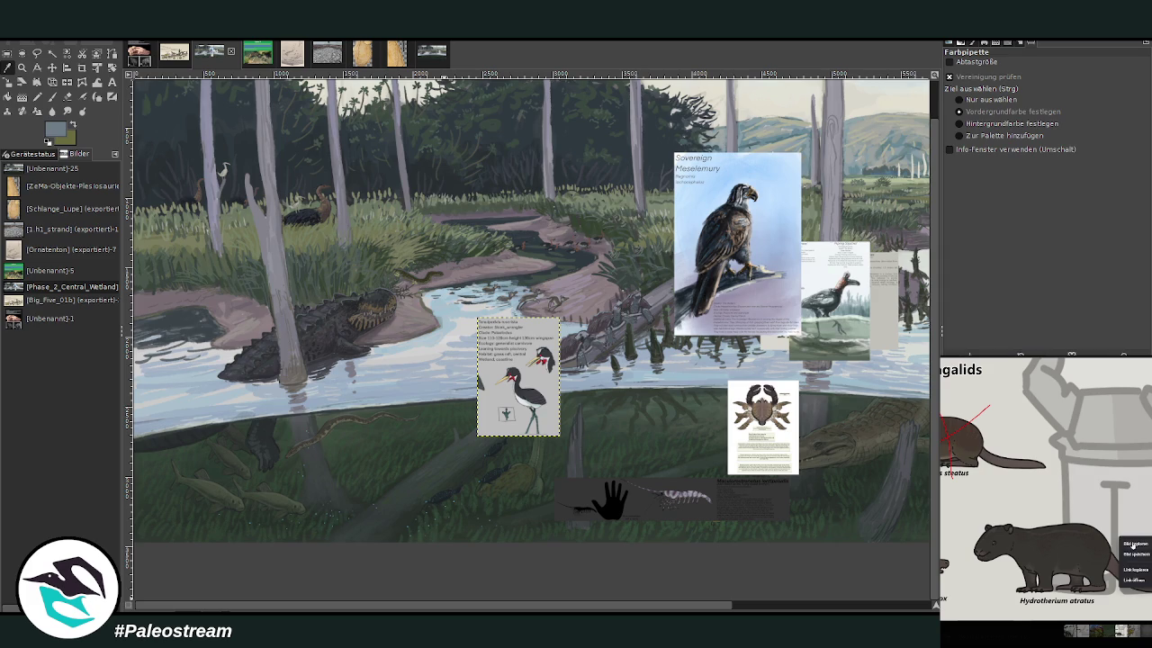
pyautogui.press('Escape')
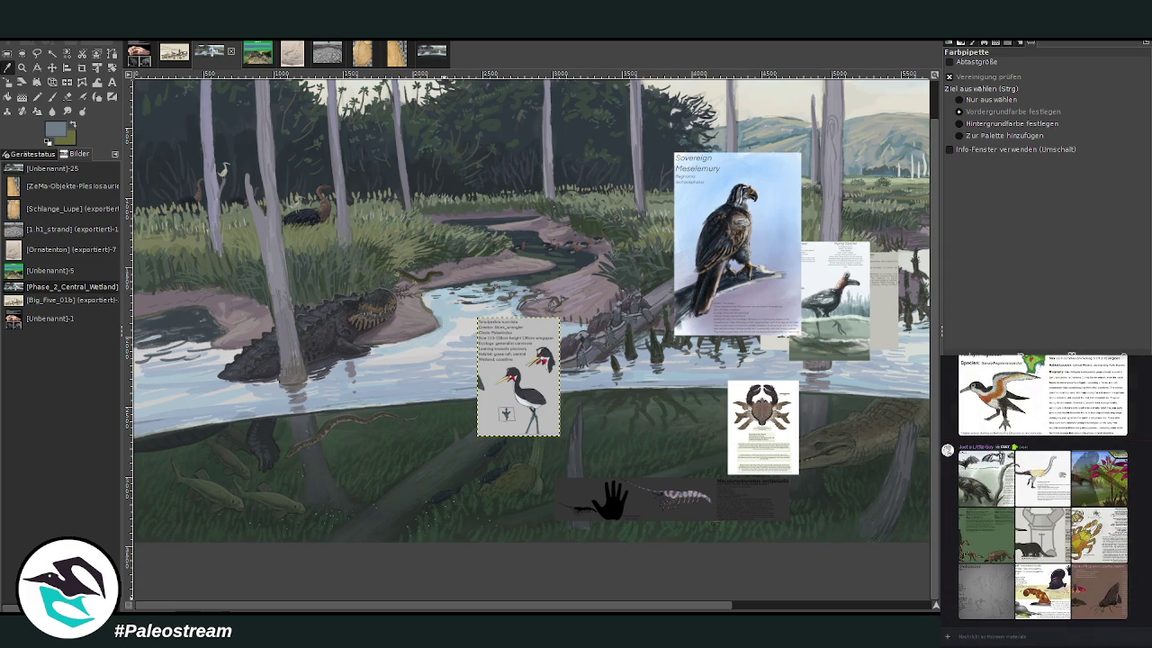
pyautogui.click(753, 608)
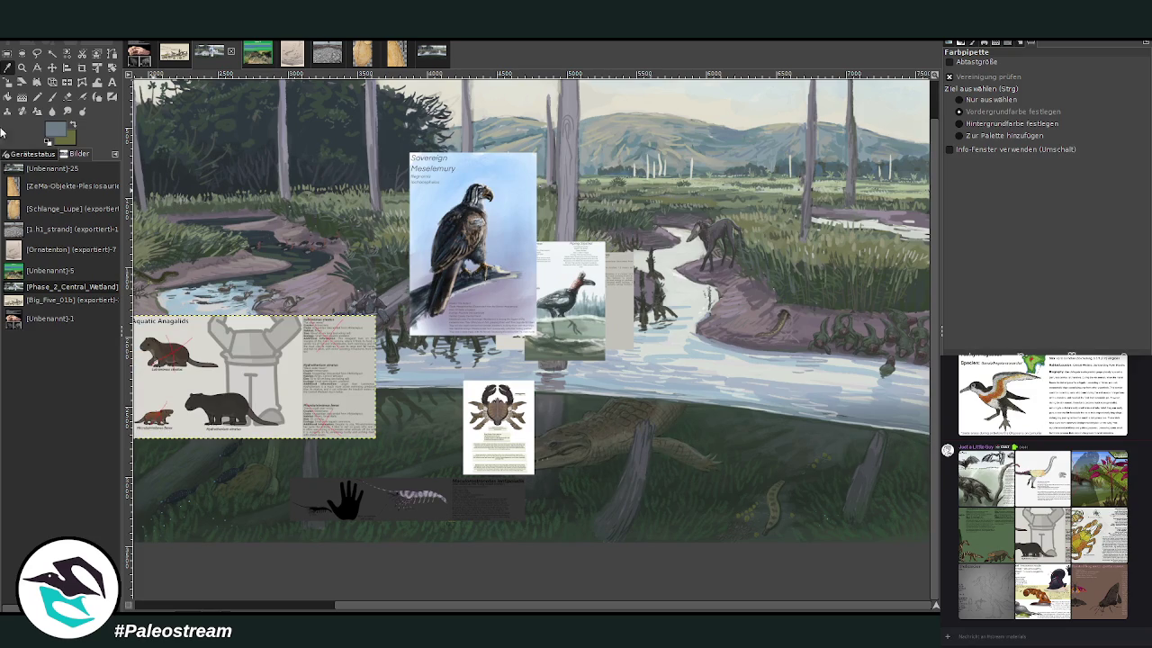
# Step: Move the Aquatic Anagalids sheet to the upper right and zoom in on it
pyautogui.click(51, 68)
pyautogui.moveTo(281, 360); pyautogui.dragTo(798, 220)
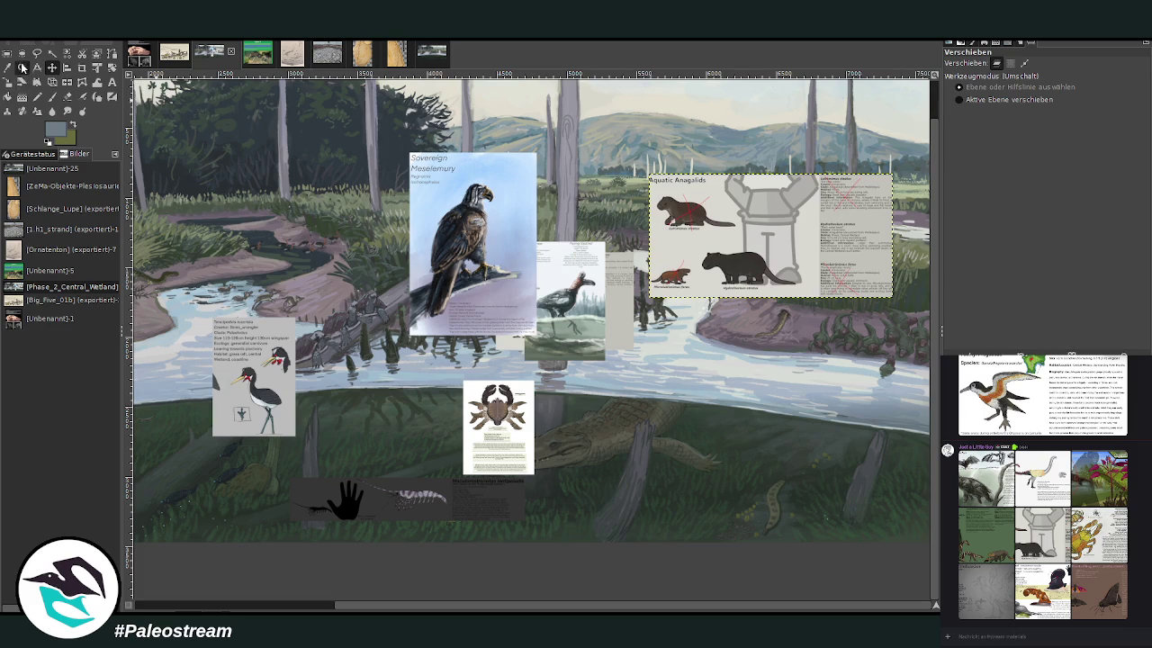
pyautogui.click(21, 67)
pyautogui.moveTo(675, 214); pyautogui.dragTo(863, 365)
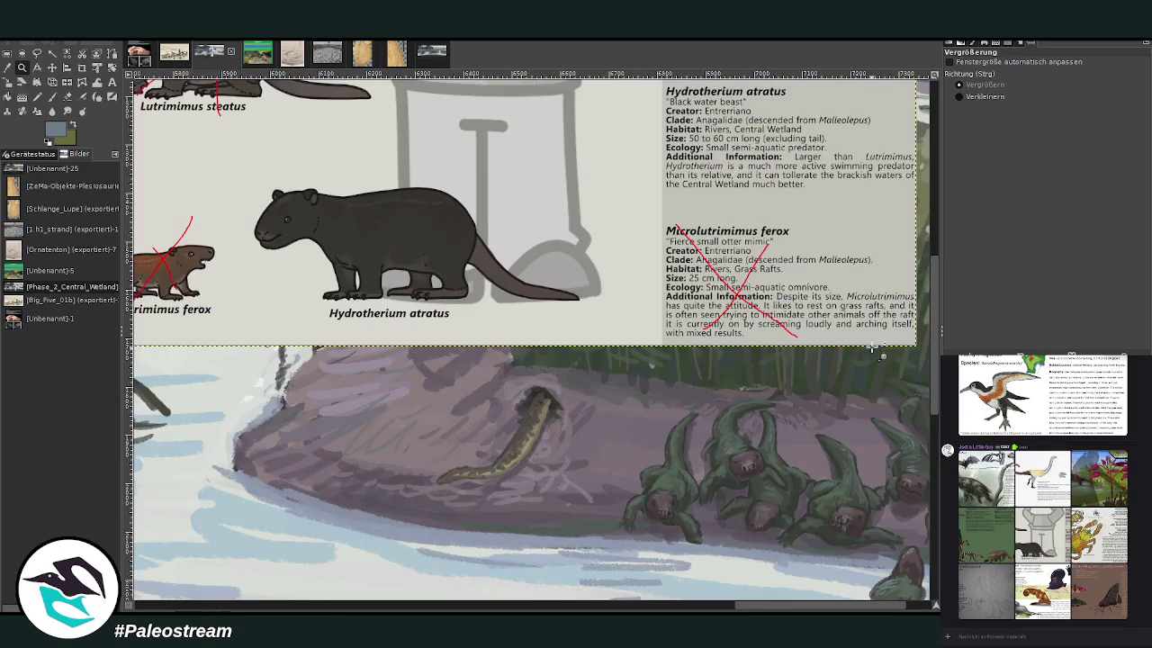
# Step: Crop the sheet to its Hydrotherium atratus entry
pyautogui.click(81, 67)
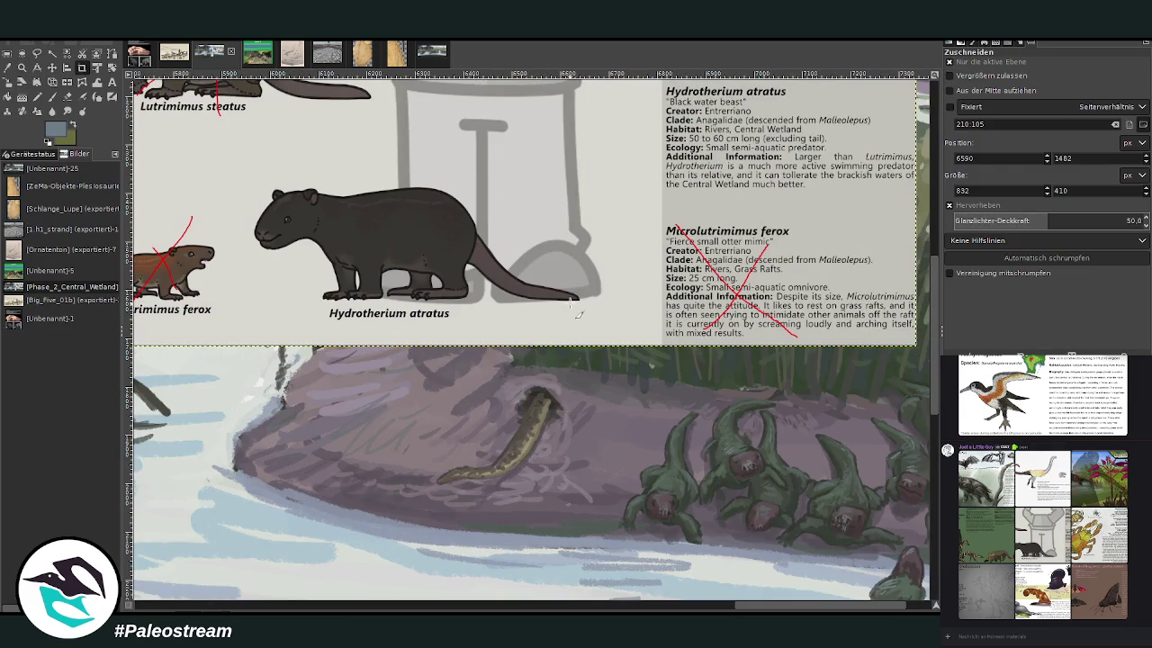
pyautogui.scroll(3, 570, 303)
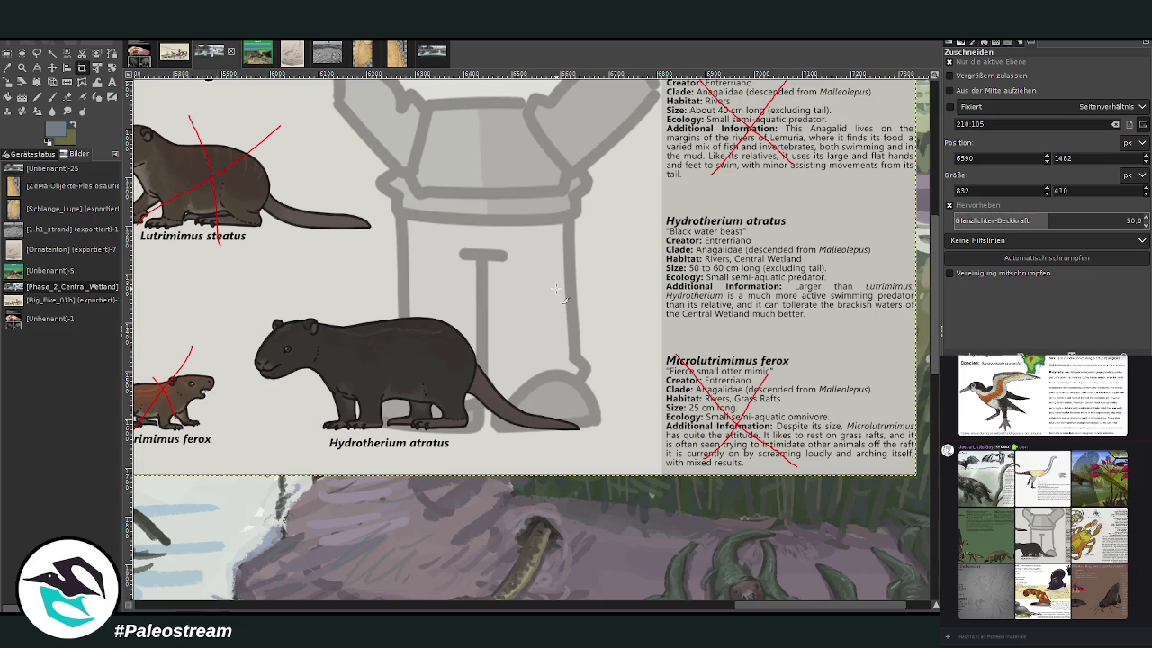
pyautogui.moveTo(258, 182)
pyautogui.mouseDown()
pyautogui.moveTo(324, 238)
pyautogui.moveTo(918, 504)
pyautogui.mouseUp()
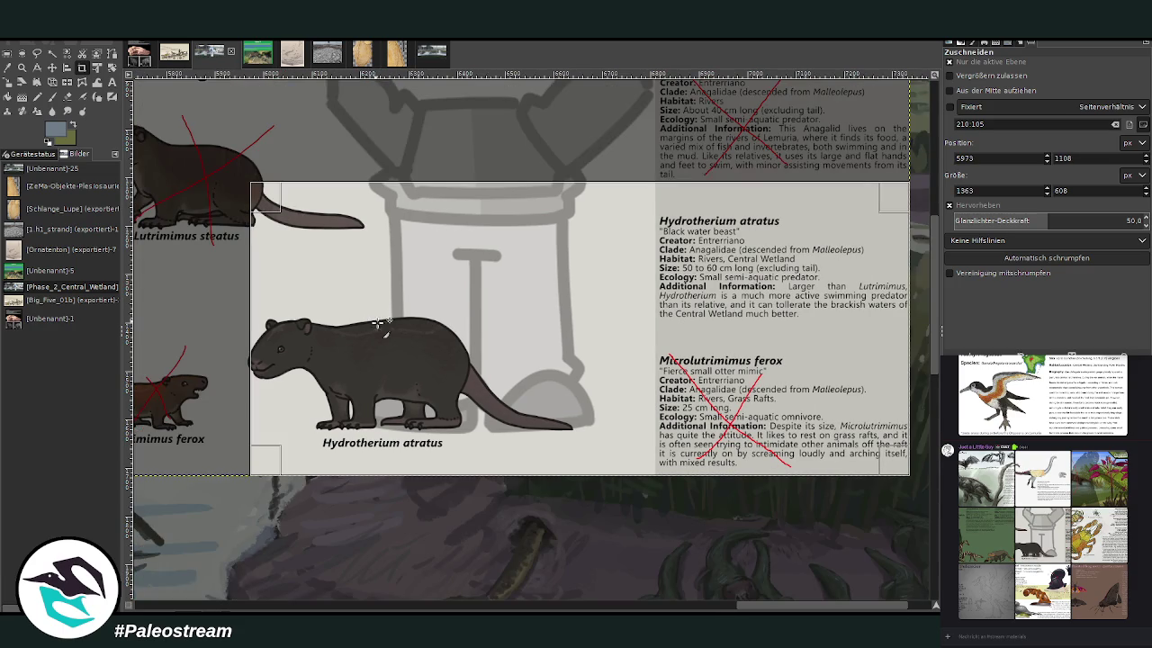
pyautogui.moveTo(261, 306); pyautogui.dragTo(251, 306)
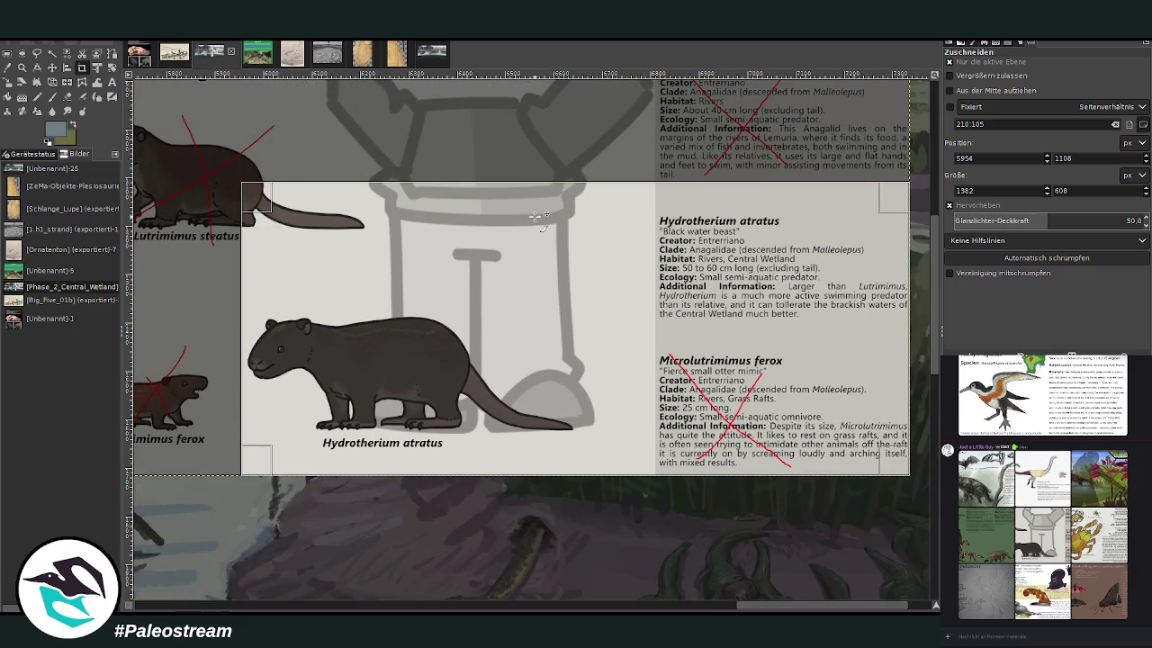
pyautogui.moveTo(546, 203); pyautogui.dragTo(543, 227)
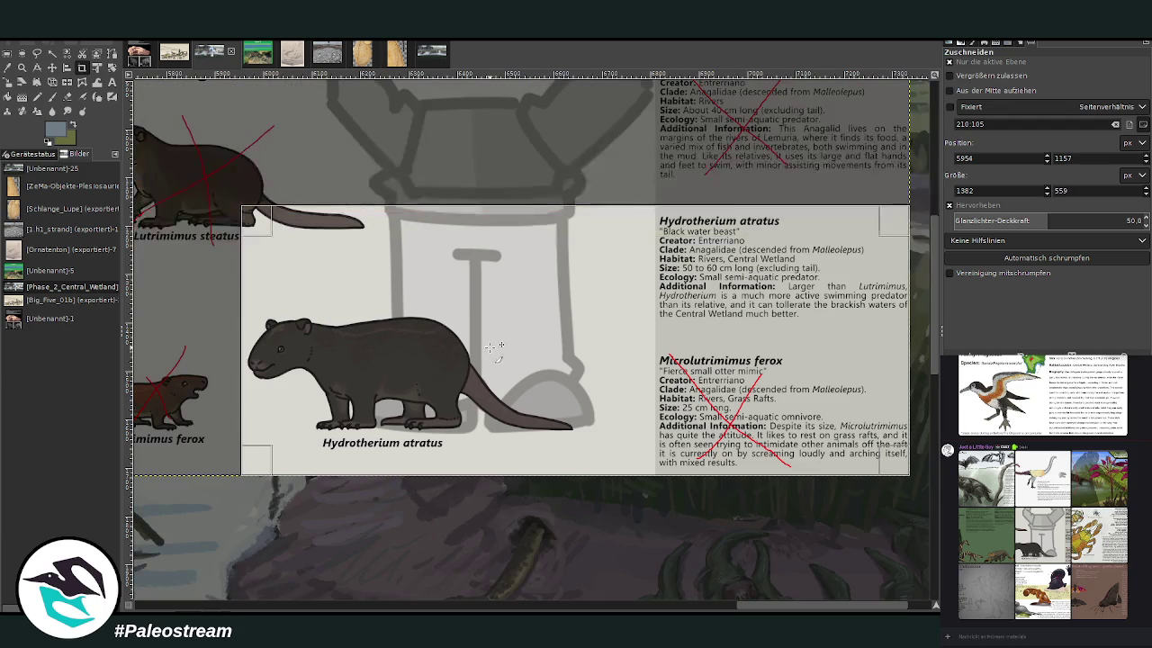
pyautogui.press('Return')
# Step: Scale the cropped card down in two passes to 694 × 281 px above the salamanders
pyautogui.hotkey('shift', 's')
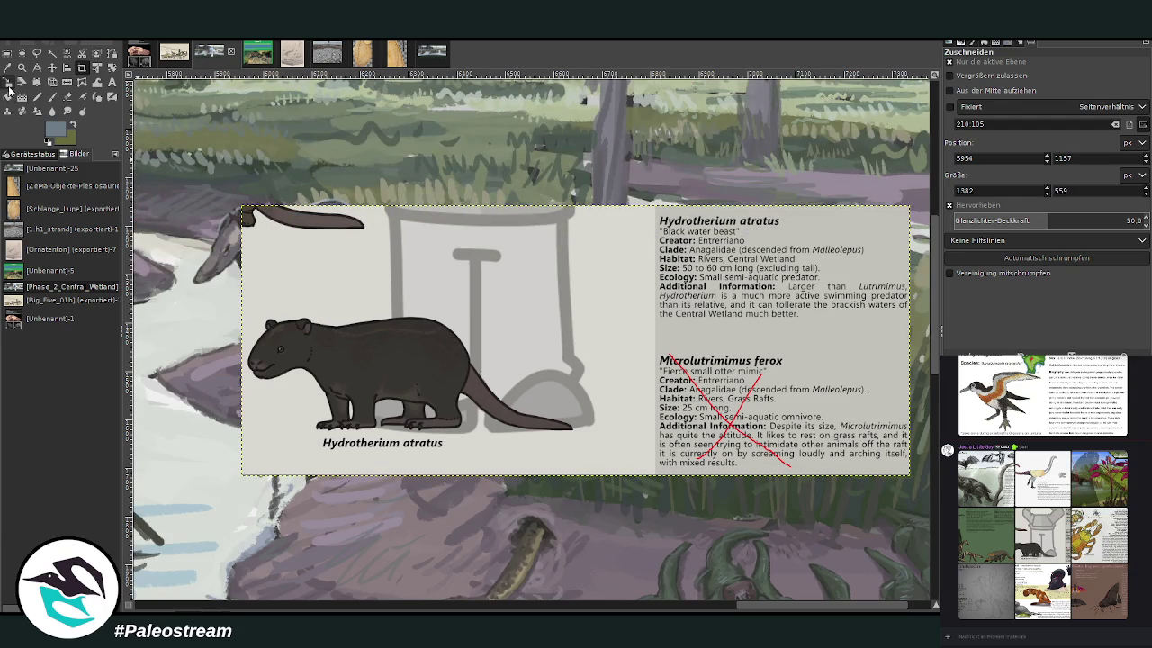
pyautogui.moveTo(617, 335); pyautogui.dragTo(786, 404)
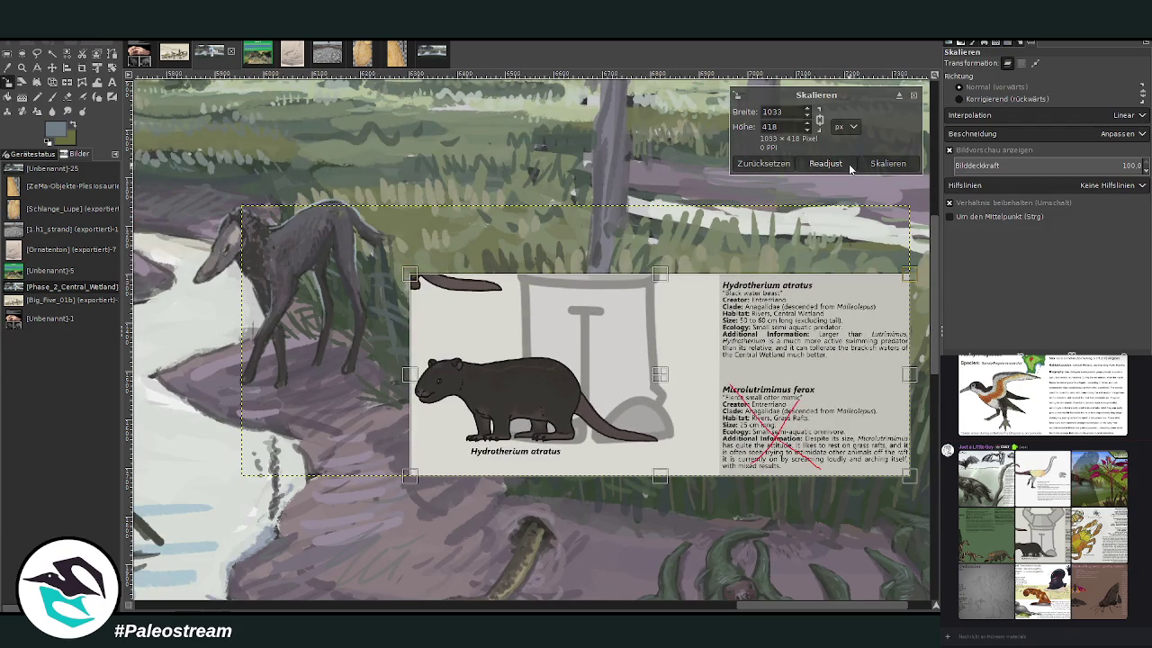
pyautogui.click(823, 163)
pyautogui.scroll(-3, 603, 418)
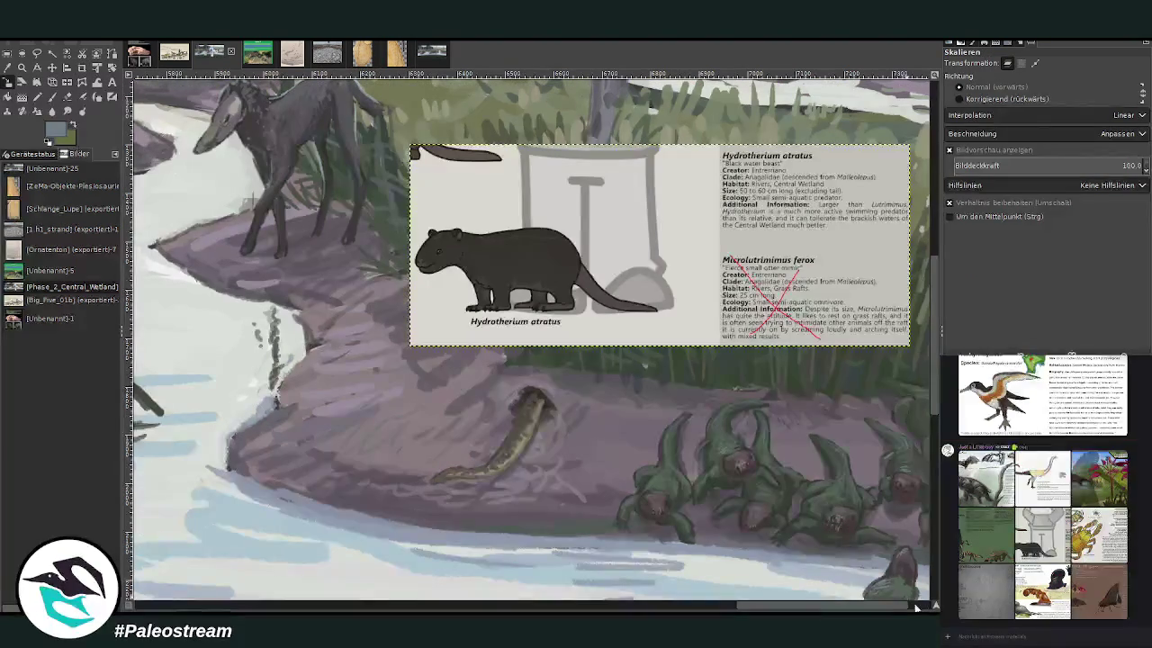
pyautogui.hscroll(2, 920, 608)
pyautogui.hscroll(3, 919, 608)
pyautogui.scroll(-2, 920, 608)
pyautogui.hscroll(2, 927, 609)
pyautogui.scroll(2, 882, 567)
pyautogui.scroll(-2, 867, 551)
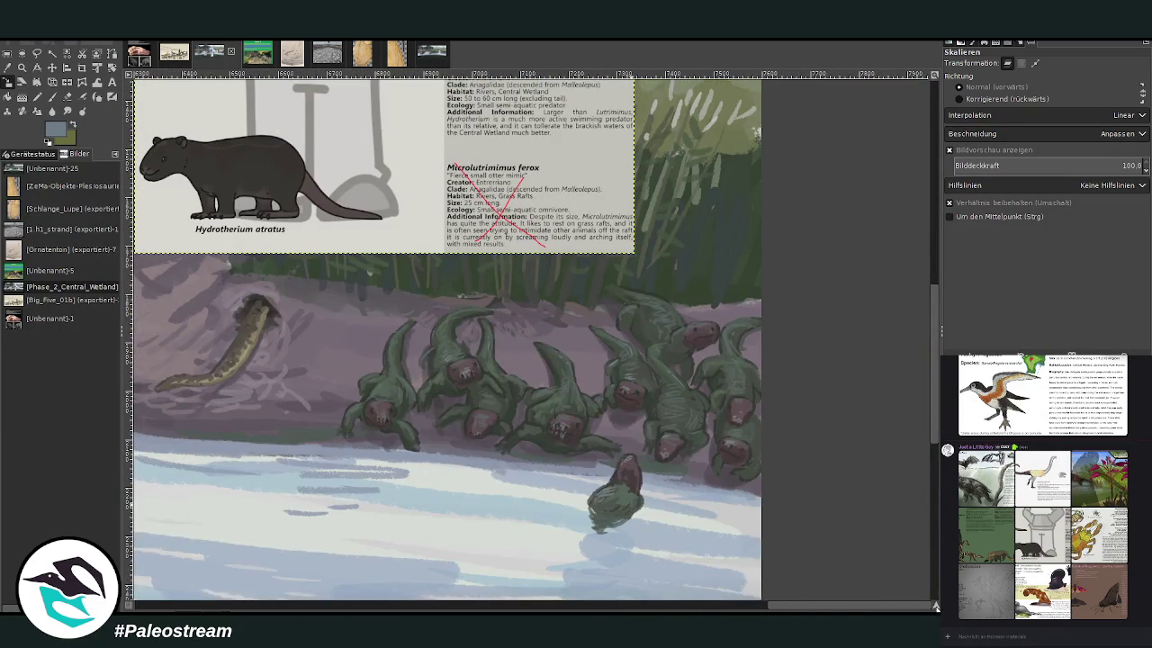
pyautogui.click(311, 160)
pyautogui.moveTo(306, 120); pyautogui.dragTo(475, 162)
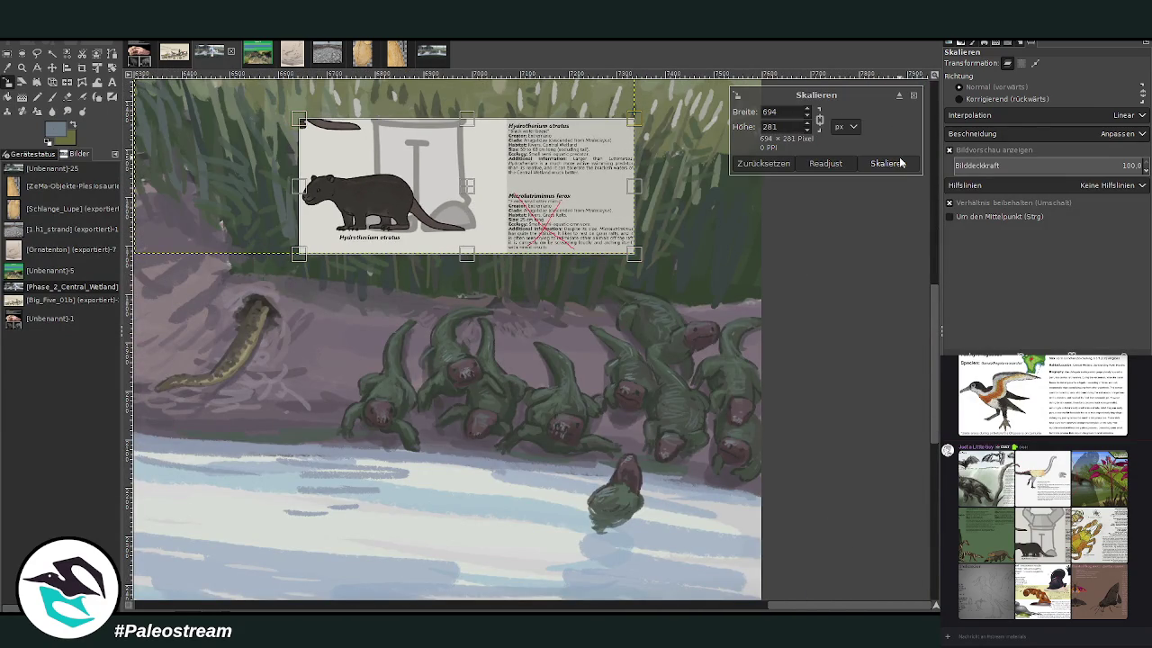
pyautogui.click(888, 163)
# Step: Zoom in on the card and salamanders and make the full painting layer active again
pyautogui.click(21, 68)
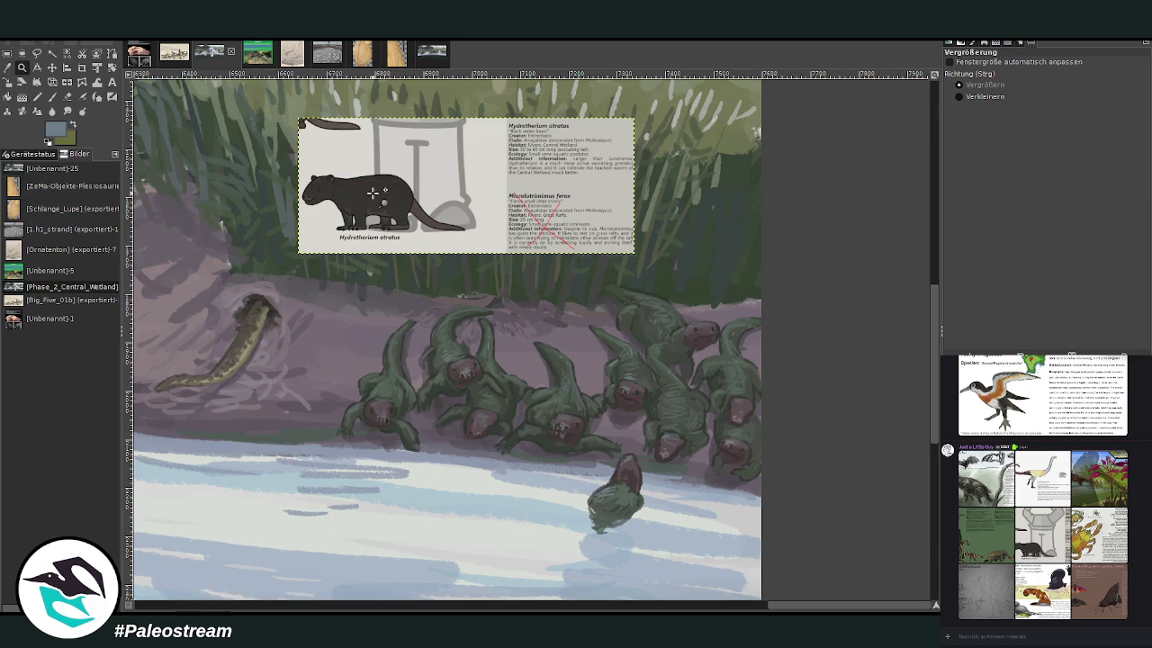
pyautogui.moveTo(216, 92); pyautogui.dragTo(729, 513)
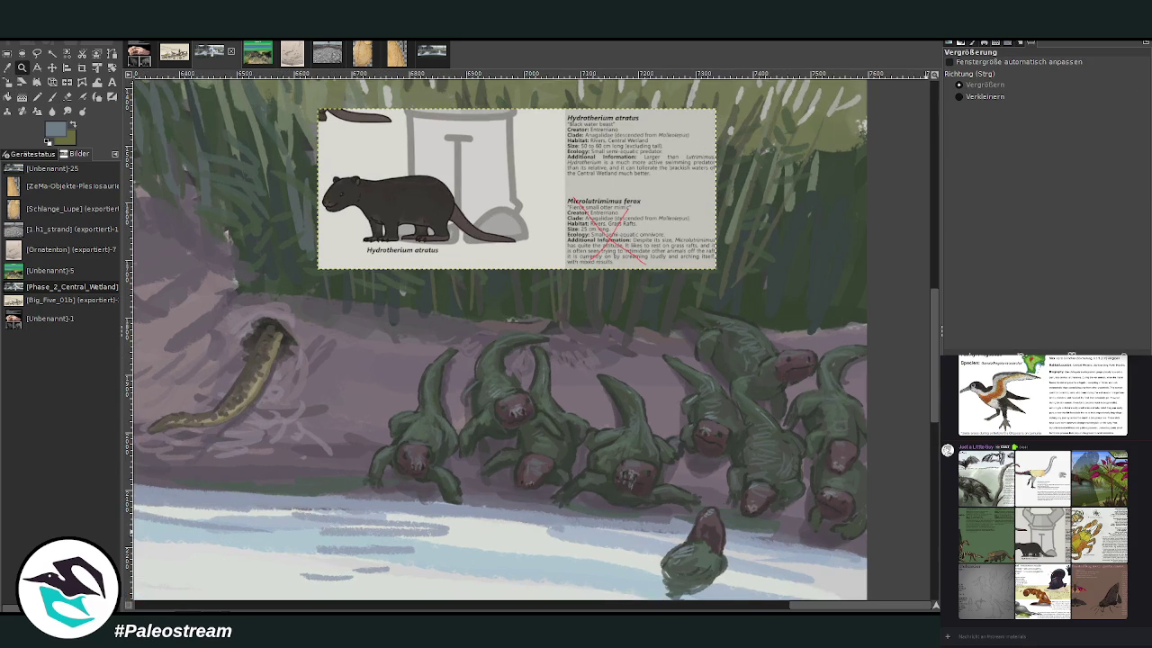
pyautogui.press('pagedown')
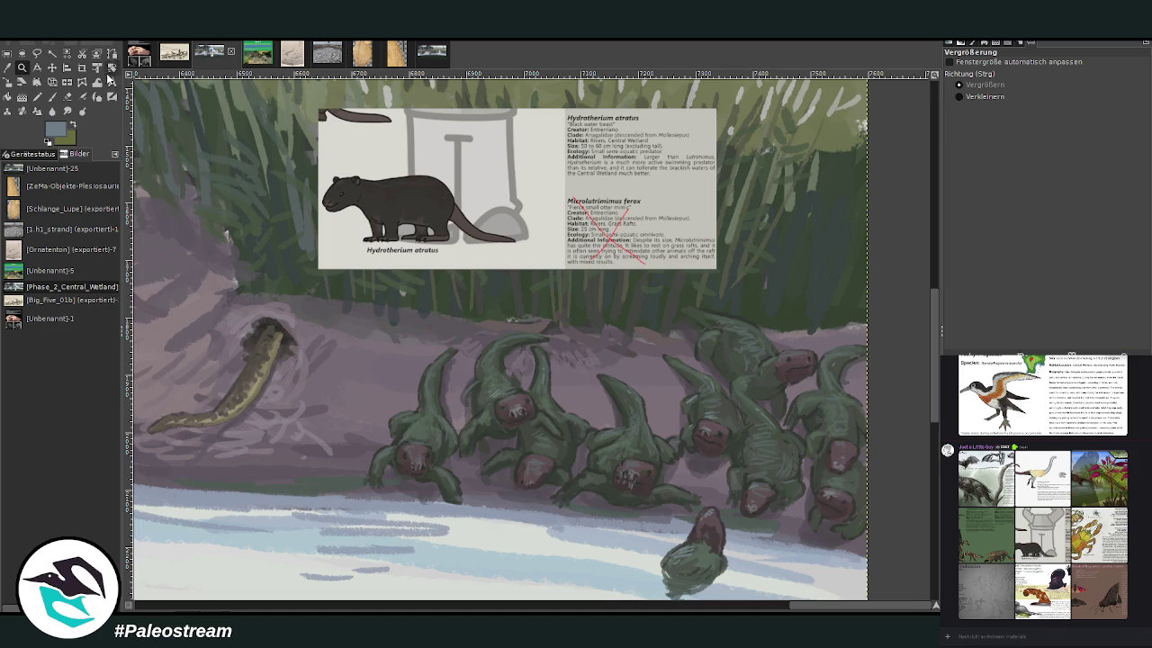
# Step: Paint a dark oval body among the marsh creatures in the otter's brown, brush size 48, opacity 85
pyautogui.moveTo(288, 99); pyautogui.dragTo(855, 589)
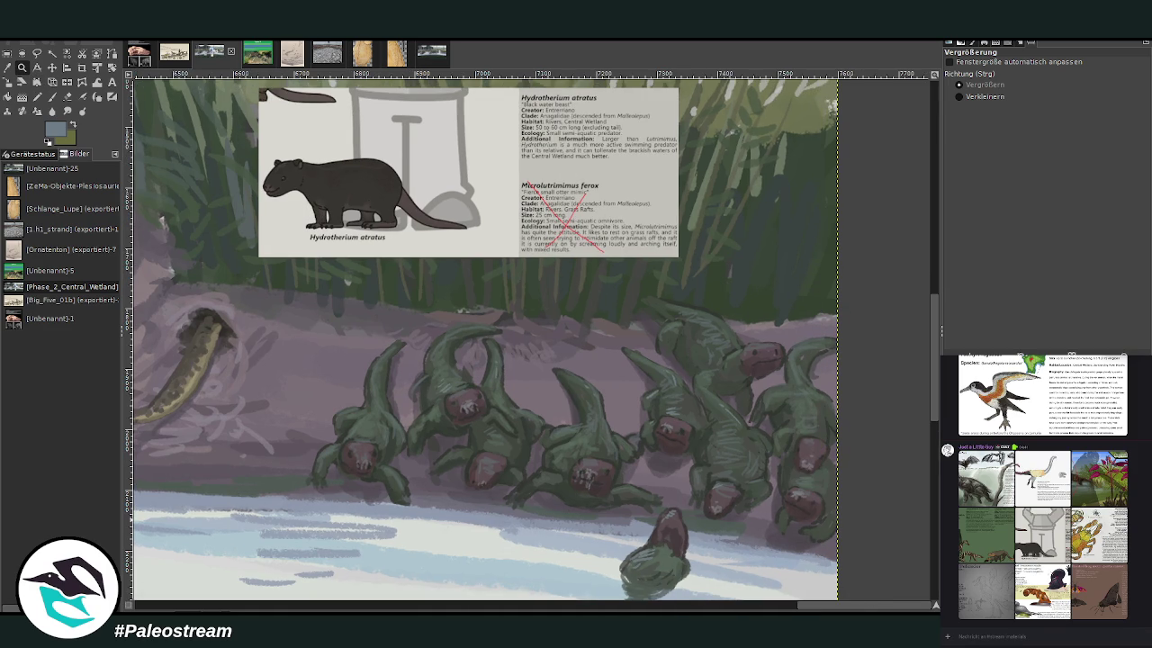
pyautogui.click(7, 67)
pyautogui.click(369, 187)
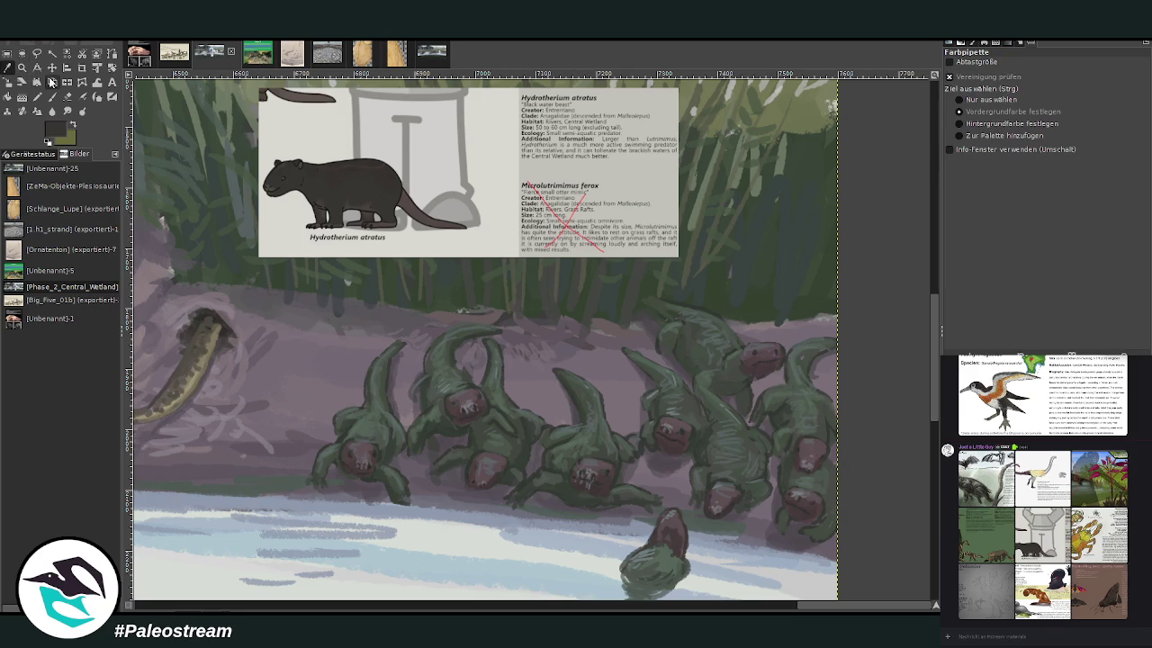
pyautogui.click(51, 96)
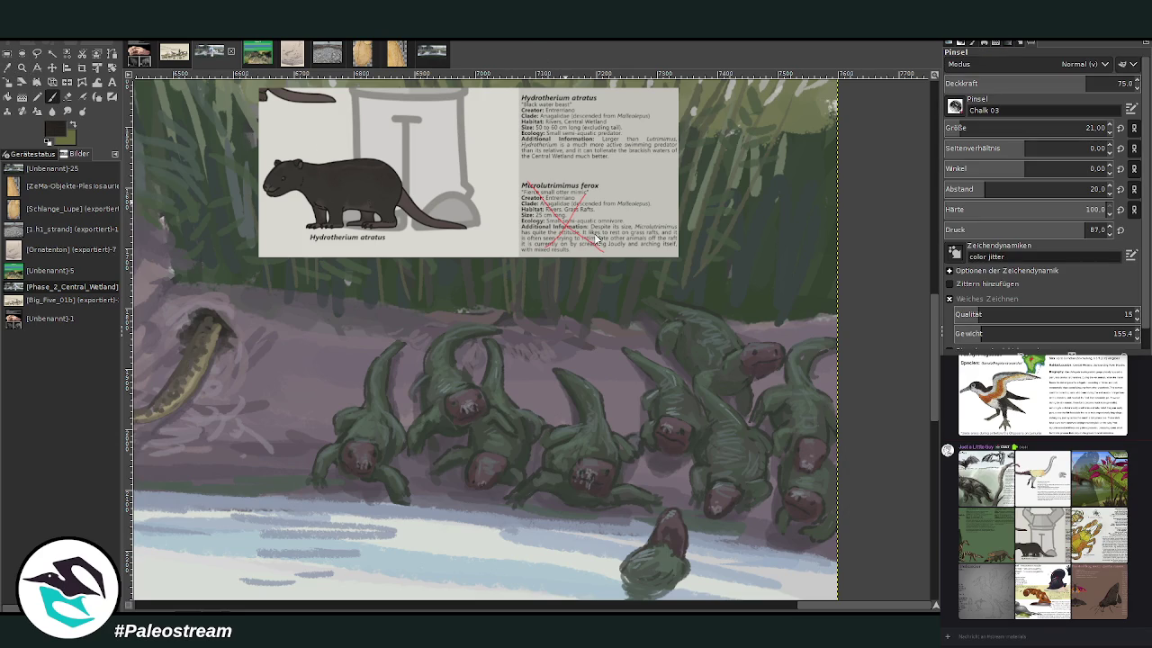
pyautogui.moveTo(1035, 128); pyautogui.dragTo(1080, 127)
pyautogui.moveTo(1088, 83); pyautogui.dragTo(1117, 83)
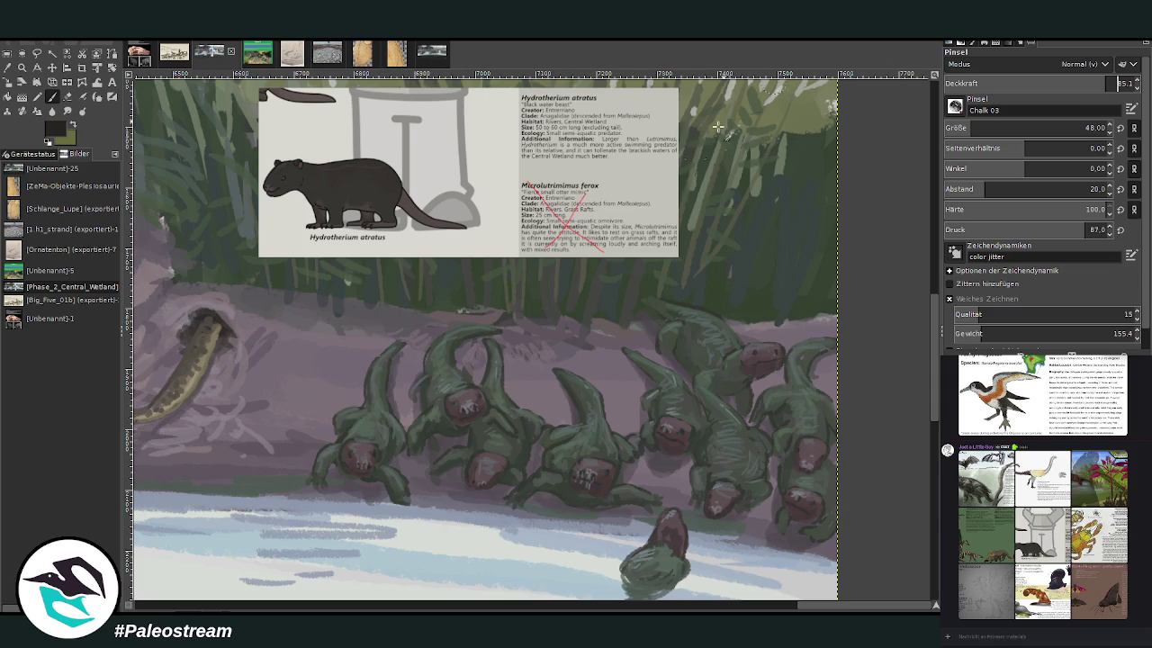
pyautogui.moveTo(603, 347)
pyautogui.mouseDown()
pyautogui.moveTo(618, 337)
pyautogui.moveTo(621, 380)
pyautogui.moveTo(627, 337)
pyautogui.moveTo(617, 360)
pyautogui.moveTo(617, 335)
pyautogui.moveTo(624, 396)
pyautogui.moveTo(638, 385)
pyautogui.mouseUp()
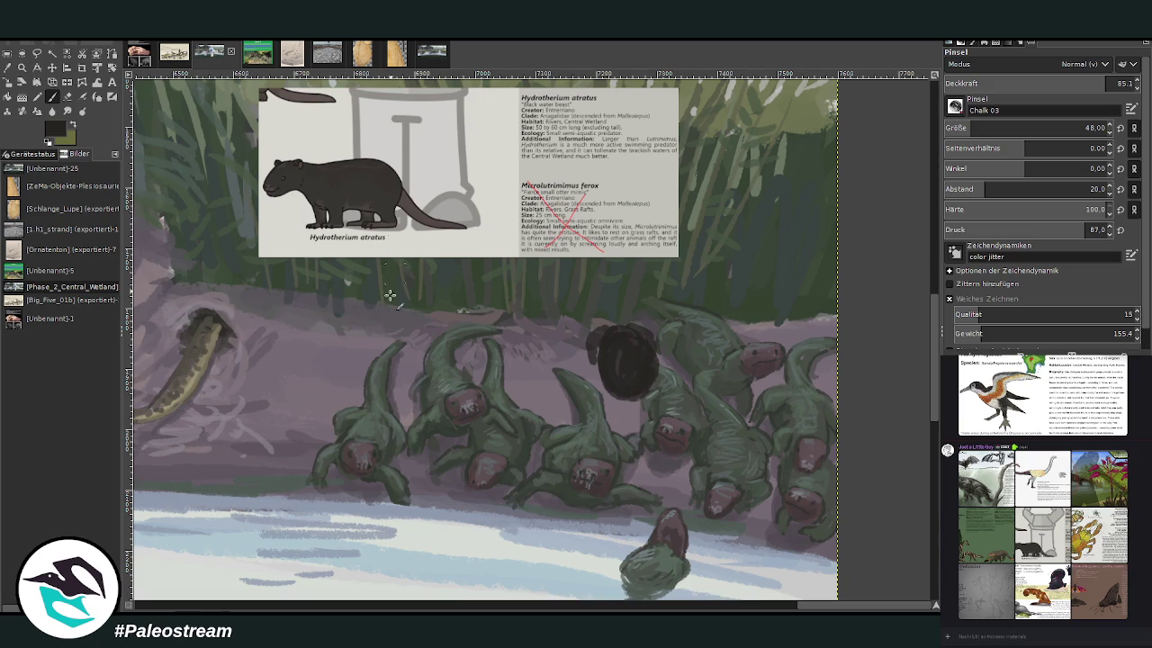
# Step: Paint a second dark body above-left and fill the right one, lowering opacity to 56.3 then 33.9
pyautogui.moveTo(563, 296)
pyautogui.mouseDown()
pyautogui.moveTo(552, 276)
pyautogui.moveTo(581, 293)
pyautogui.moveTo(566, 328)
pyautogui.moveTo(531, 311)
pyautogui.moveTo(522, 362)
pyautogui.moveTo(543, 345)
pyautogui.moveTo(537, 329)
pyautogui.moveTo(565, 346)
pyautogui.moveTo(557, 357)
pyautogui.moveTo(575, 328)
pyautogui.moveTo(554, 333)
pyautogui.moveTo(547, 301)
pyautogui.moveTo(581, 300)
pyautogui.moveTo(533, 295)
pyautogui.mouseUp()
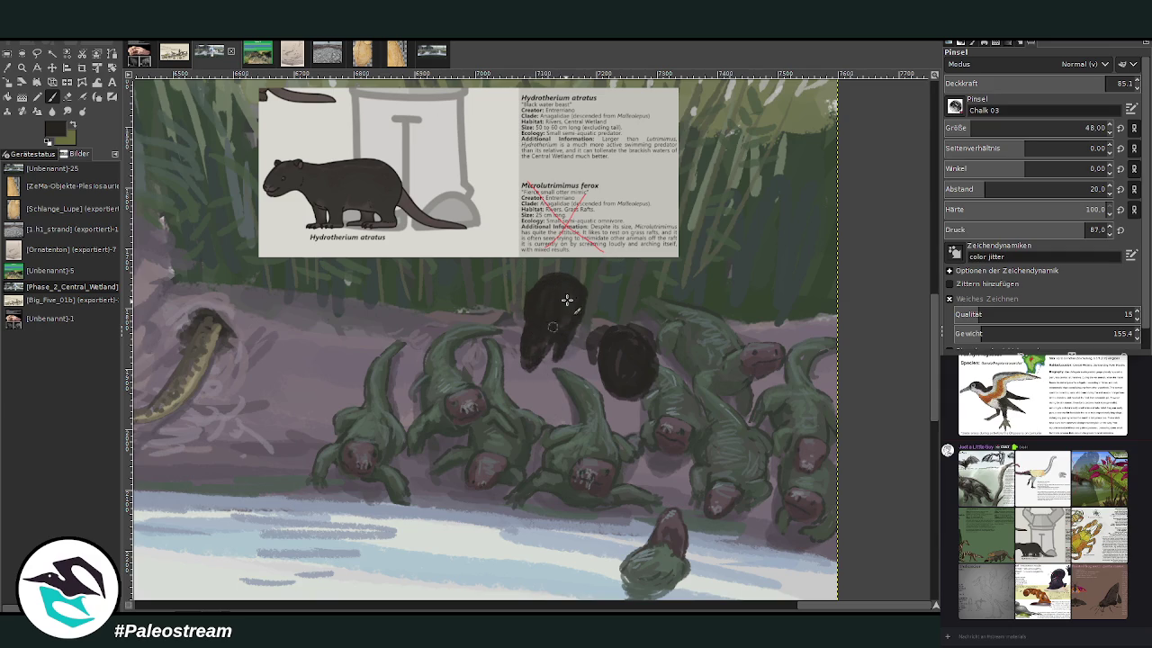
pyautogui.moveTo(659, 367)
pyautogui.mouseDown()
pyautogui.moveTo(671, 388)
pyautogui.moveTo(661, 398)
pyautogui.moveTo(657, 368)
pyautogui.moveTo(659, 391)
pyautogui.moveTo(657, 371)
pyautogui.moveTo(646, 380)
pyautogui.mouseUp()
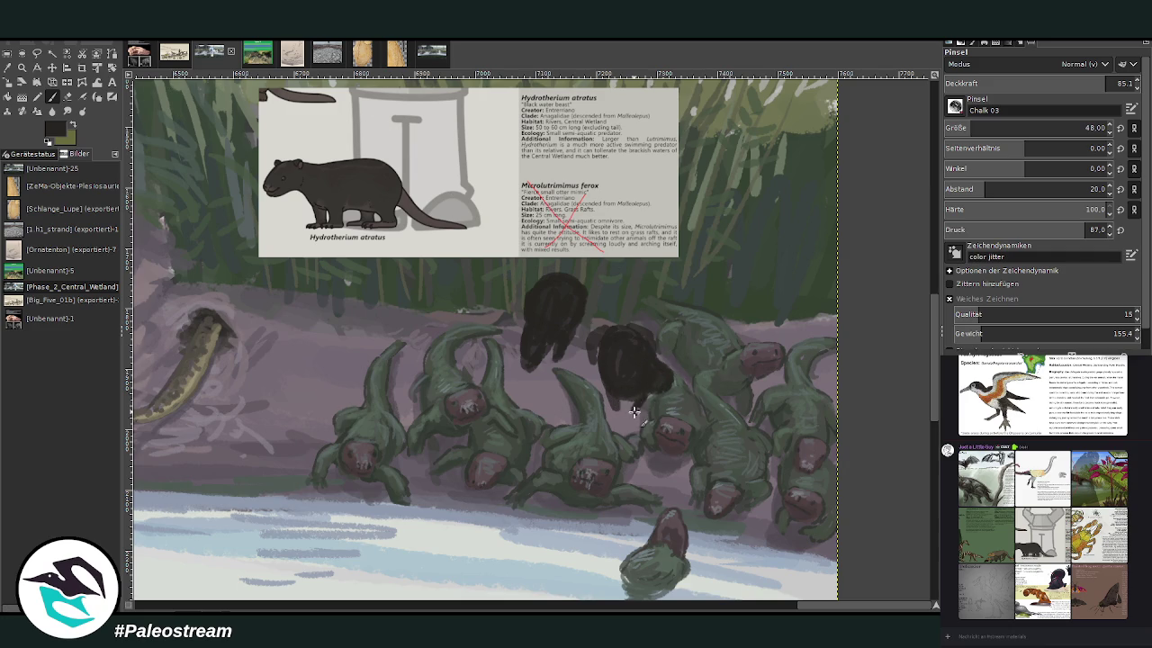
pyautogui.moveTo(632, 332); pyautogui.dragTo(590, 349)
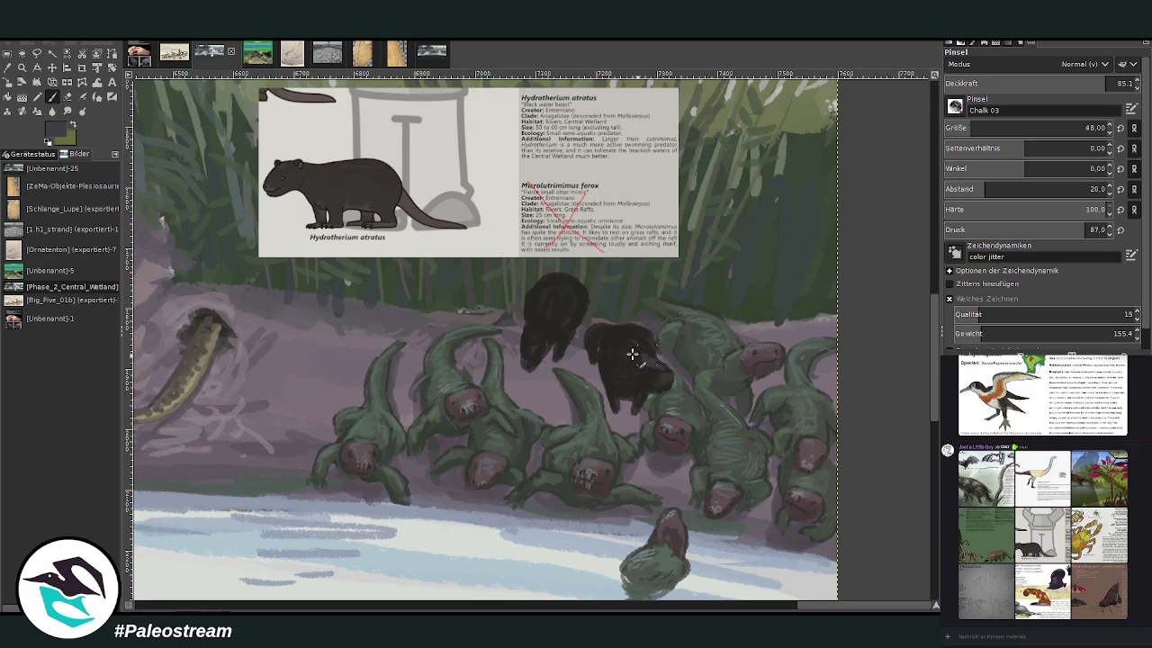
pyautogui.click(1051, 83)
pyautogui.moveTo(638, 357)
pyautogui.mouseDown()
pyautogui.moveTo(624, 368)
pyautogui.moveTo(642, 347)
pyautogui.moveTo(612, 336)
pyautogui.moveTo(650, 336)
pyautogui.moveTo(607, 327)
pyautogui.moveTo(625, 360)
pyautogui.moveTo(616, 346)
pyautogui.mouseUp()
pyautogui.click(1007, 82)
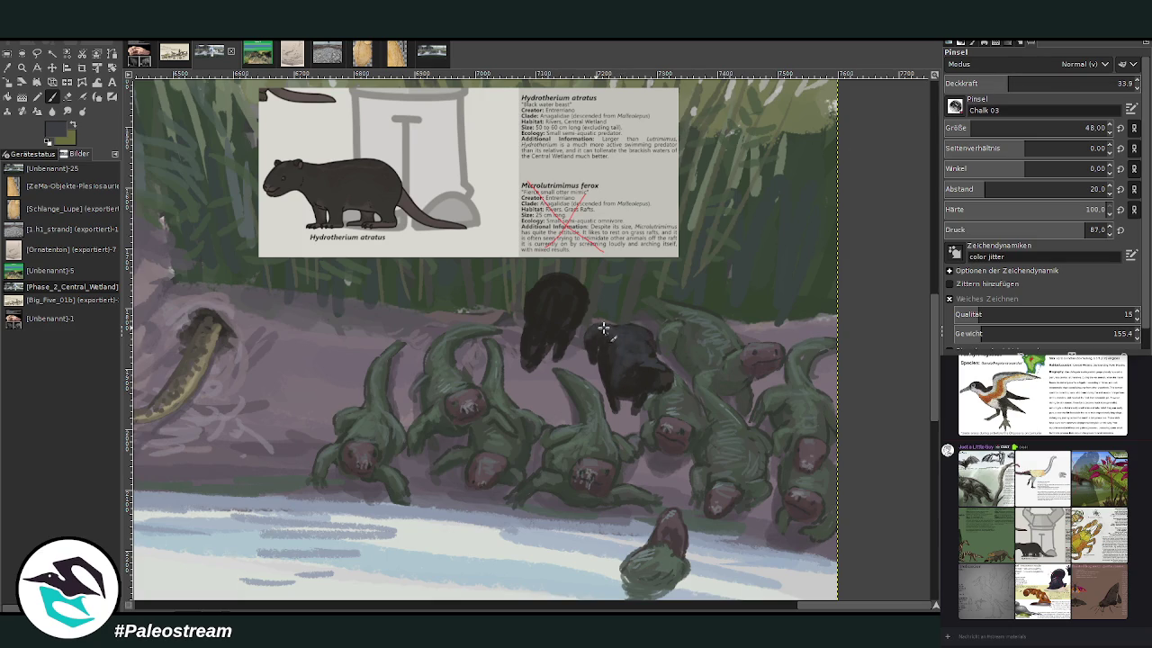
# Step: Reshape the left body's edges, sample a darker reference brown, and raise opacity to 68.4 then 79.1
pyautogui.moveTo(530, 340)
pyautogui.mouseDown()
pyautogui.moveTo(561, 282)
pyautogui.moveTo(561, 305)
pyautogui.moveTo(550, 278)
pyautogui.moveTo(581, 283)
pyautogui.moveTo(537, 298)
pyautogui.moveTo(551, 312)
pyautogui.mouseUp()
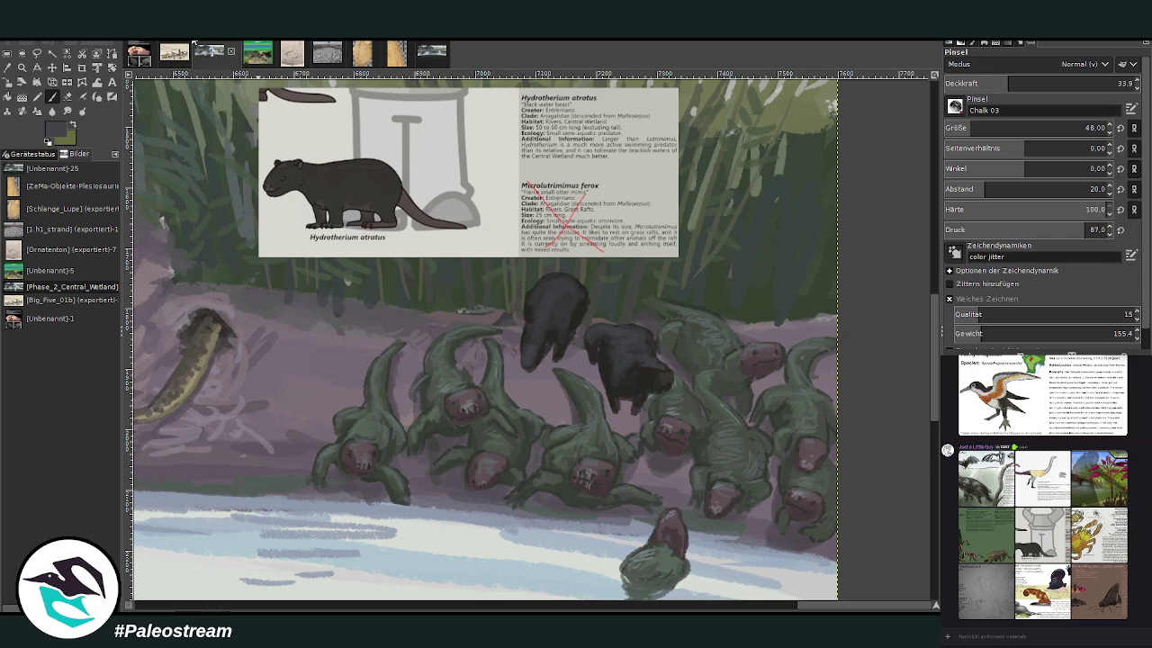
pyautogui.click(7, 67)
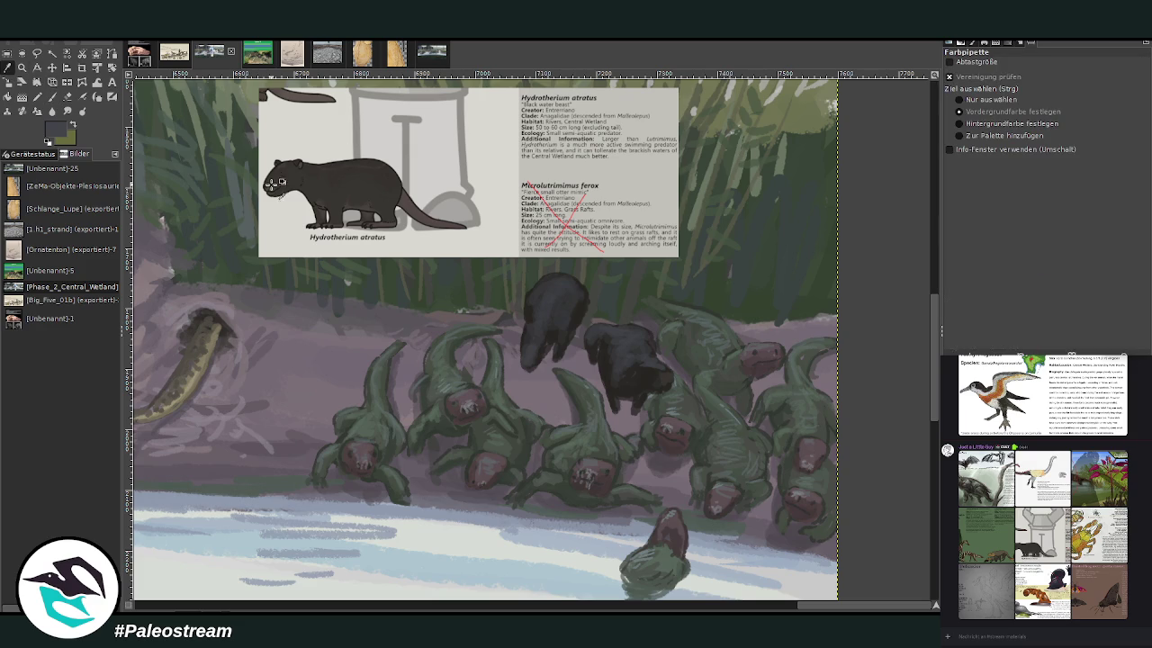
pyautogui.press('p')
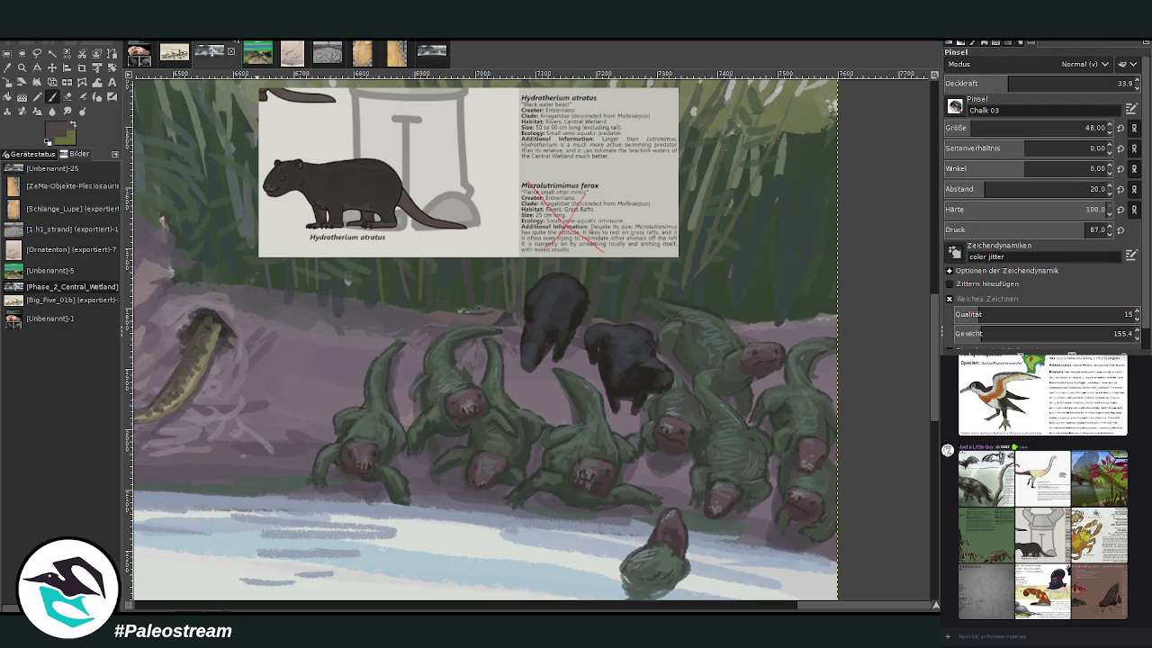
pyautogui.press('>')
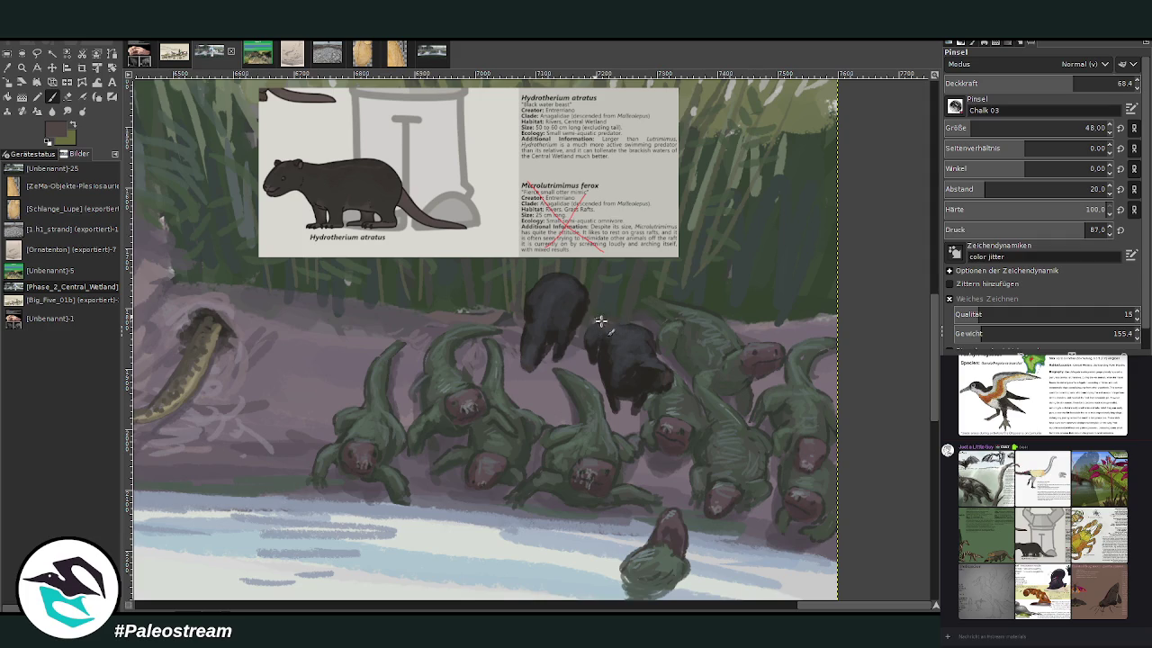
pyautogui.keyDown('ctrl'); pyautogui.click(592, 230); pyautogui.keyUp('ctrl')
pyautogui.press('o')
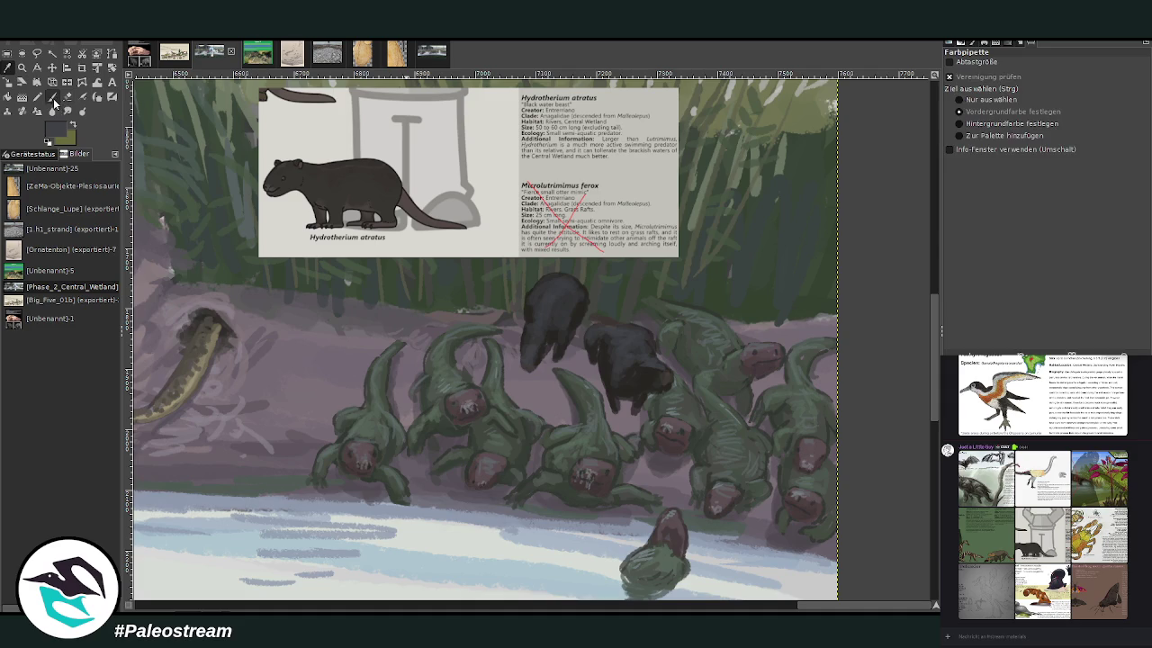
pyautogui.click(54, 99)
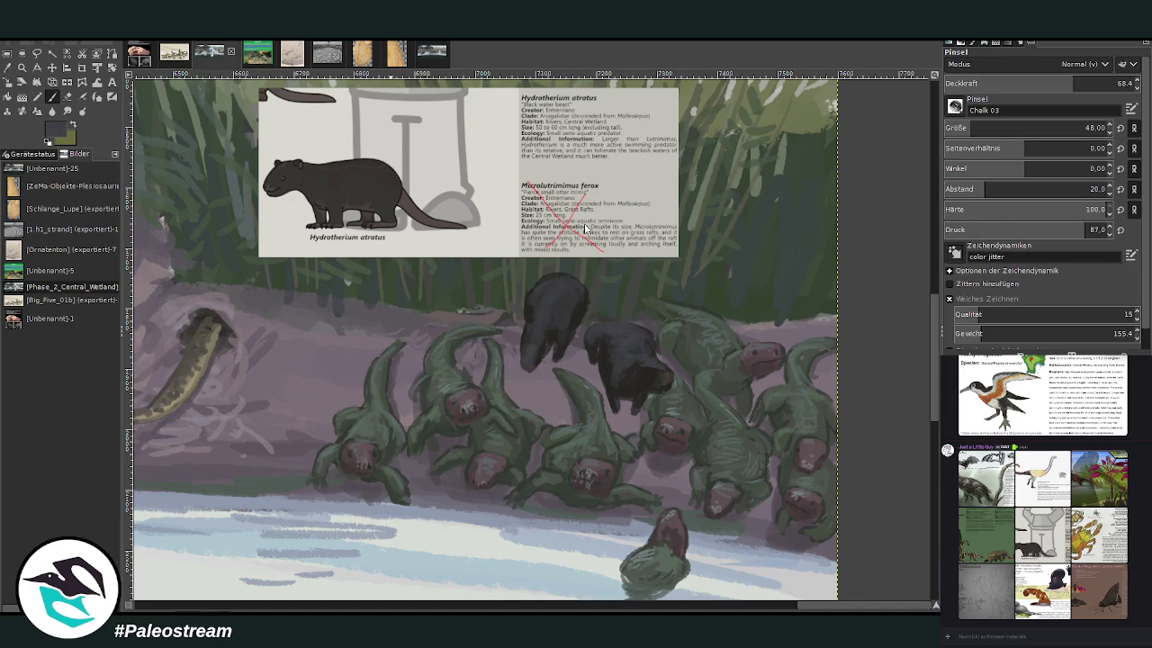
pyautogui.click(1098, 82)
# Step: Shrink the brush to 35, sample a brighter brown, and glance at the Painted bog moth reference
pyautogui.click(1085, 128)
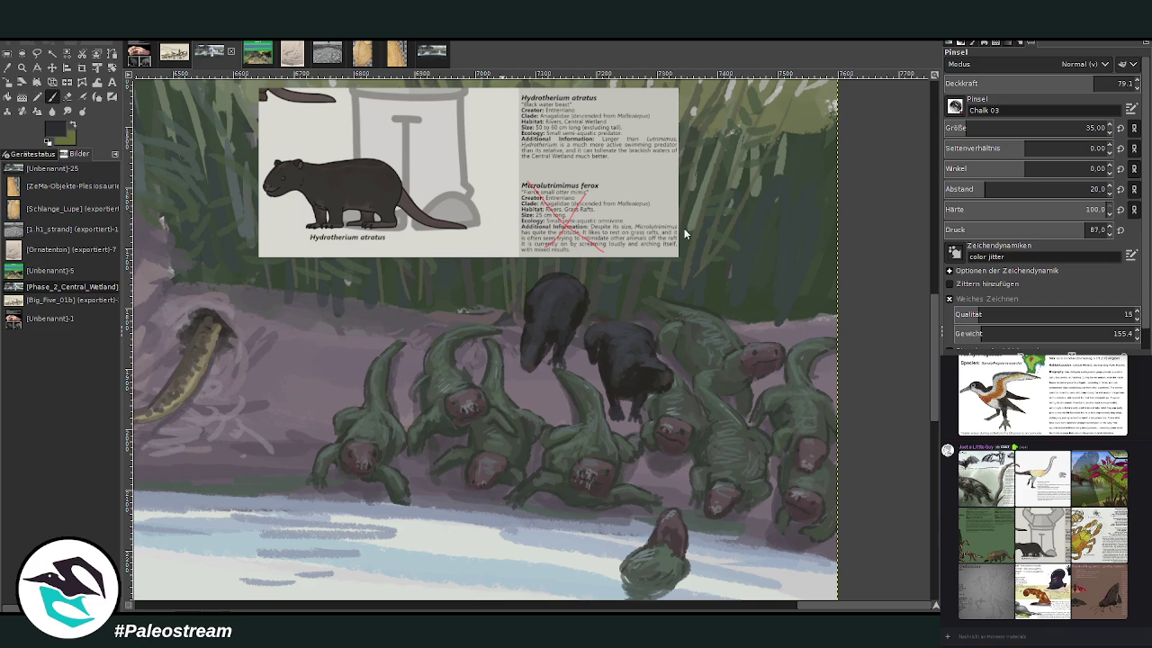
pyautogui.keyDown('ctrl'); pyautogui.click(585, 234); pyautogui.keyUp('ctrl')
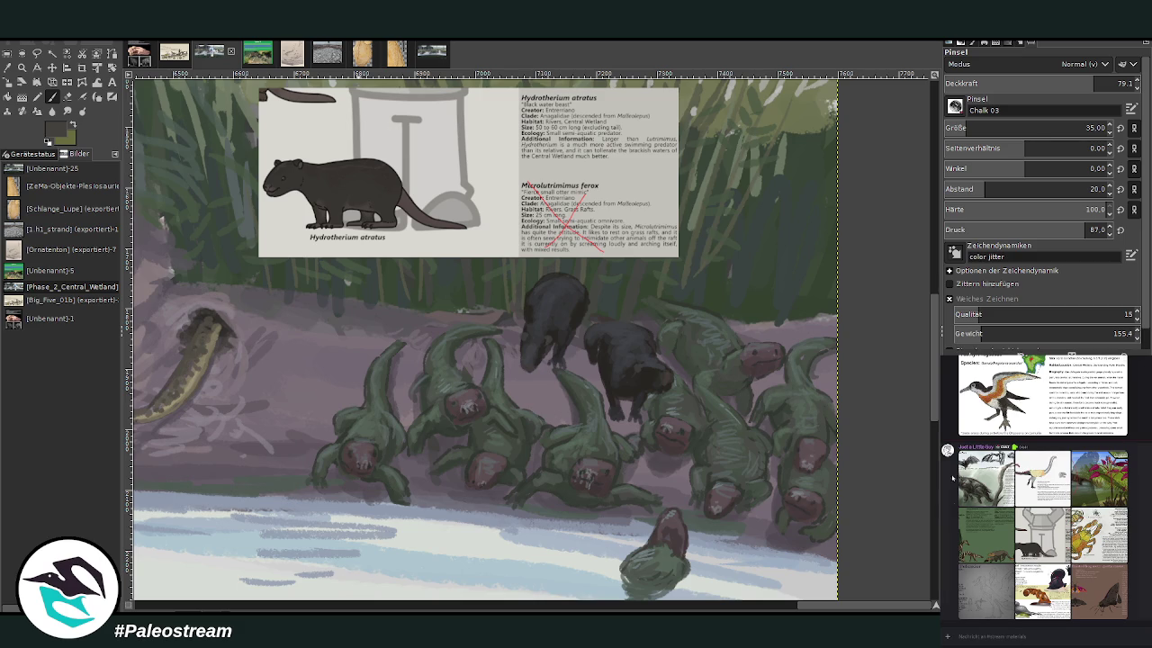
pyautogui.click(1084, 589)
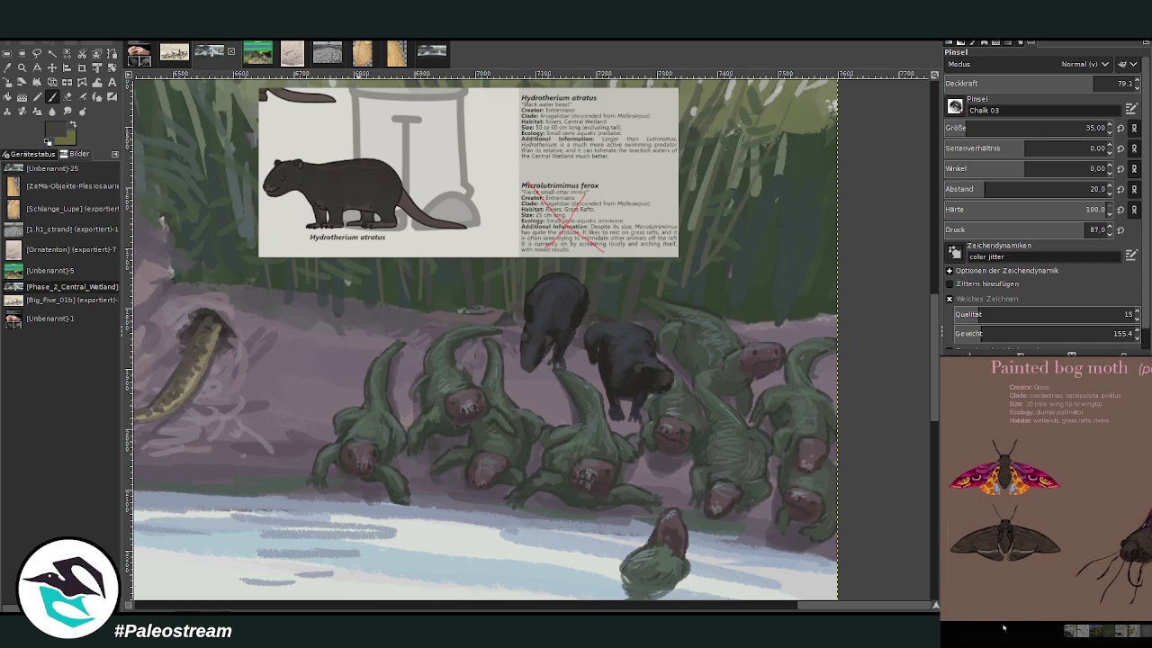
pyautogui.click(1019, 633)
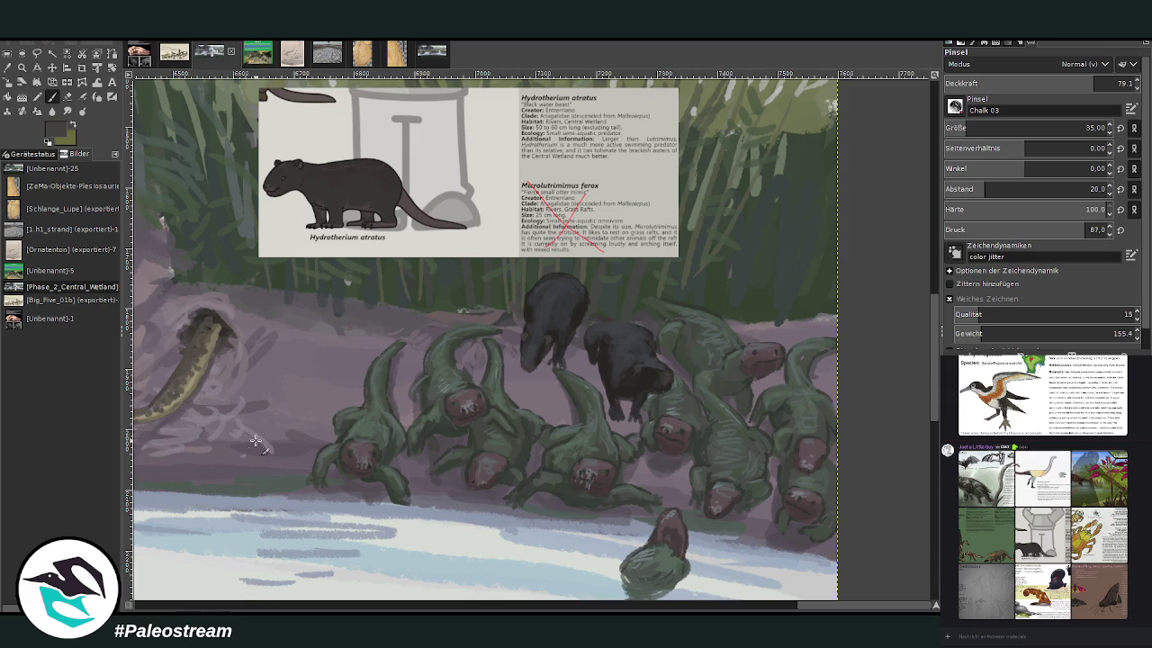
pyautogui.press('o')
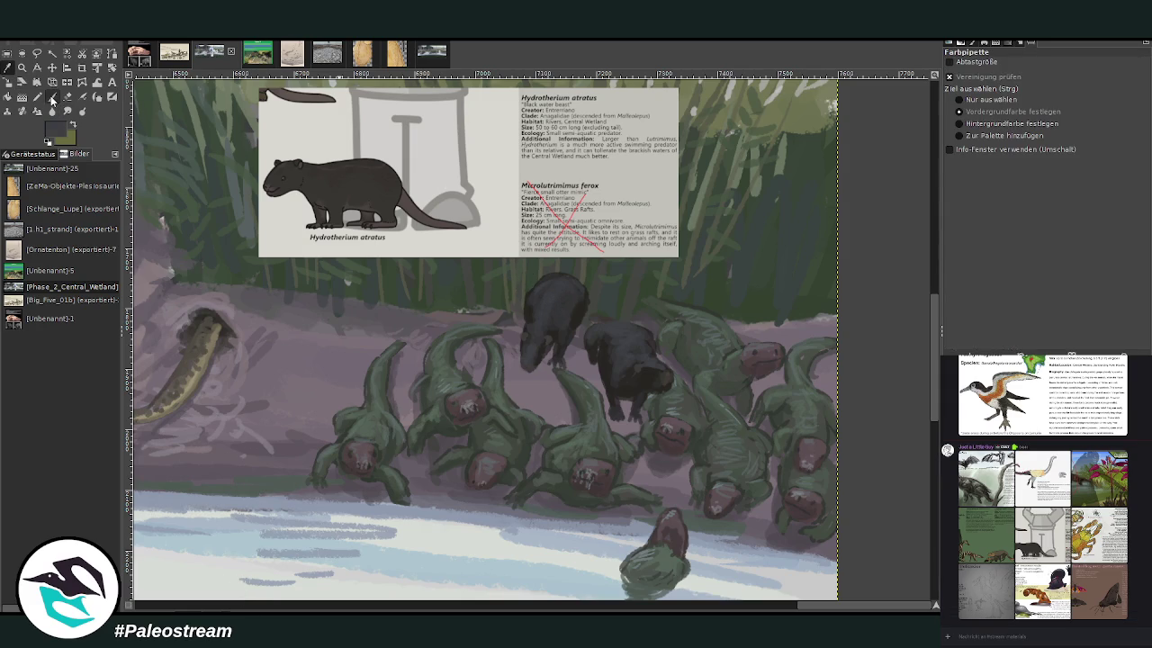
pyautogui.click(52, 96)
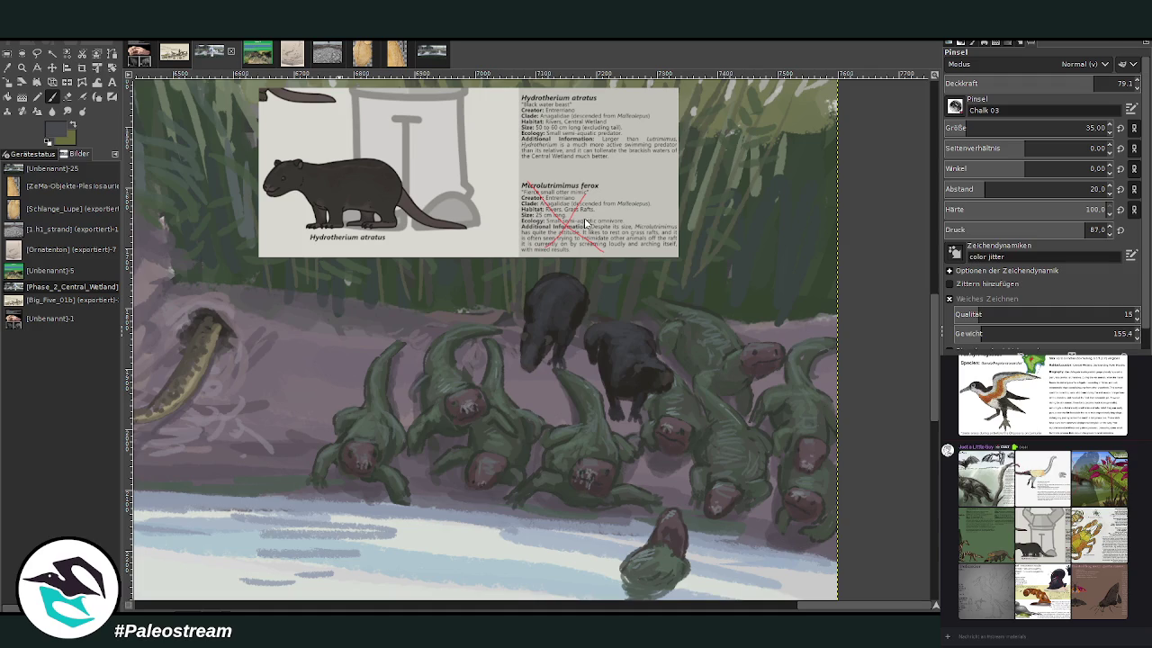
# Step: Darken both otters' heads and backs, then set opacity about 61.4 and brush size 64
pyautogui.moveTo(620, 352)
pyautogui.mouseDown()
pyautogui.moveTo(623, 335)
pyautogui.moveTo(599, 326)
pyautogui.moveTo(612, 321)
pyautogui.moveTo(629, 331)
pyautogui.moveTo(612, 325)
pyautogui.moveTo(590, 335)
pyautogui.moveTo(598, 343)
pyautogui.mouseUp()
pyautogui.moveTo(540, 309); pyautogui.dragTo(532, 317)
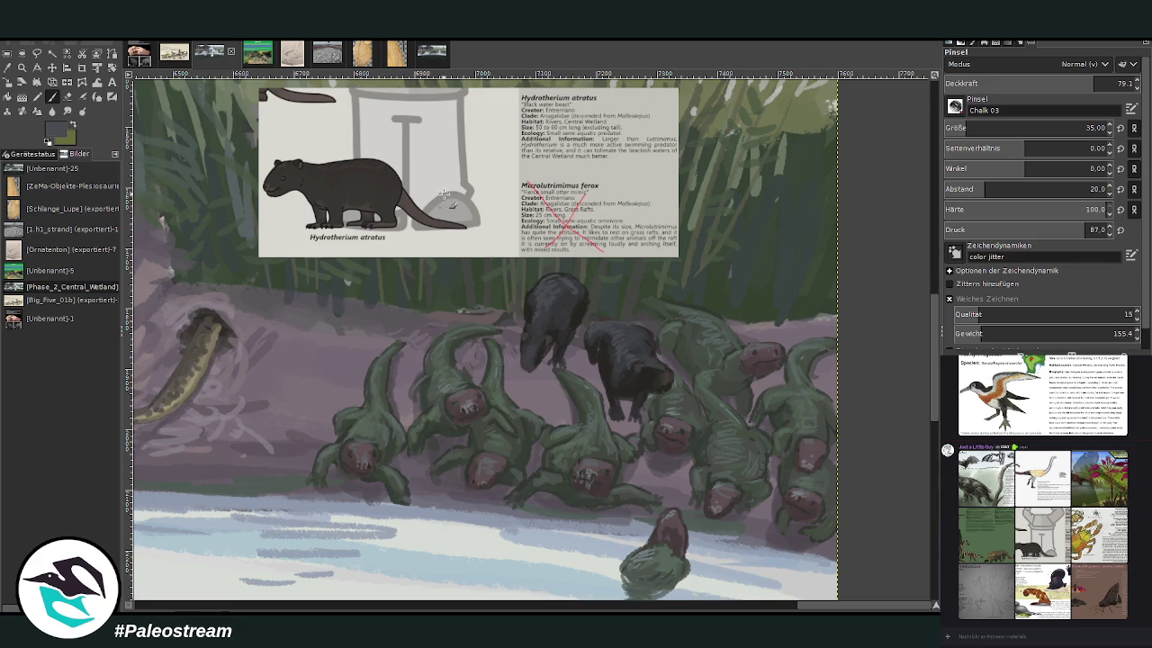
pyautogui.click(7, 68)
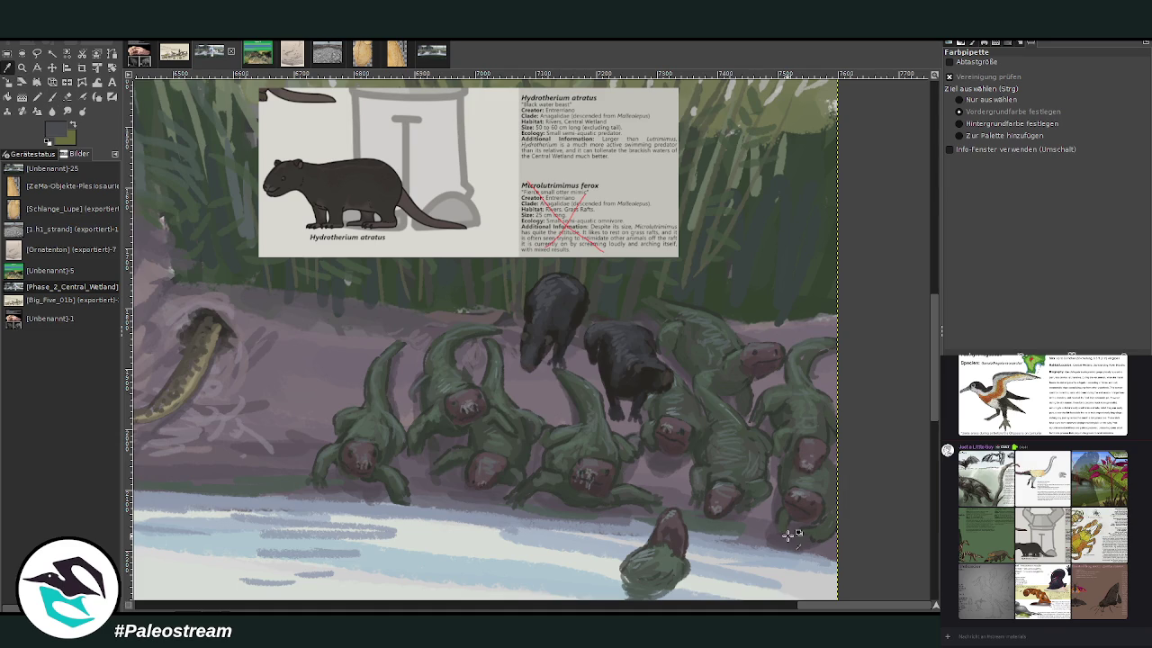
pyautogui.click(52, 96)
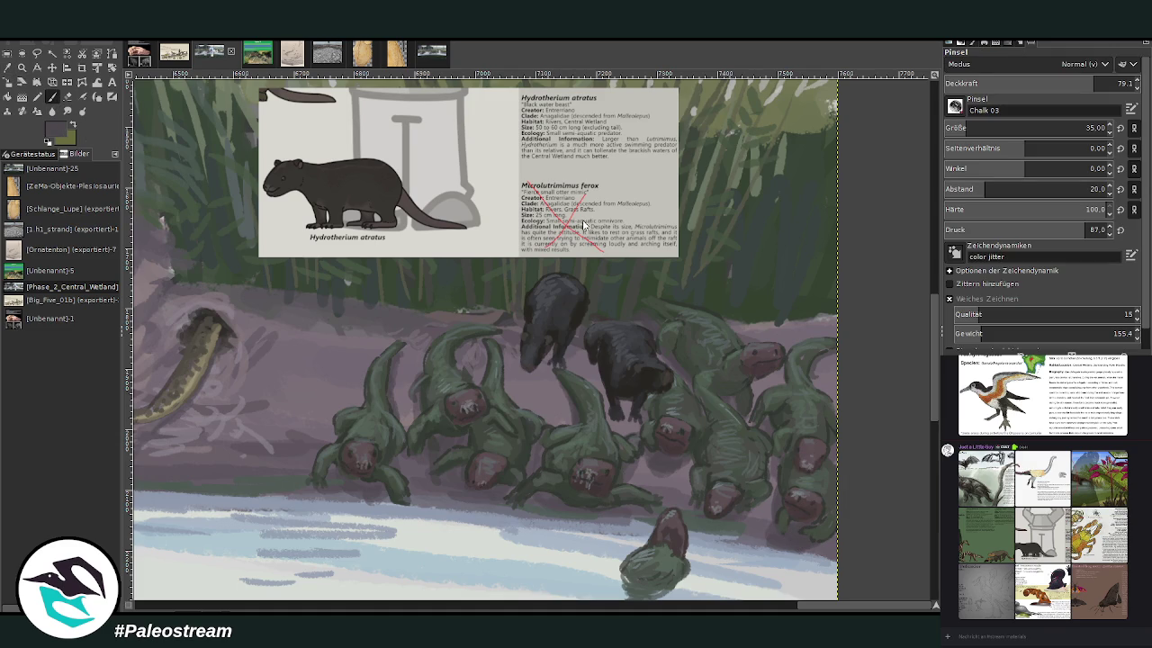
pyautogui.moveTo(972, 128); pyautogui.dragTo(977, 127)
pyautogui.click(1118, 83)
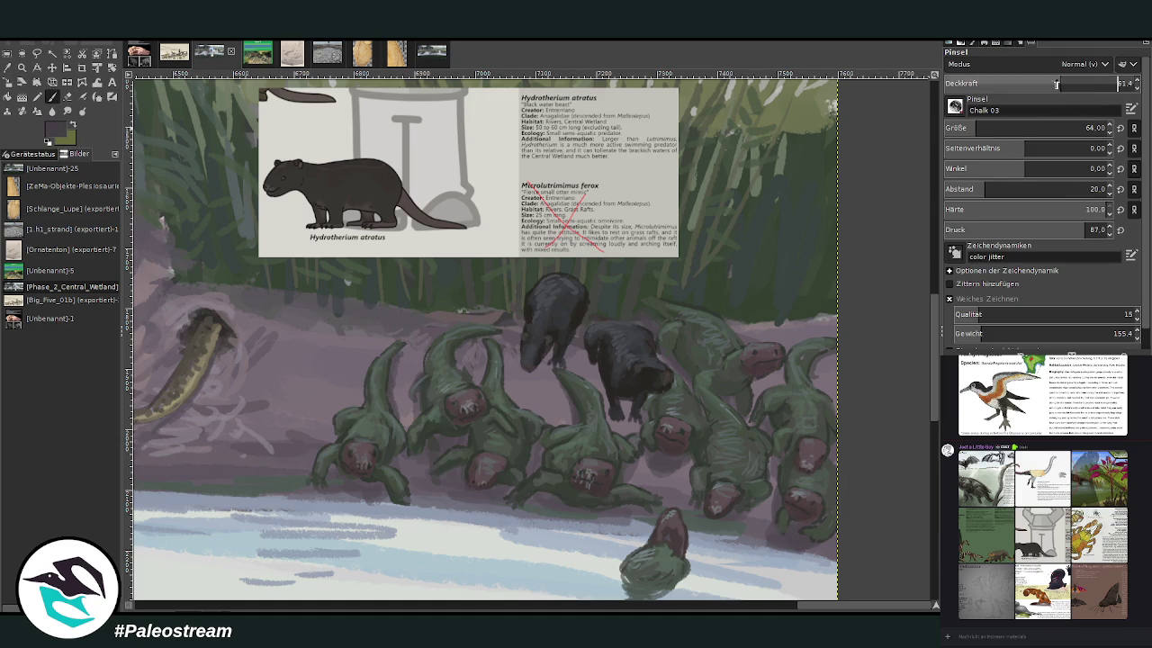
# Step: Shade both otters at 46.5 opacity and repaint the left otter's head and neck higher
pyautogui.moveTo(628, 396)
pyautogui.mouseDown()
pyautogui.moveTo(634, 428)
pyautogui.moveTo(598, 356)
pyautogui.mouseUp()
pyautogui.click(1032, 81)
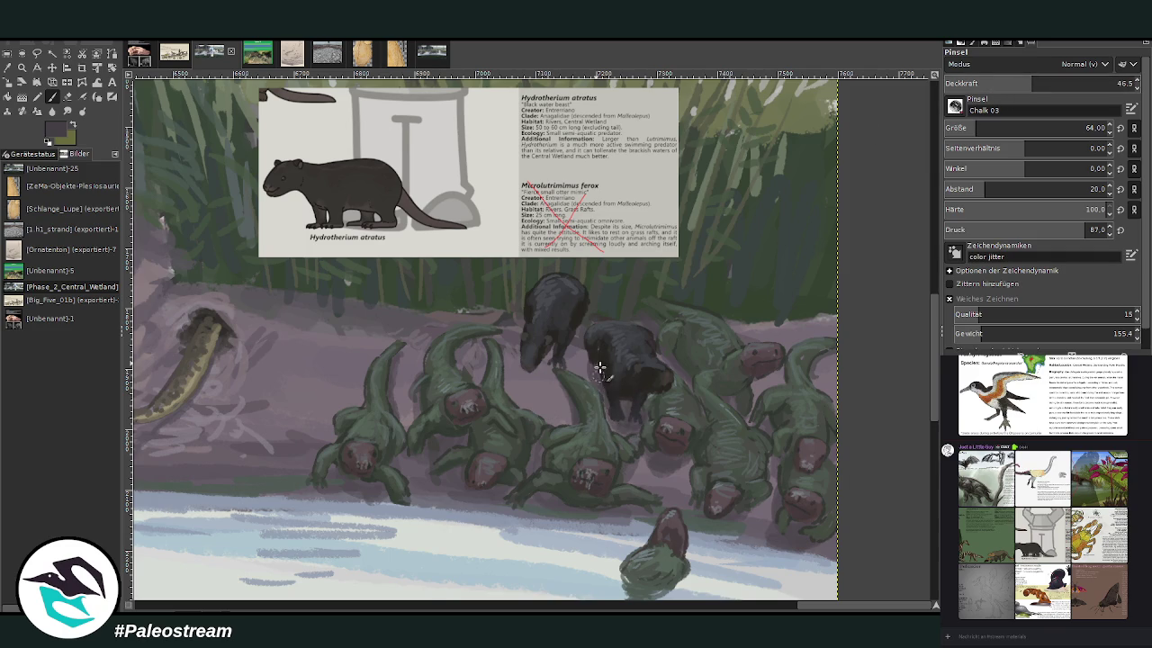
pyautogui.moveTo(641, 427)
pyautogui.mouseDown()
pyautogui.moveTo(565, 341)
pyautogui.moveTo(530, 369)
pyautogui.mouseUp()
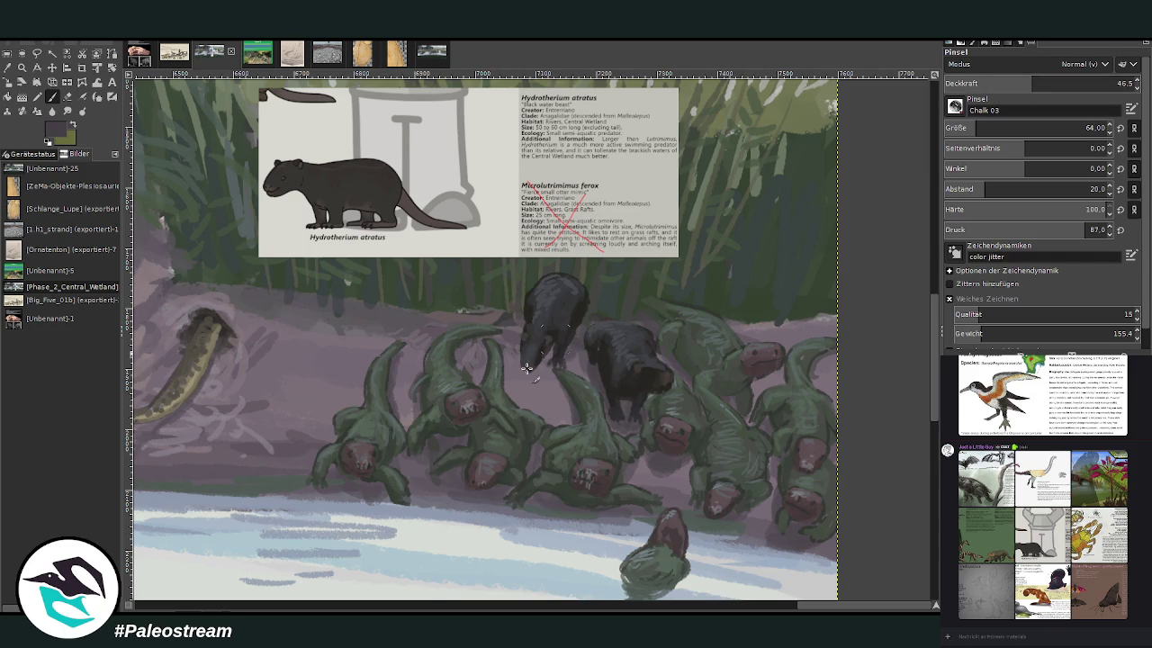
pyautogui.moveTo(530, 315)
pyautogui.mouseDown()
pyautogui.moveTo(549, 365)
pyautogui.moveTo(499, 301)
pyautogui.moveTo(543, 336)
pyautogui.moveTo(547, 357)
pyautogui.moveTo(568, 322)
pyautogui.mouseUp()
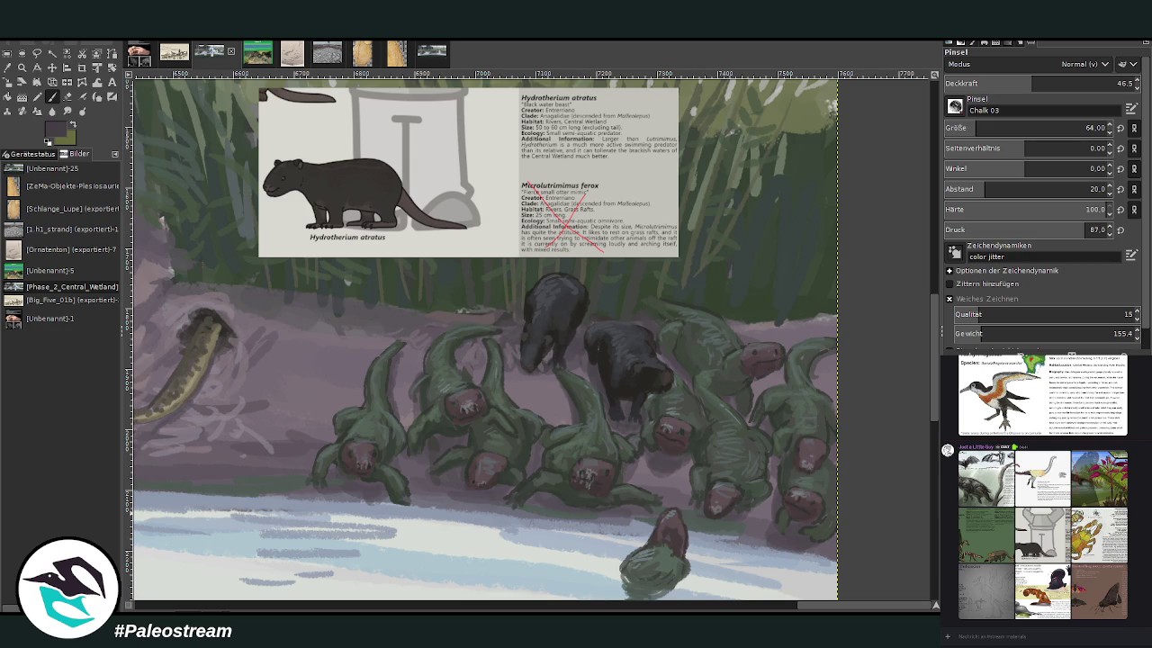
pyautogui.click(51, 67)
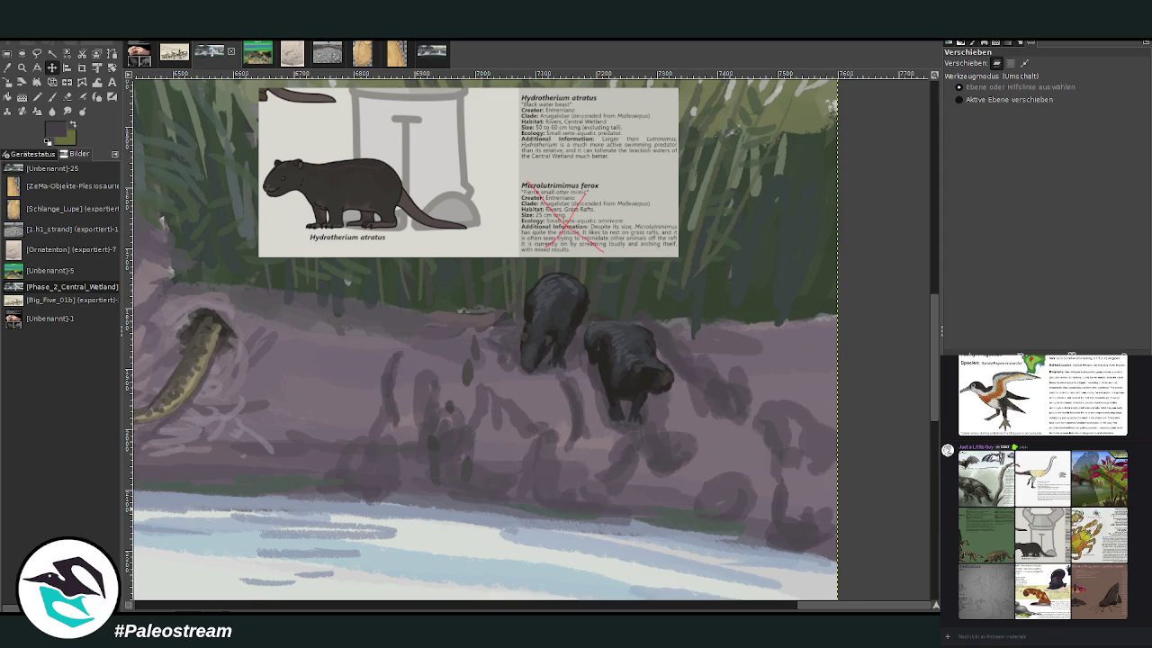
pyautogui.click(51, 96)
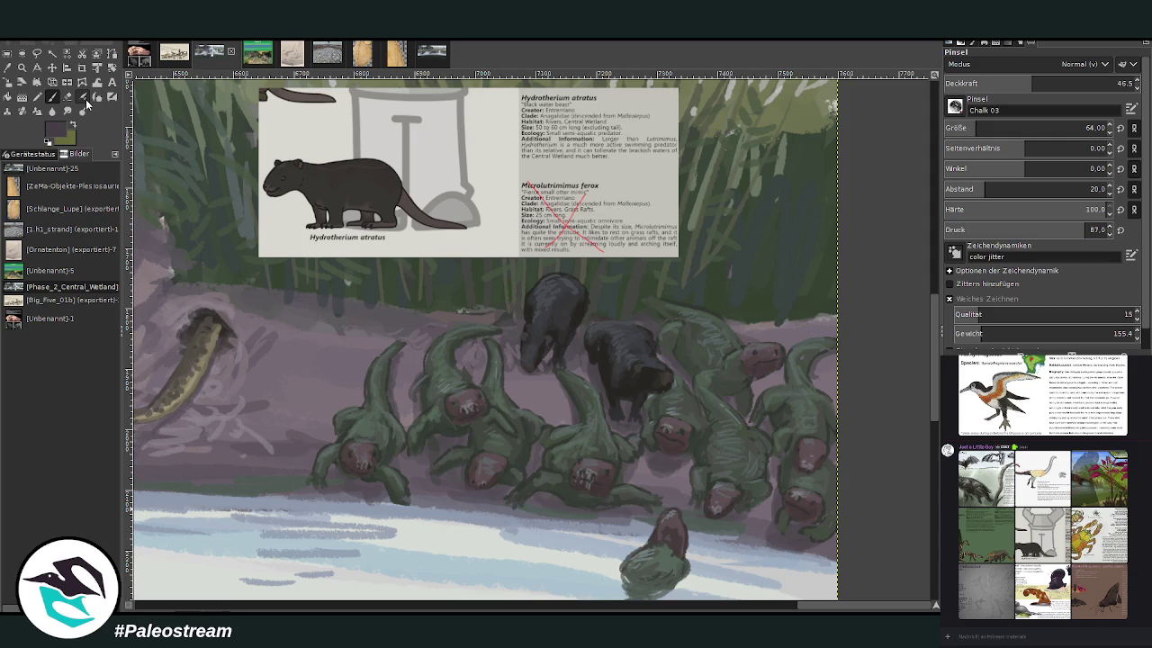
pyautogui.moveTo(529, 346)
pyautogui.mouseDown()
pyautogui.moveTo(551, 358)
pyautogui.moveTo(522, 346)
pyautogui.moveTo(509, 354)
pyautogui.moveTo(529, 325)
pyautogui.mouseUp()
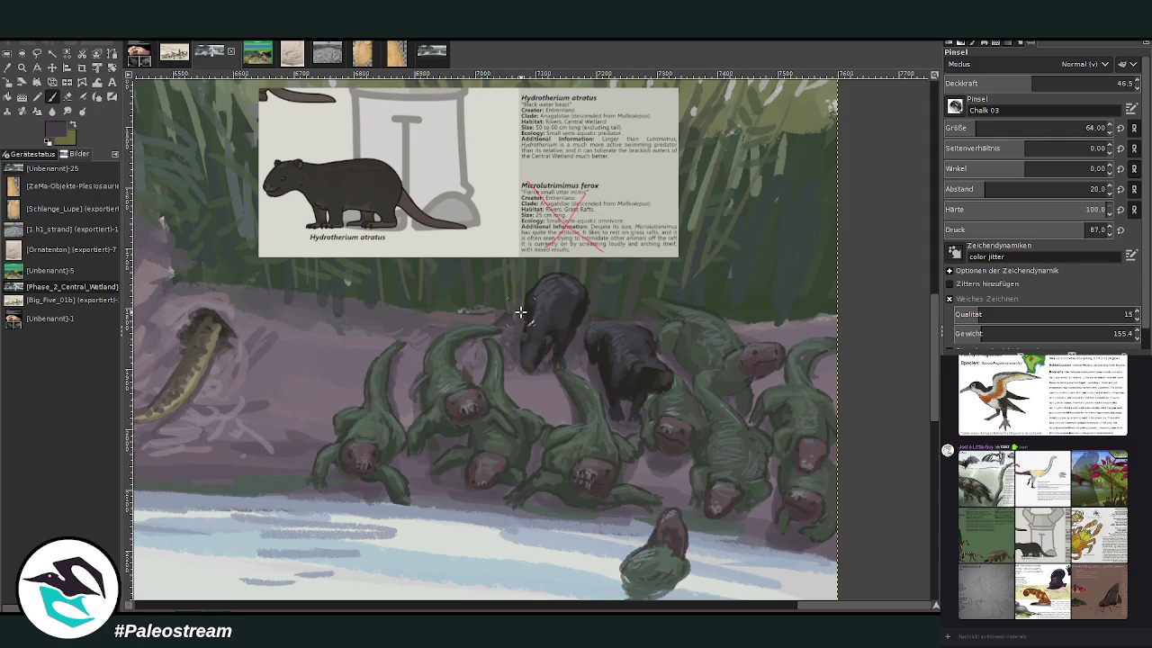
# Step: Zoom in on the right of the painting and clear the pasted card layer's contents
pyautogui.scroll(-3, 522, 314)
pyautogui.scroll(-2, 522, 314)
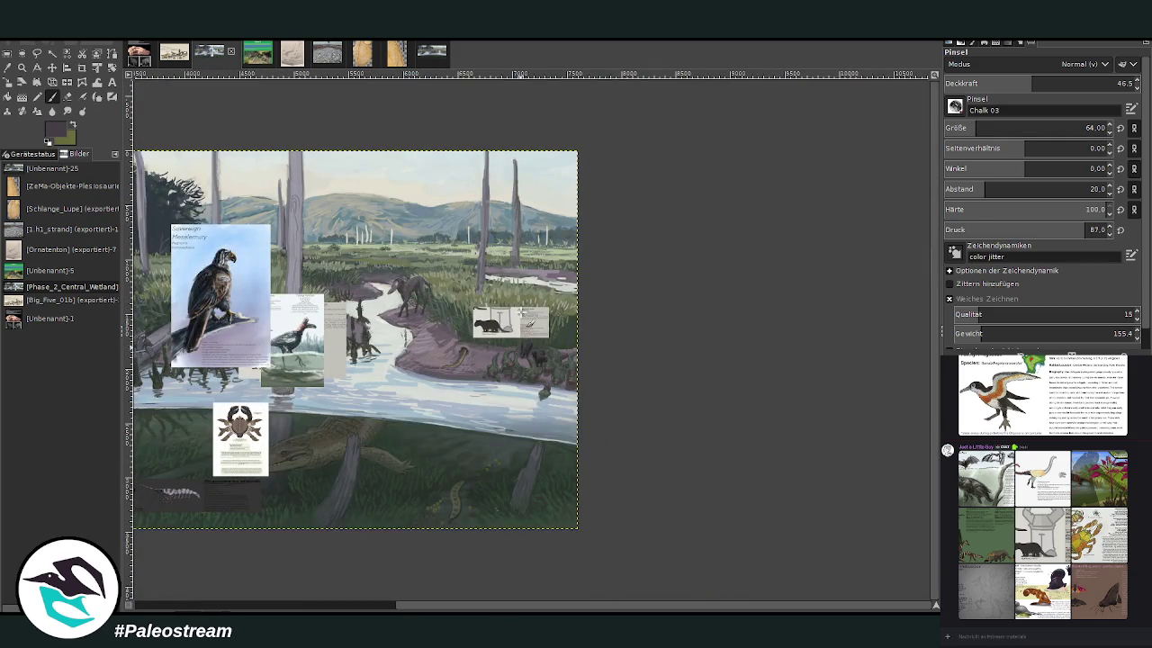
pyautogui.moveTo(444, 609); pyautogui.dragTo(298, 606)
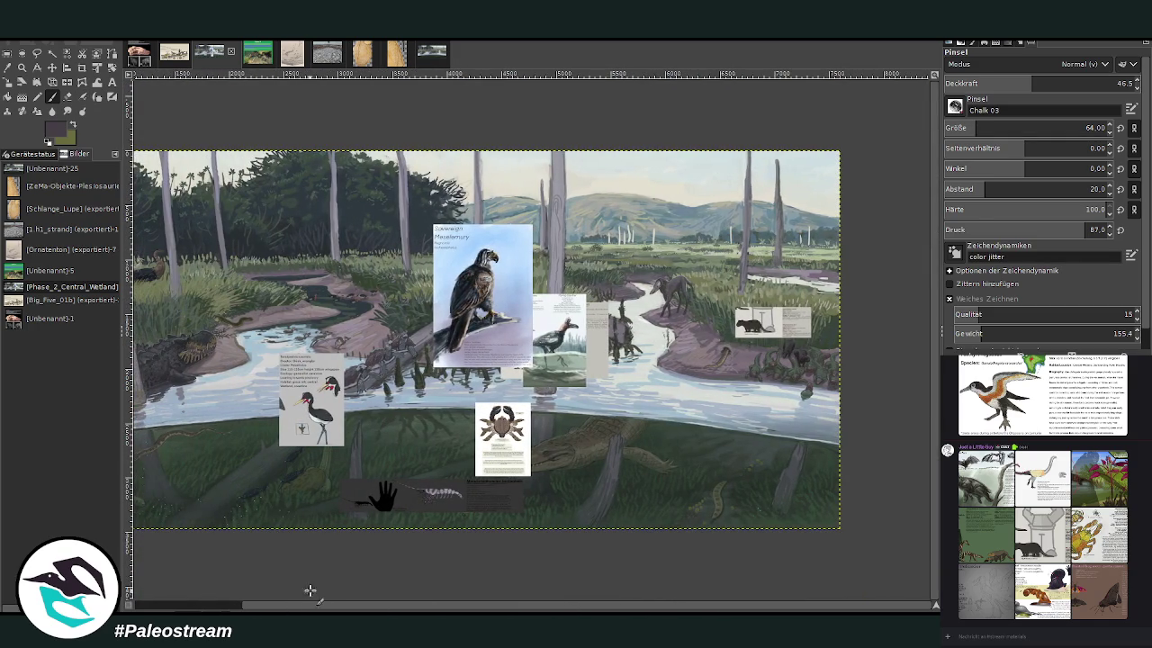
pyautogui.press('z')
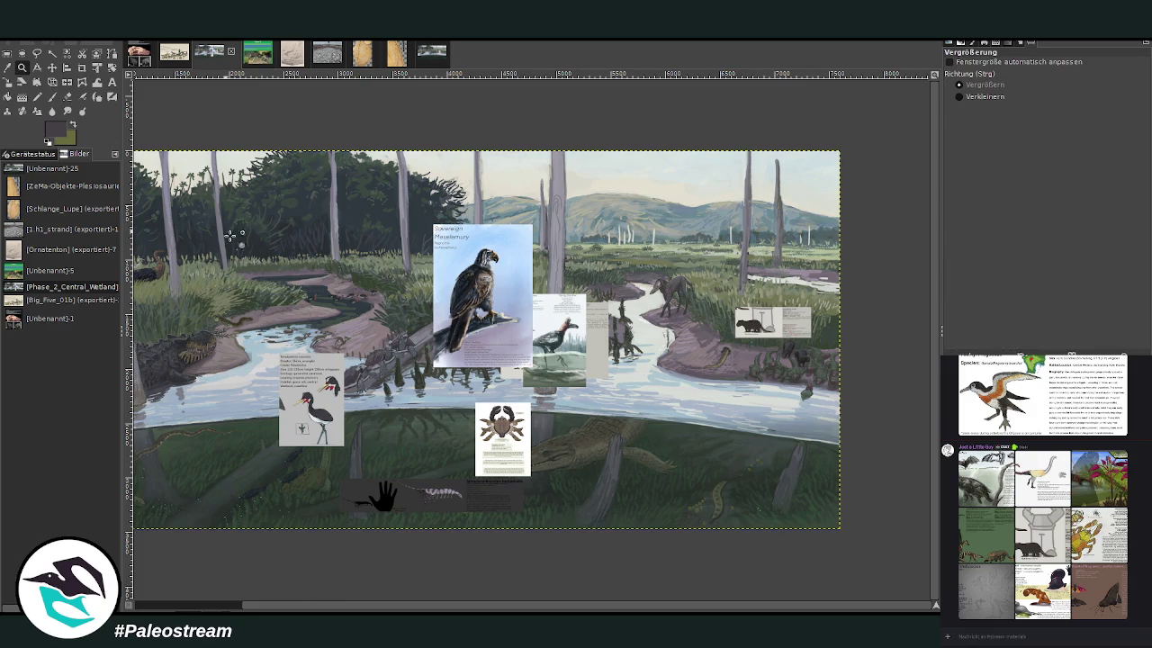
pyautogui.moveTo(637, 261); pyautogui.dragTo(759, 362)
pyautogui.moveTo(471, 173)
pyautogui.mouseDown()
pyautogui.moveTo(641, 286)
pyautogui.moveTo(849, 552)
pyautogui.mouseUp()
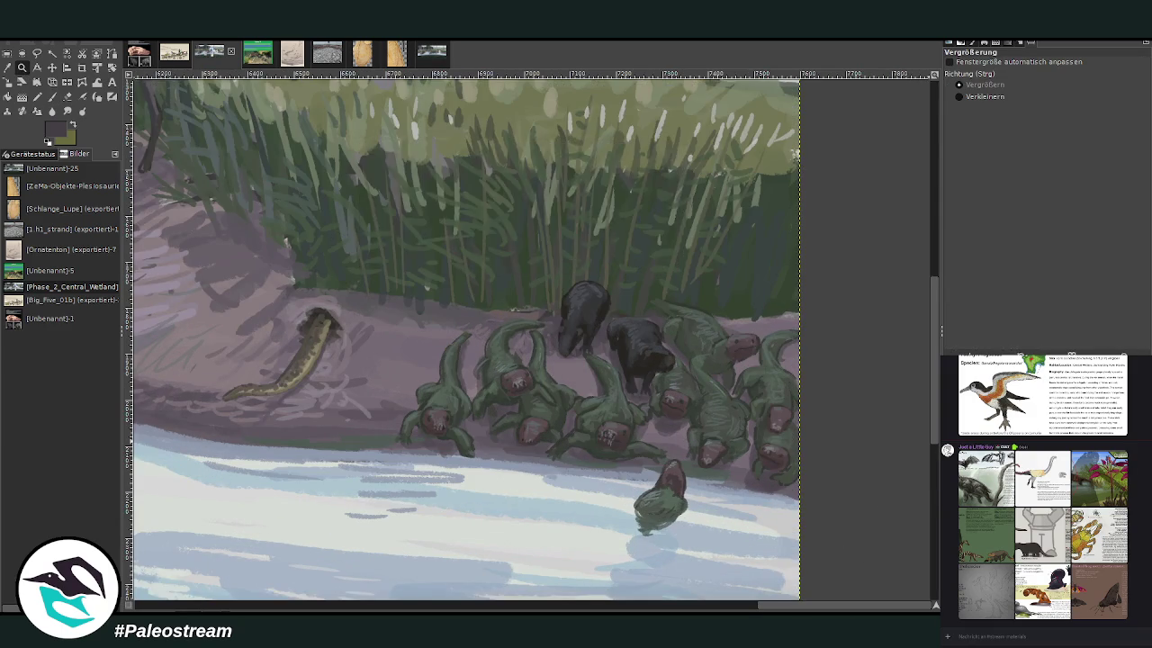
pyautogui.hotkey('ctrl', 'v')
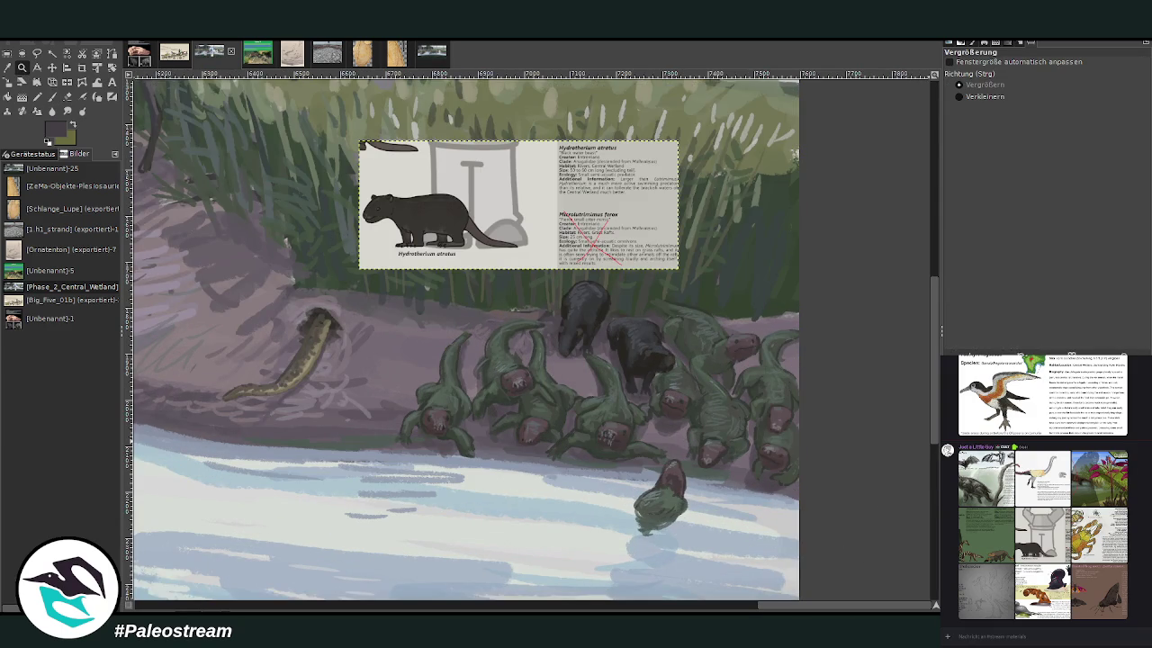
pyautogui.press('Delete')
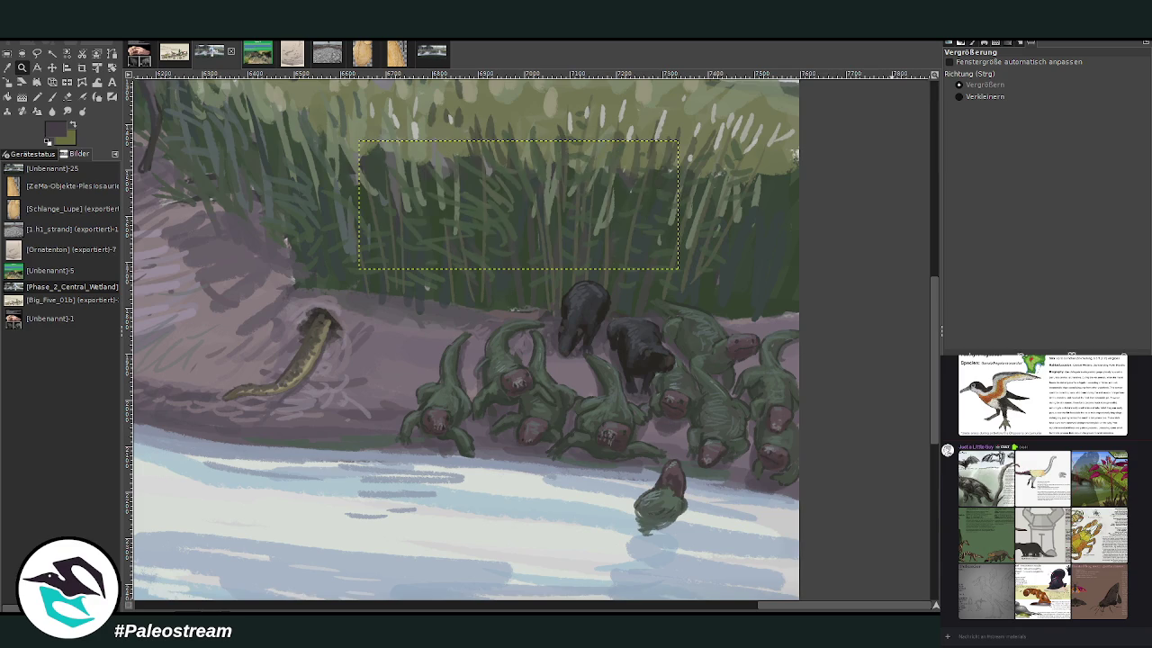
# Step: Hide the eagle, stork, crab, bird and hand reference card layers
pyautogui.scroll(-2, 142, 493)
pyautogui.scroll(-1, 143, 493)
pyautogui.scroll(-1, 142, 493)
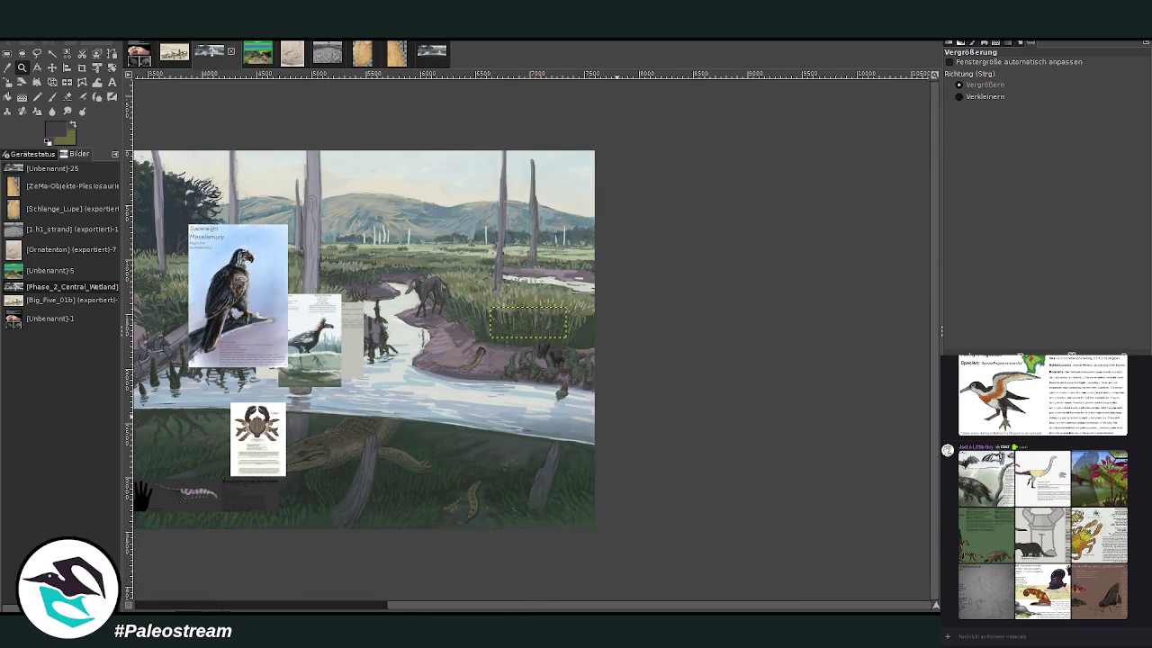
pyautogui.moveTo(324, 608); pyautogui.dragTo(286, 609)
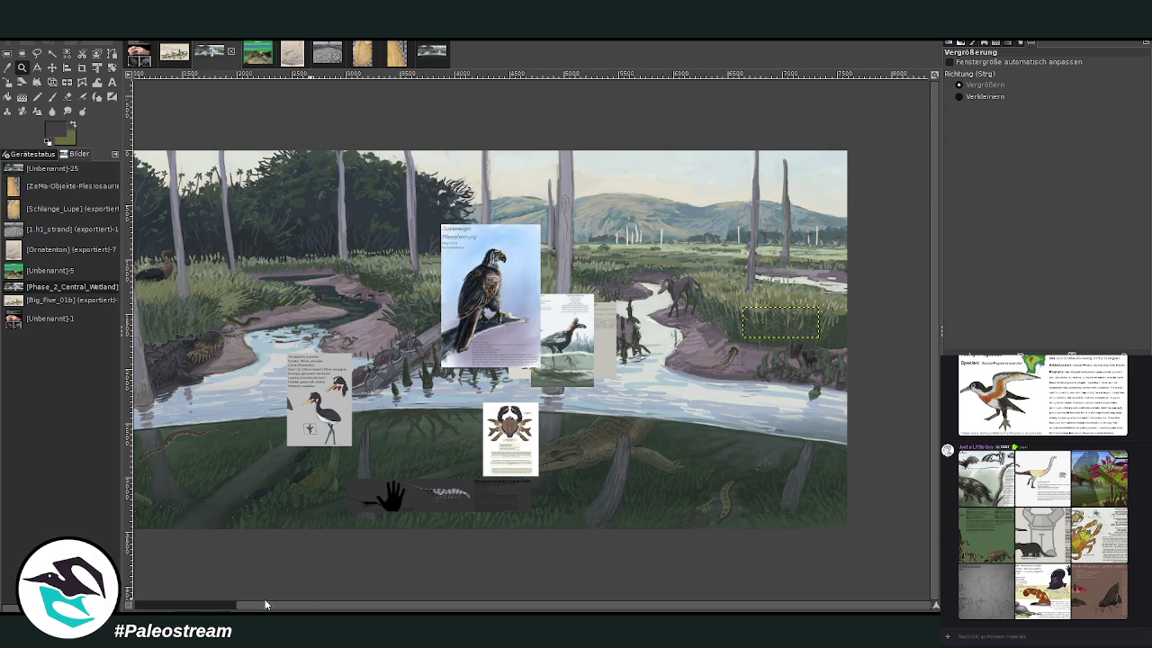
pyautogui.scroll(2, 279, 607)
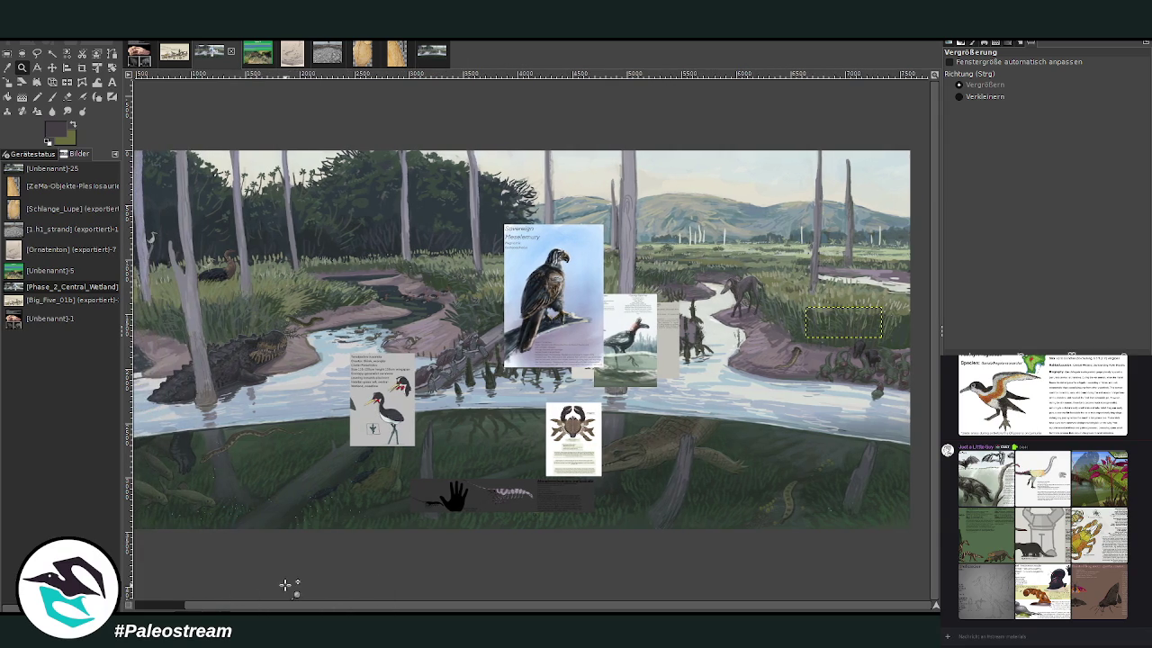
pyautogui.hotkey('ctrl', 'z')
pyautogui.hotkey('ctrl', 'z')
pyautogui.hotkey('ctrl', 'z')
pyautogui.hotkey('ctrl', 'z')
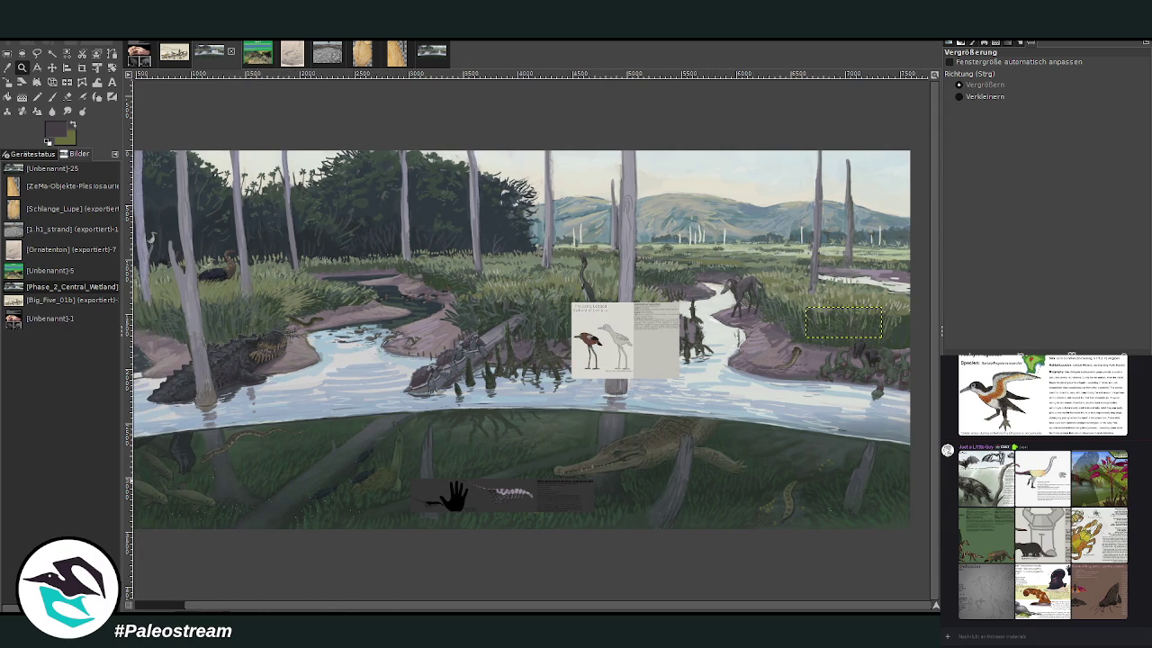
pyautogui.hotkey('ctrl', 'z')
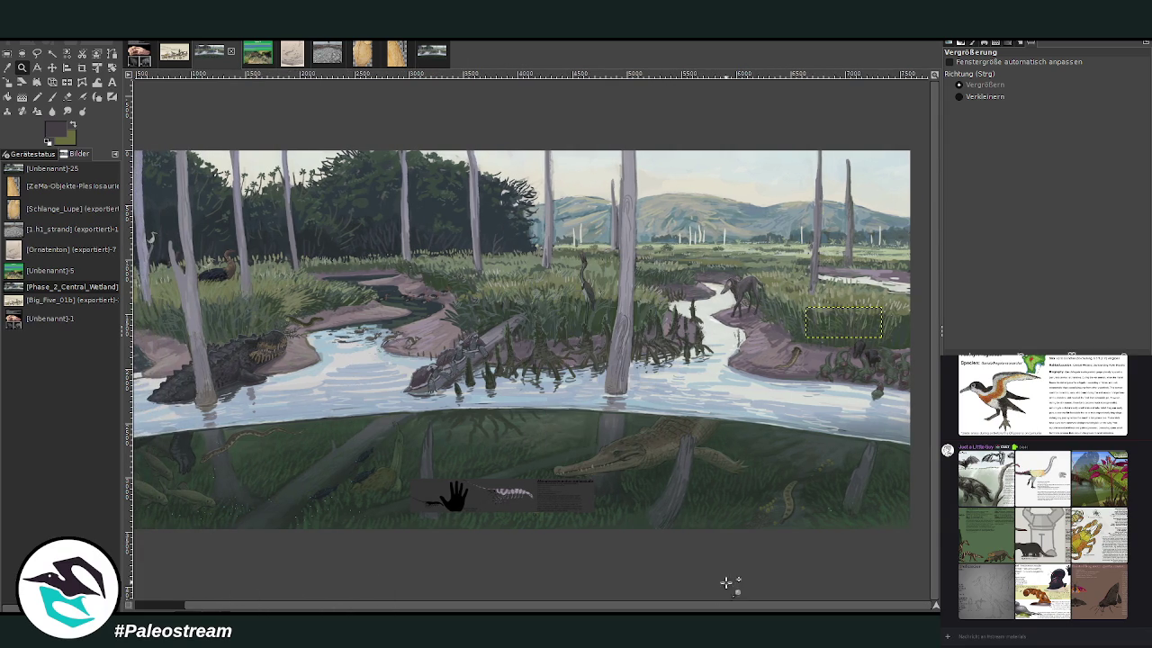
pyautogui.hscroll(-2, 751, 578)
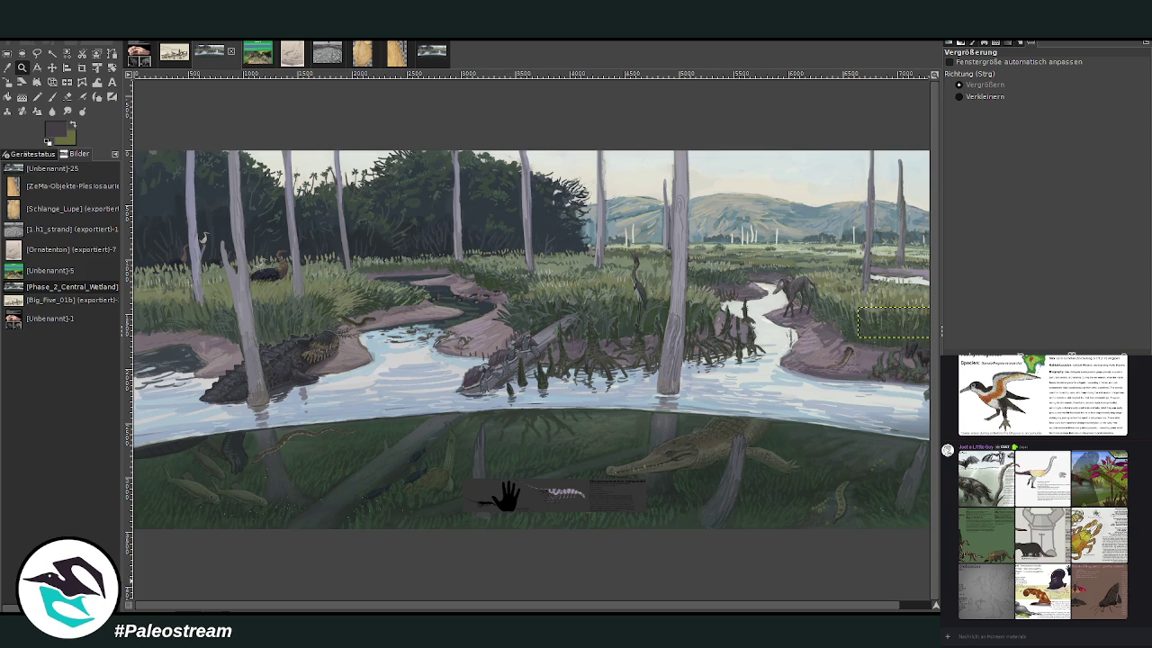
pyautogui.hotkey('ctrl', 'z')
pyautogui.hotkey('ctrl', 'z')
# Step: Zoom out to view the whole wetland painting filling the window
pyautogui.press('-')
pyautogui.press('-')
pyautogui.press('-')
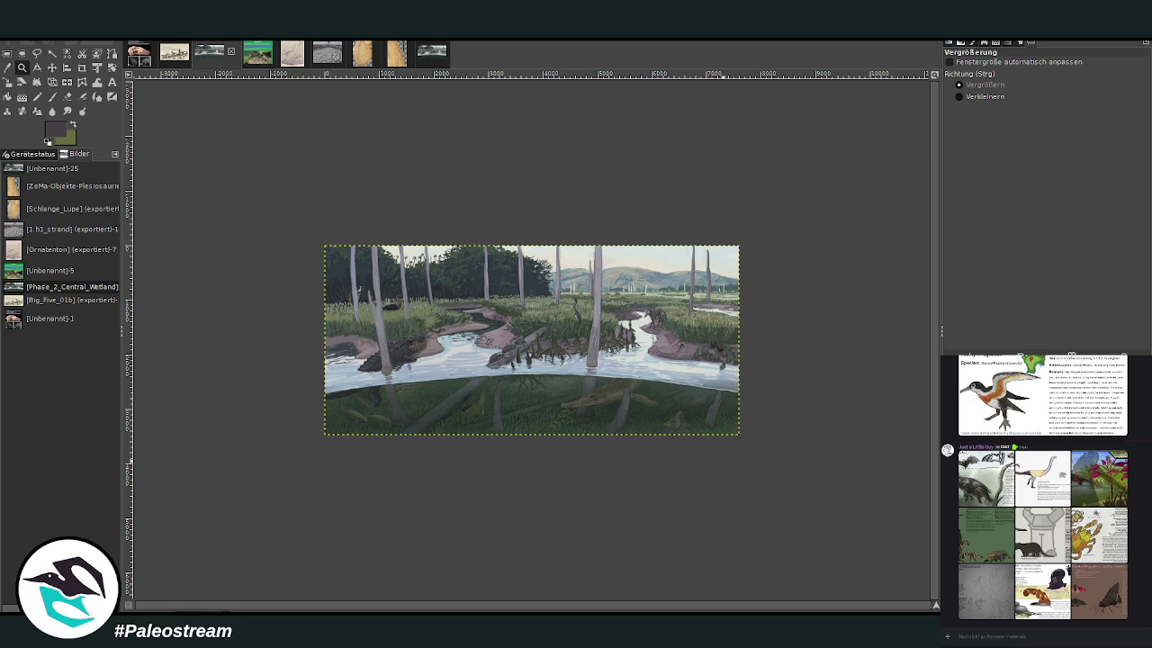
pyautogui.moveTo(375, 217); pyautogui.dragTo(686, 411)
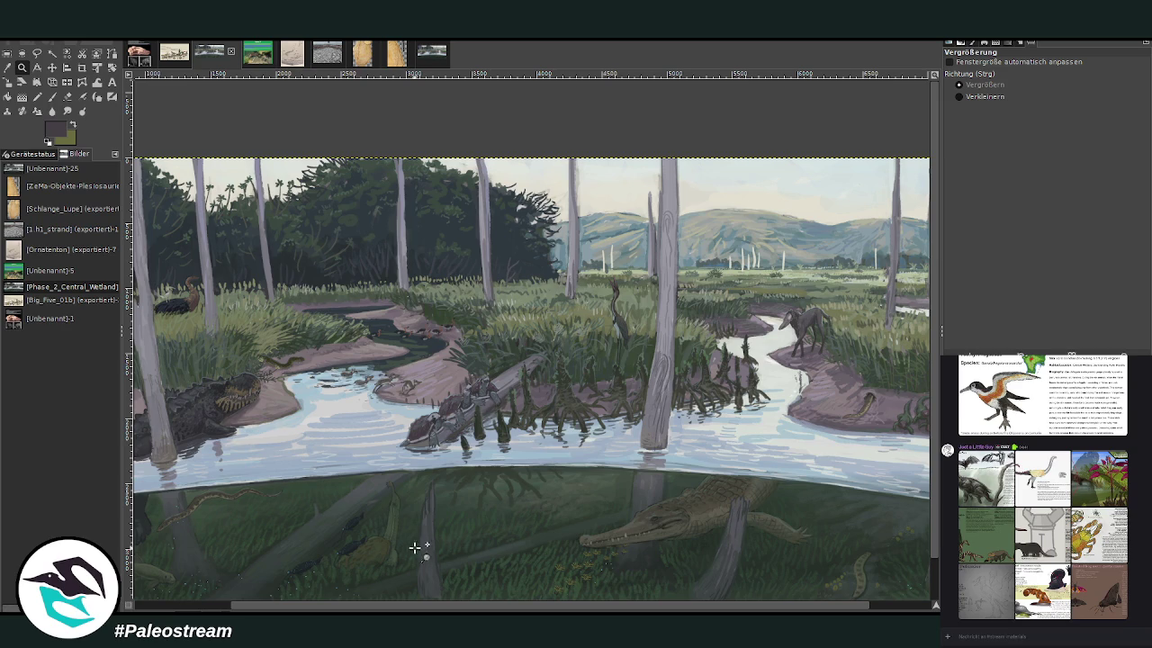
pyautogui.hscroll(3, 544, 594)
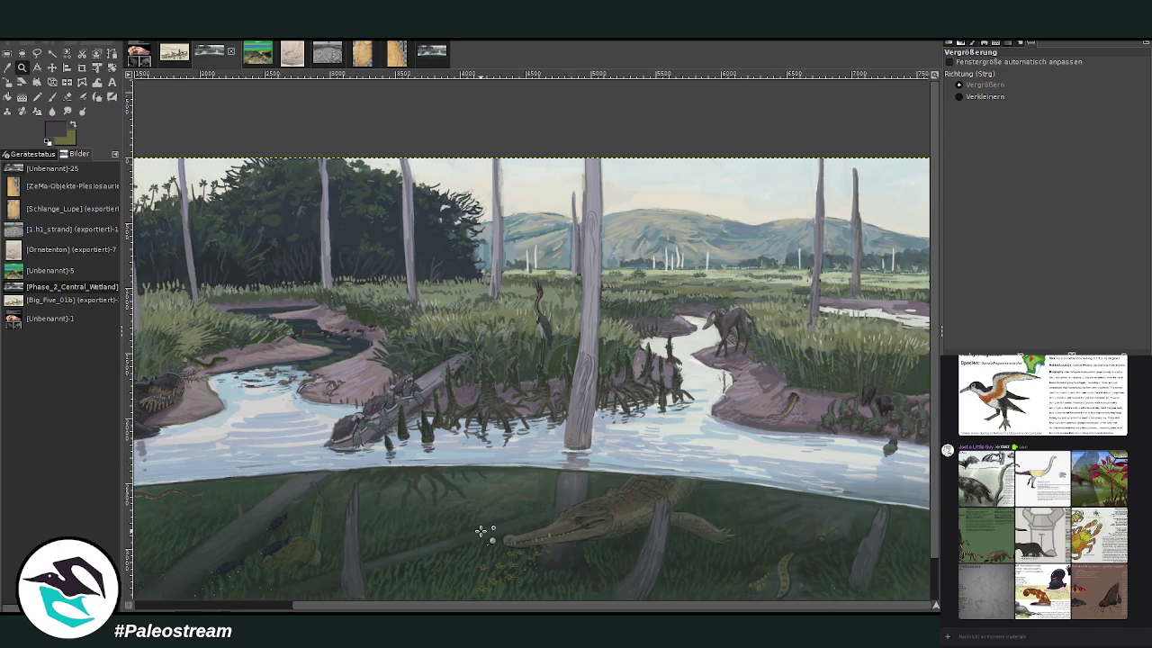
pyautogui.scroll(-2, 483, 532)
pyautogui.click(976, 96)
pyautogui.click(638, 303)
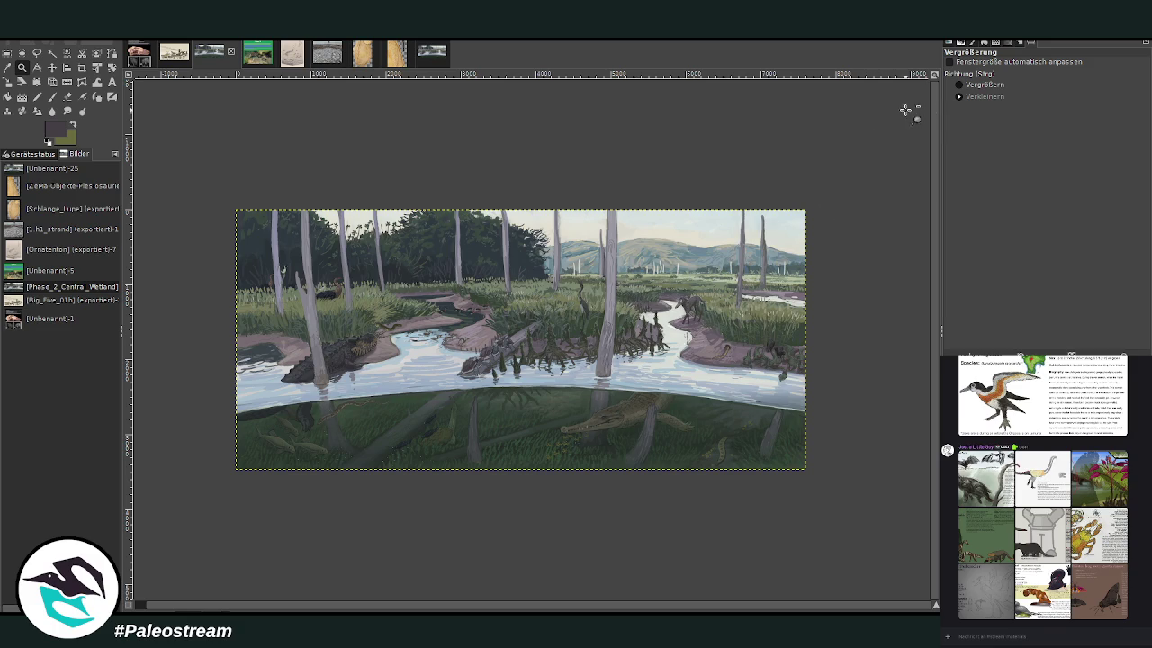
pyautogui.click(959, 84)
pyautogui.moveTo(302, 189); pyautogui.dragTo(784, 493)
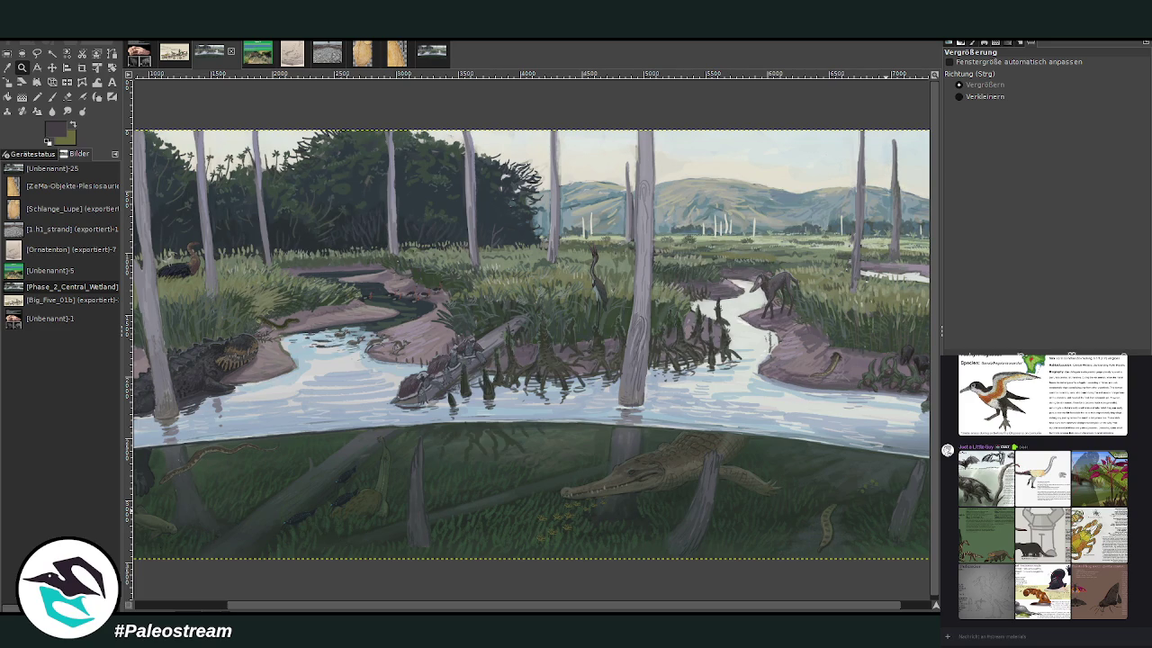
pyautogui.hotkey('ctrl', 'z')
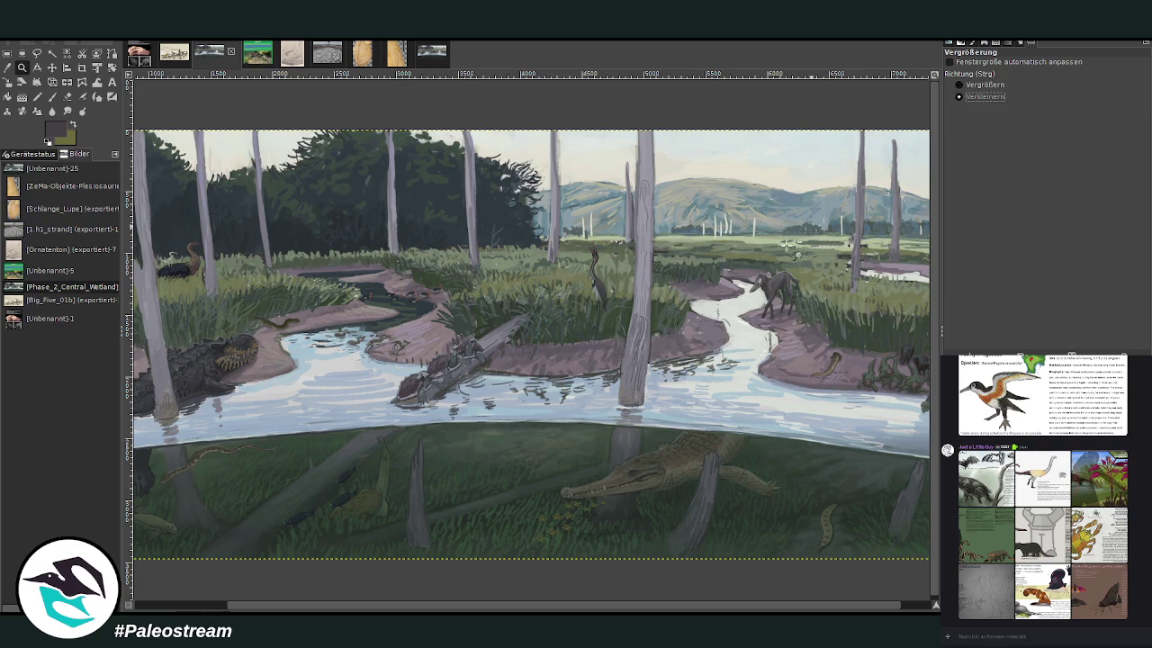
pyautogui.keyDown('ctrl'); pyautogui.click(691, 347); pyautogui.keyUp('ctrl')
pyautogui.keyDown('ctrl'); pyautogui.click(690, 347); pyautogui.keyUp('ctrl')
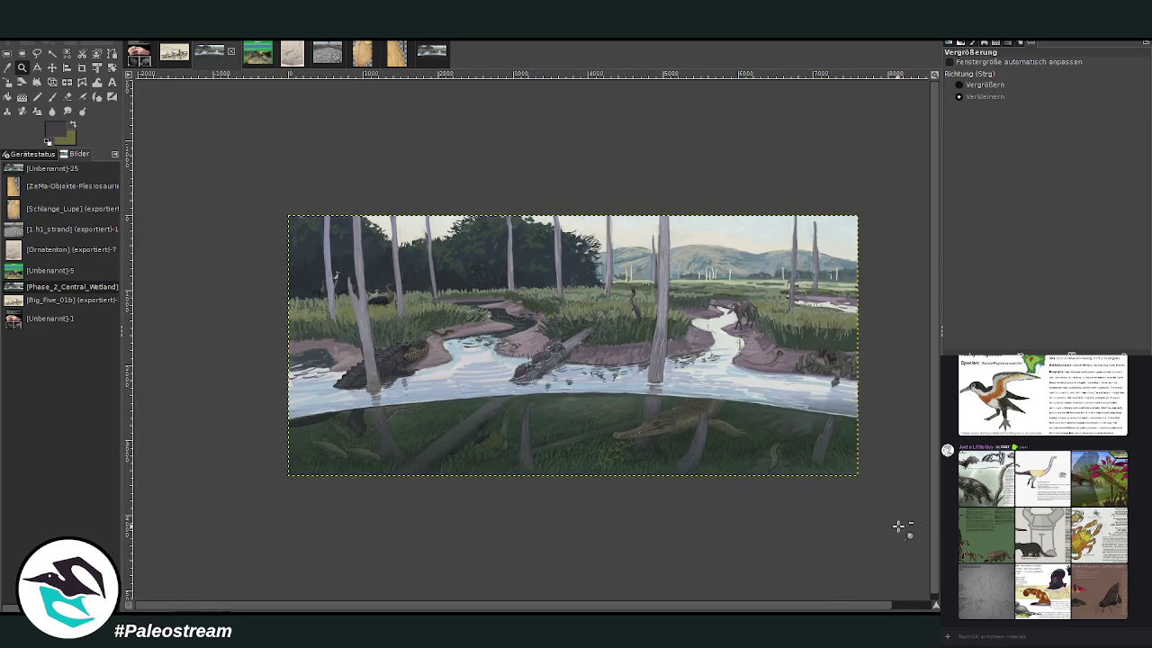
pyautogui.hotkey('ctrl', 'y')
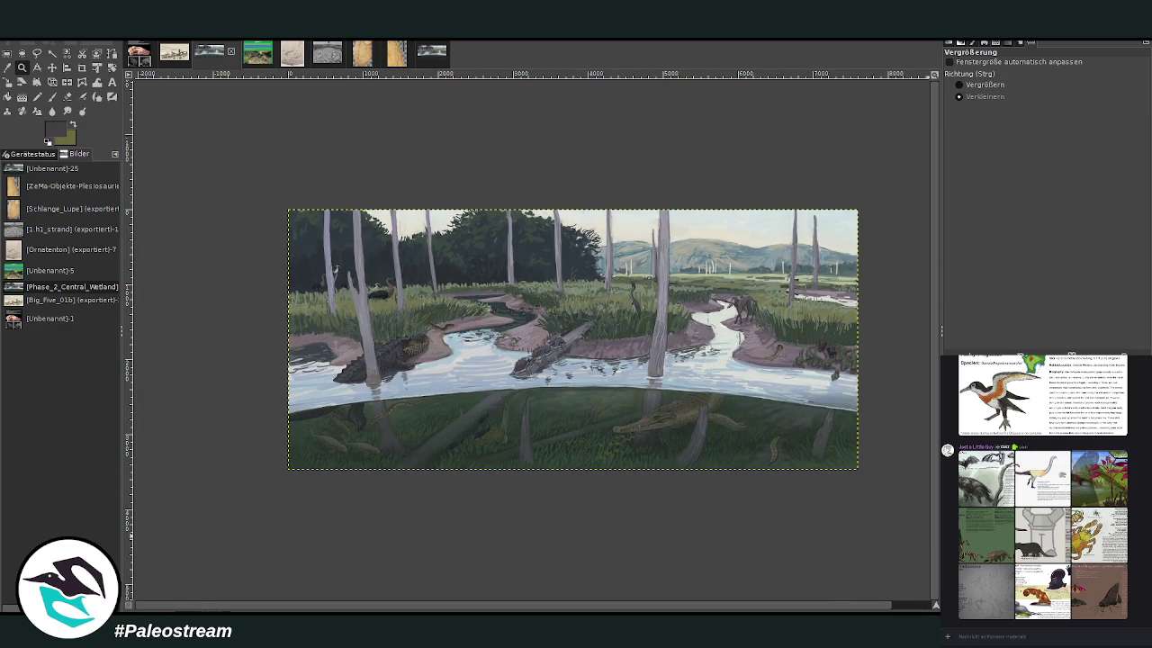
pyautogui.hotkey('ctrl', 'y')
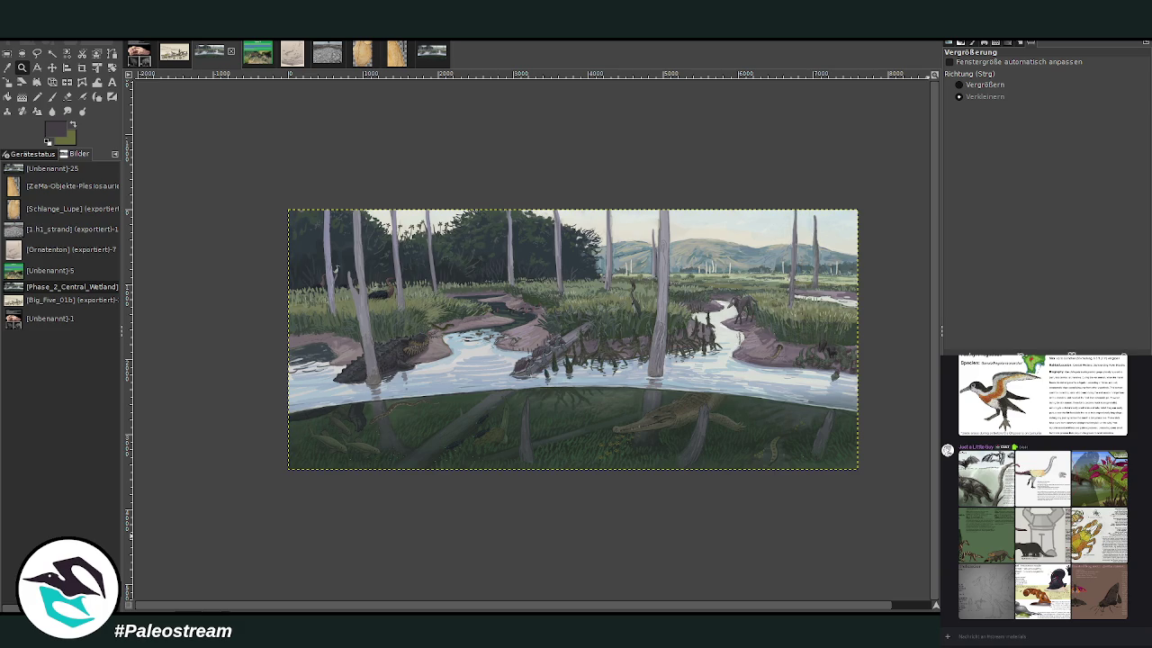
pyautogui.hotkey('ctrl', 'z')
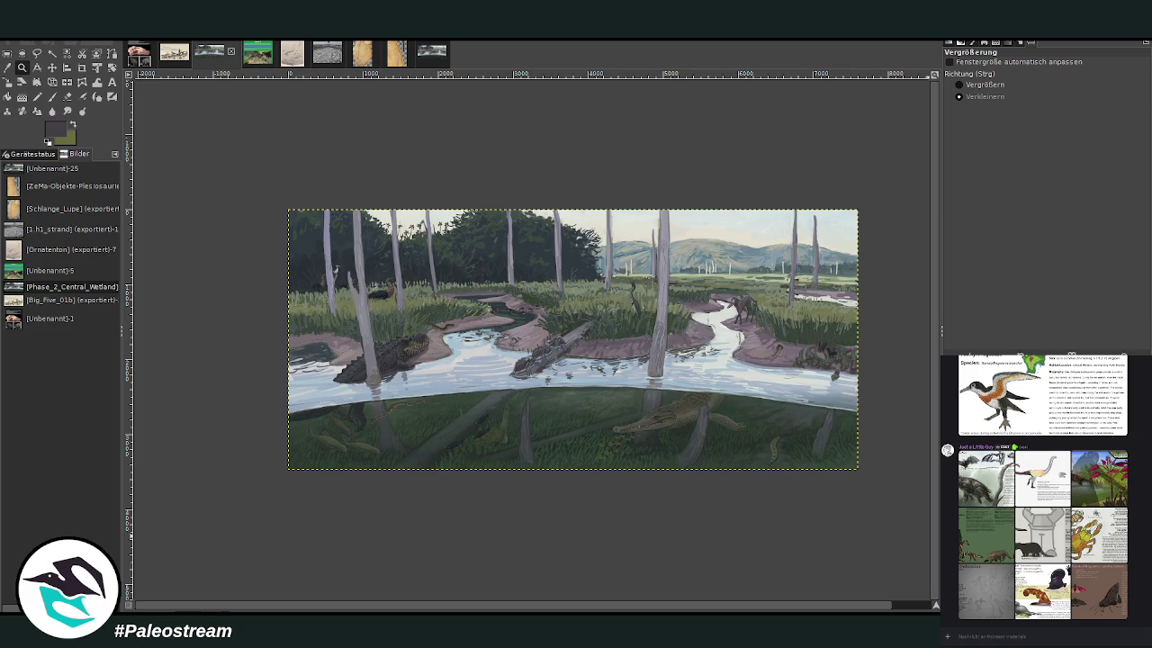
pyautogui.hotkey('ctrl', 'y')
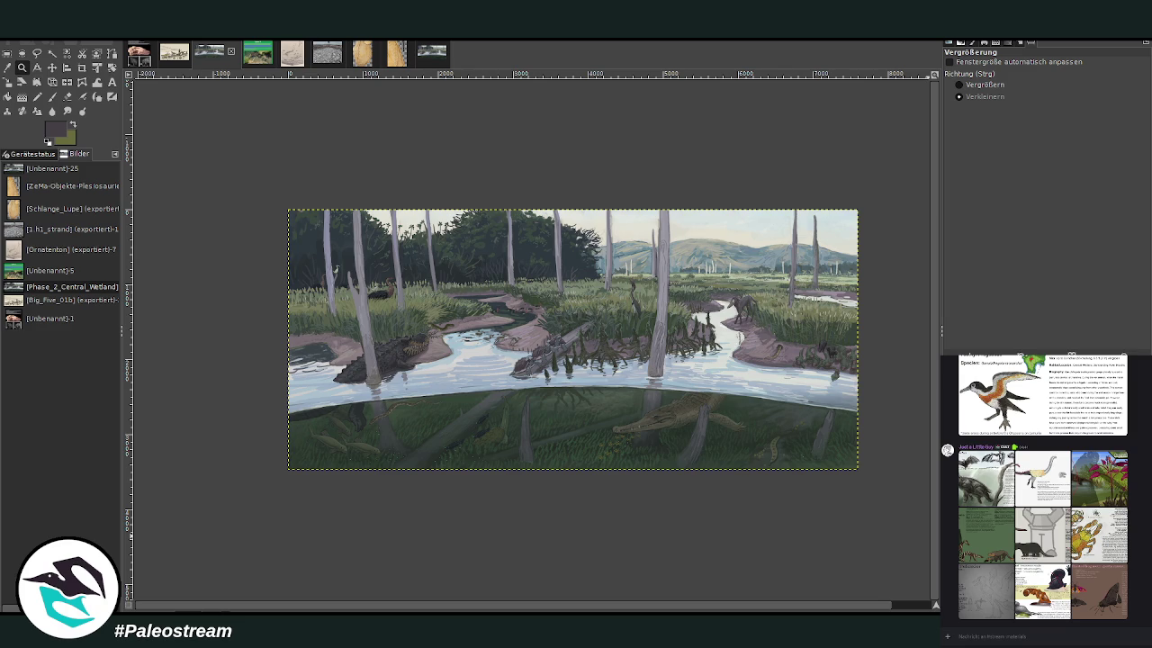
pyautogui.hotkey('ctrl', 'z')
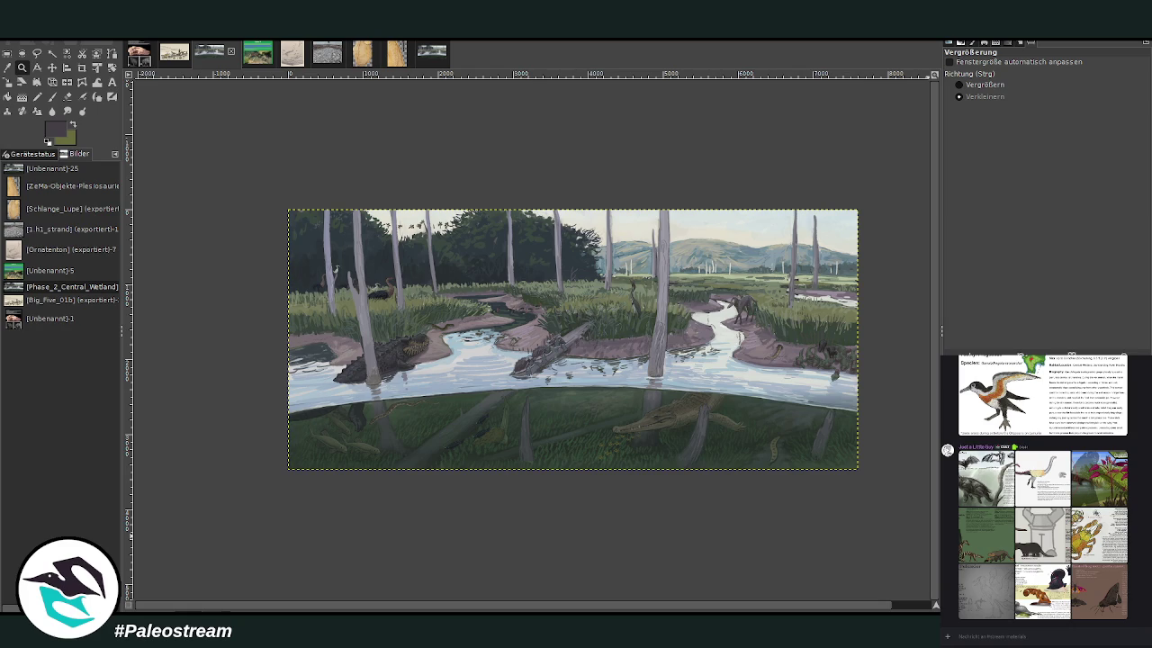
pyautogui.hotkey('ctrl', 'y')
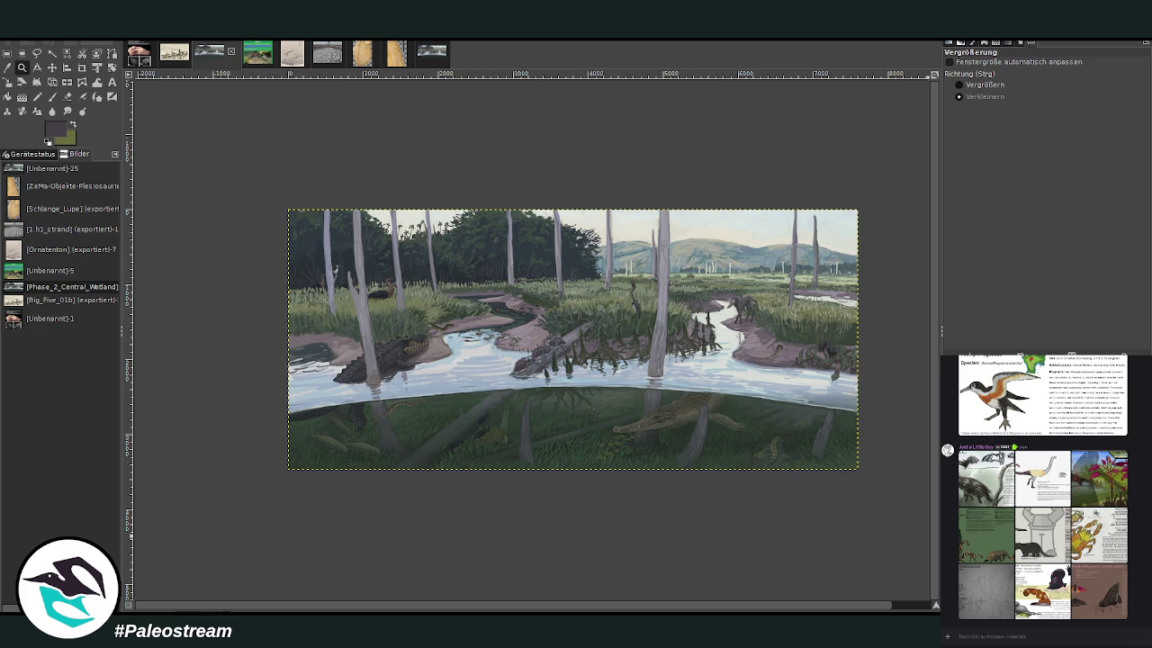
pyautogui.click(958, 85)
pyautogui.moveTo(727, 254); pyautogui.dragTo(902, 336)
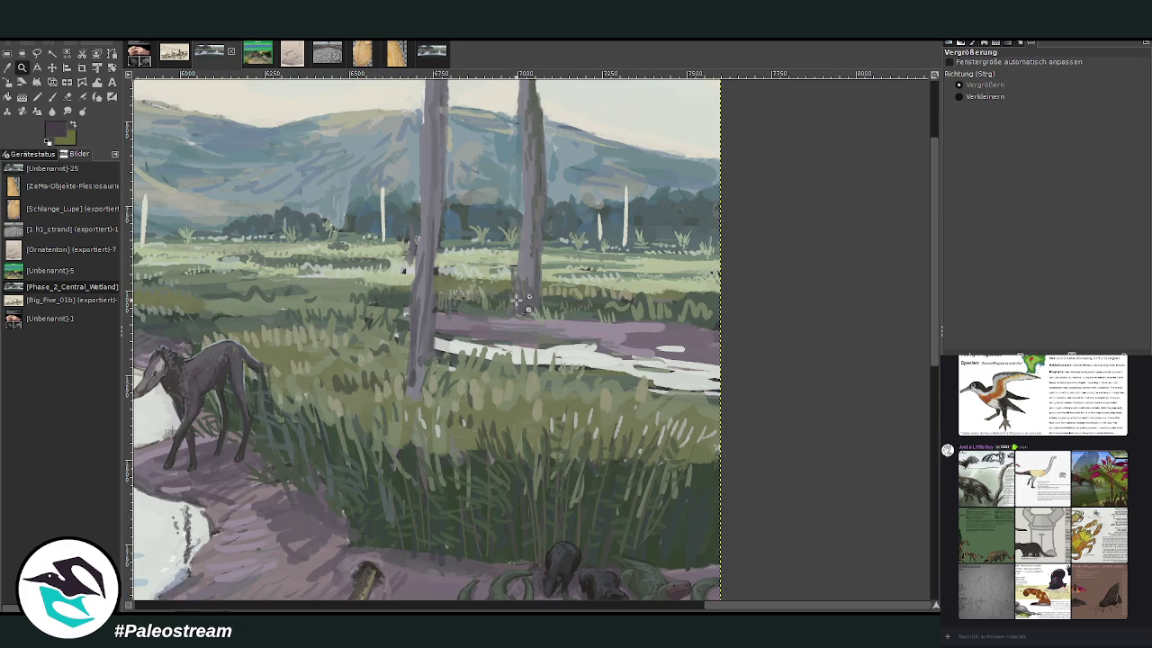
pyautogui.click(958, 96)
pyautogui.click(836, 225)
pyautogui.click(836, 225)
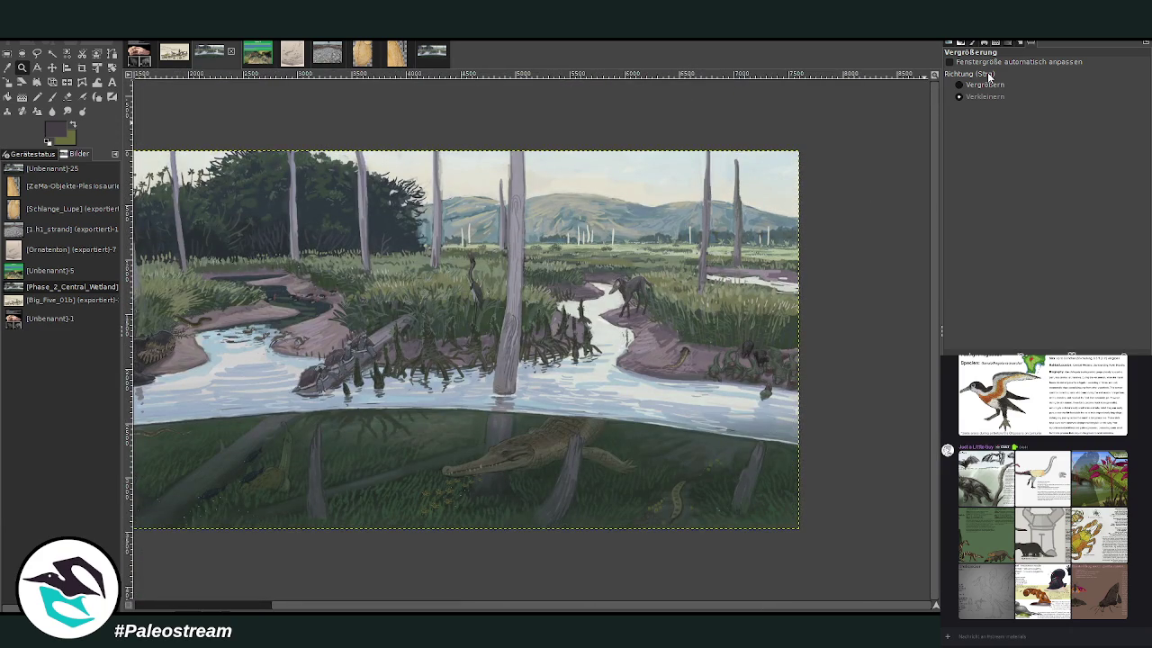
pyautogui.click(985, 84)
pyautogui.moveTo(195, 206); pyautogui.dragTo(747, 554)
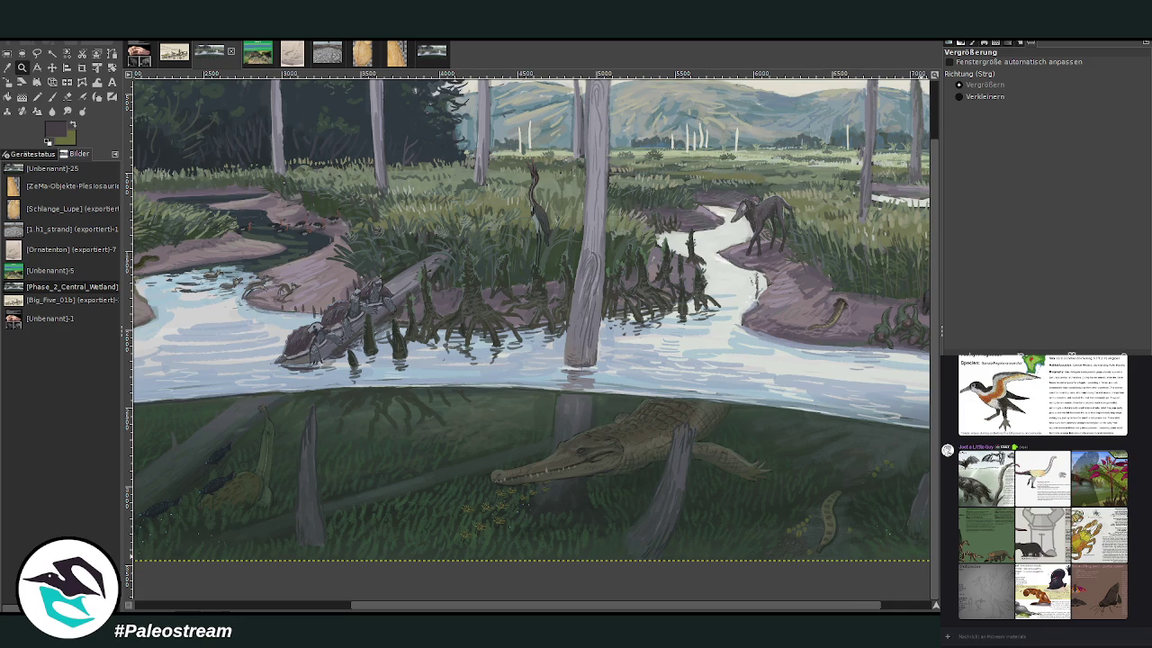
pyautogui.hotkey('ctrl', 'z')
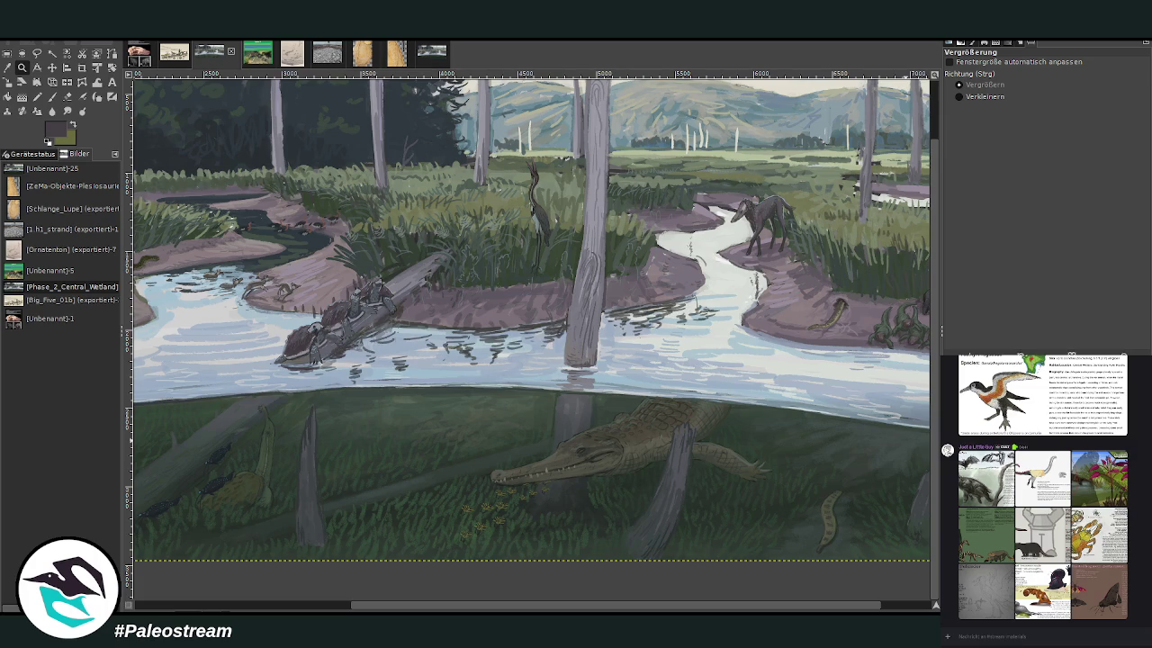
pyautogui.hotkey('ctrl', 'z')
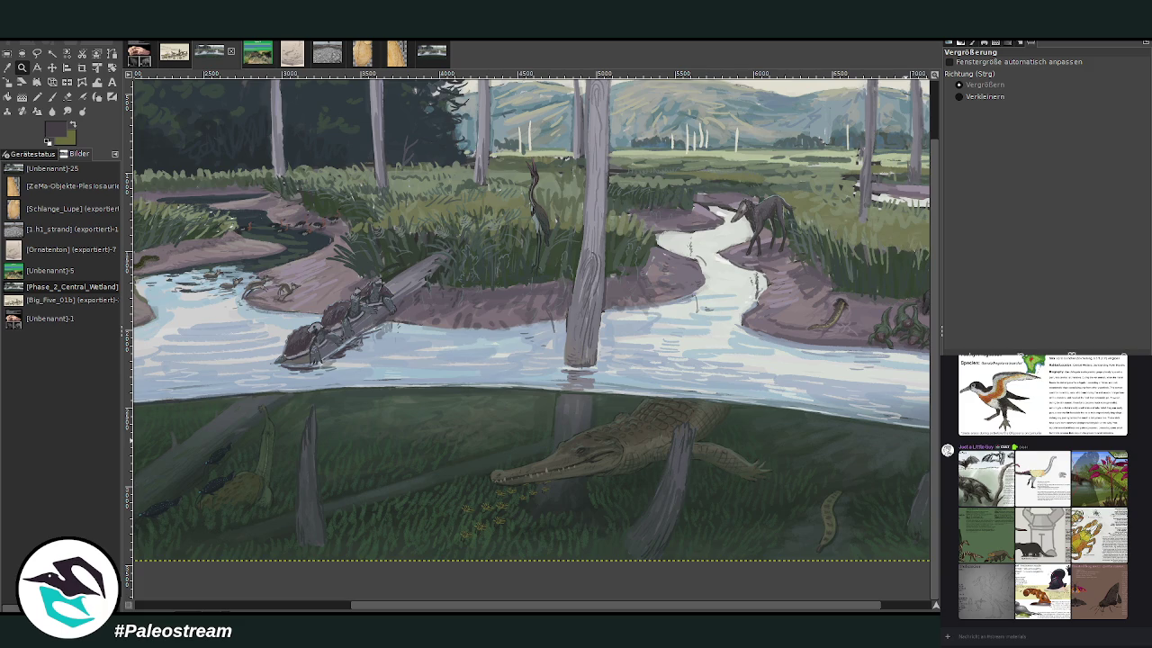
pyautogui.hotkey('ctrl', 'y')
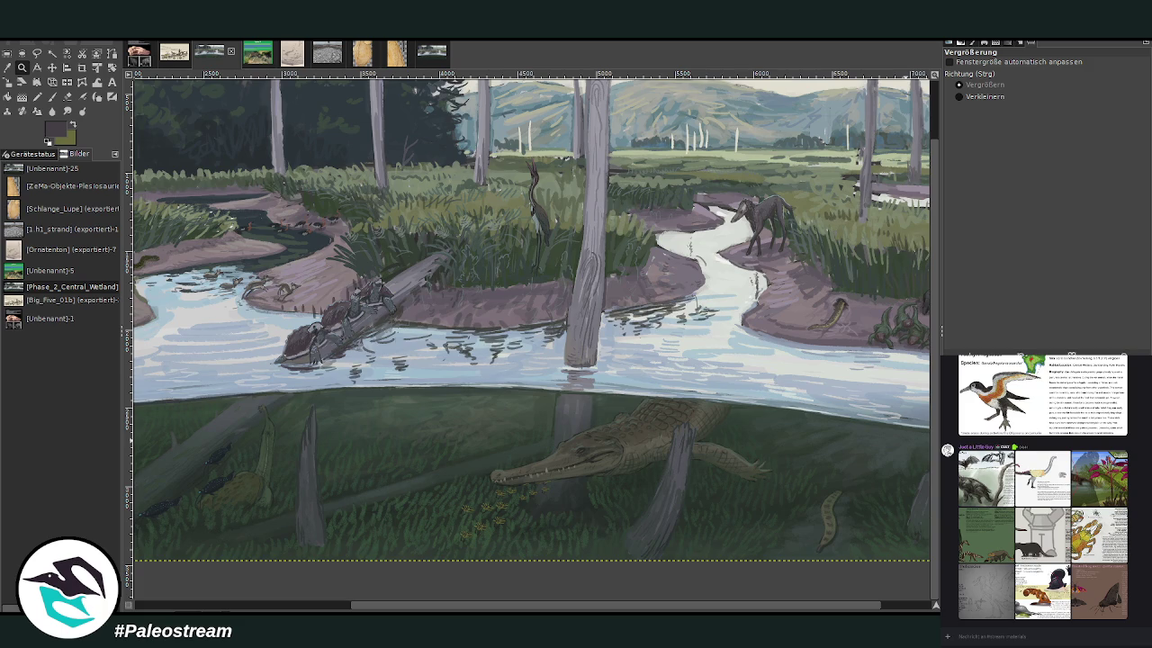
pyautogui.hotkey('ctrl', 'y')
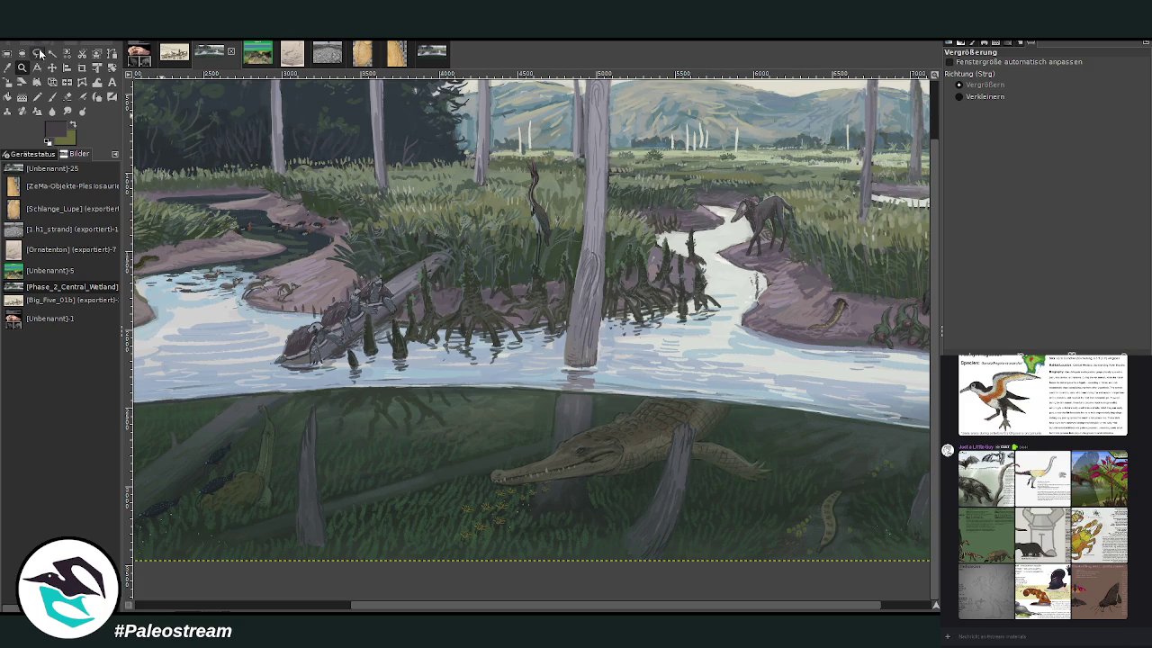
# Step: Outline the mangrove roots around the central trunk with a freehand selection
pyautogui.click(36, 53)
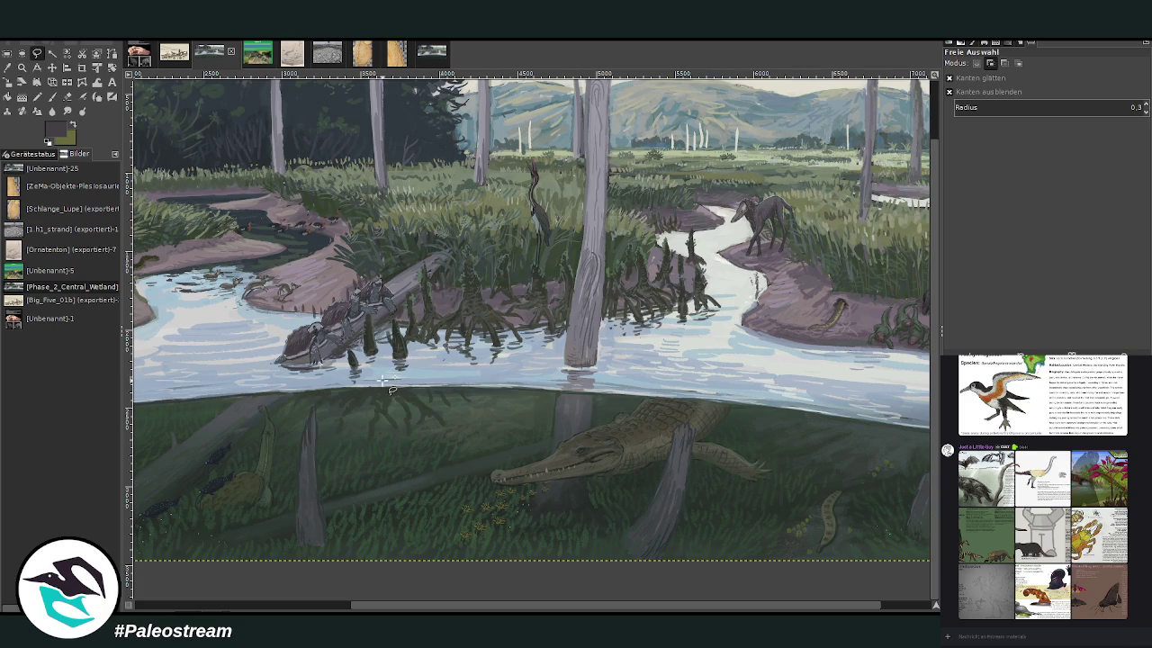
pyautogui.click(339, 377)
pyautogui.click(333, 356)
pyautogui.click(360, 336)
pyautogui.moveTo(349, 329)
pyautogui.mouseDown()
pyautogui.moveTo(421, 249)
pyautogui.moveTo(590, 252)
pyautogui.moveTo(697, 223)
pyautogui.mouseUp()
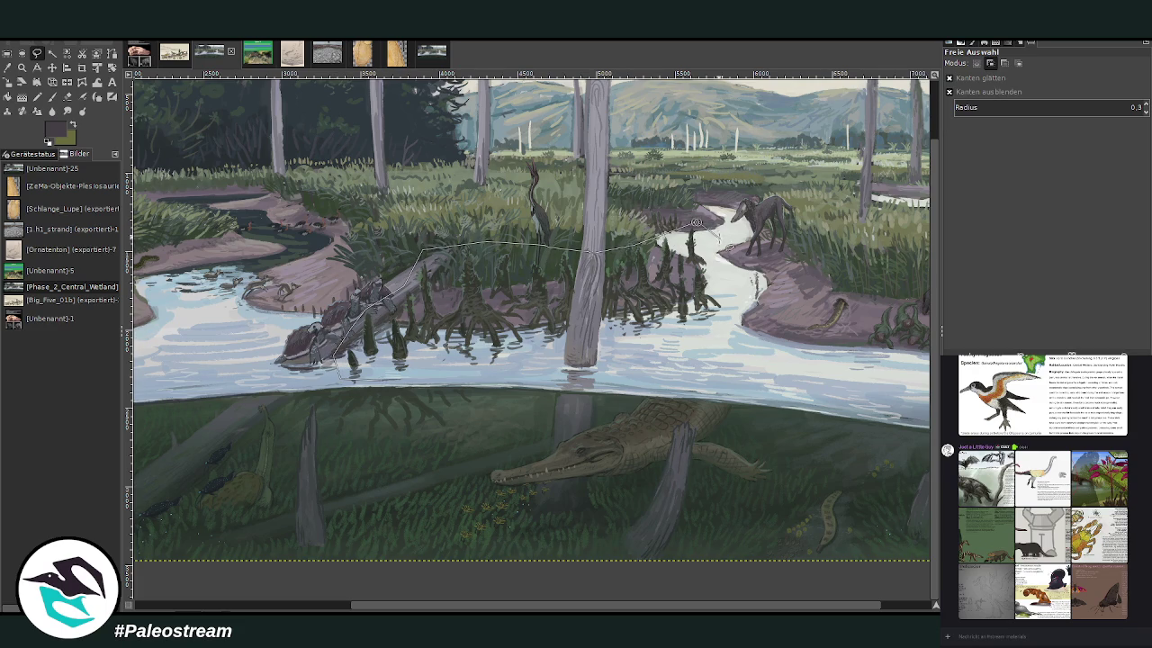
pyautogui.moveTo(723, 261)
pyautogui.mouseDown()
pyautogui.moveTo(710, 340)
pyautogui.moveTo(387, 376)
pyautogui.mouseUp()
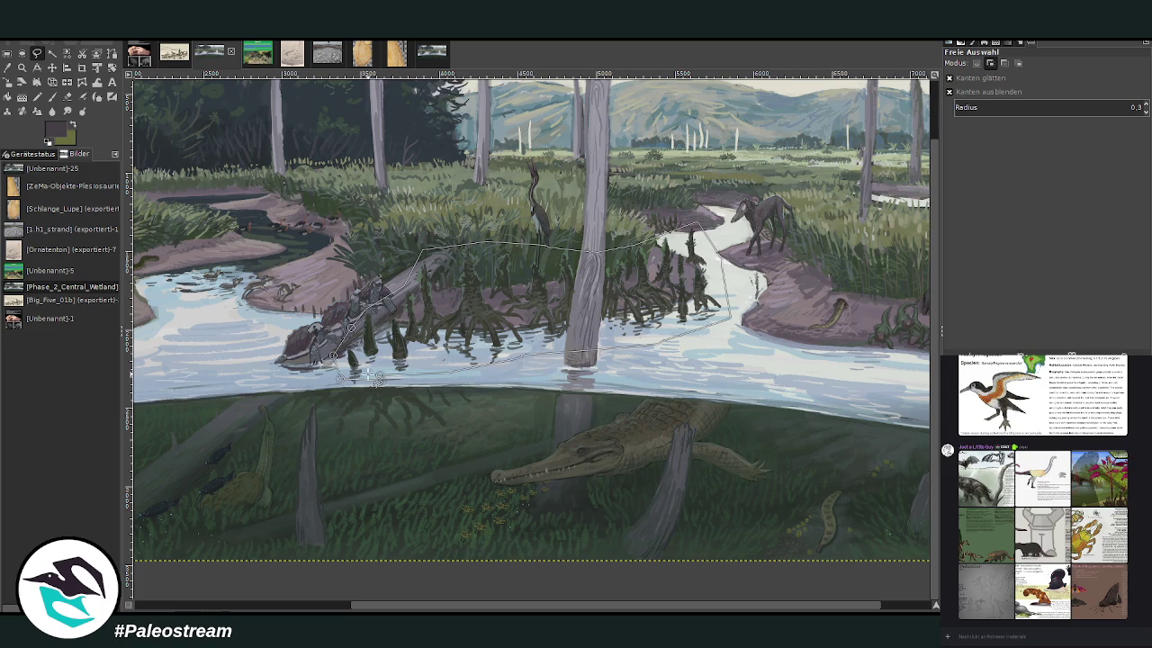
pyautogui.press('Return')
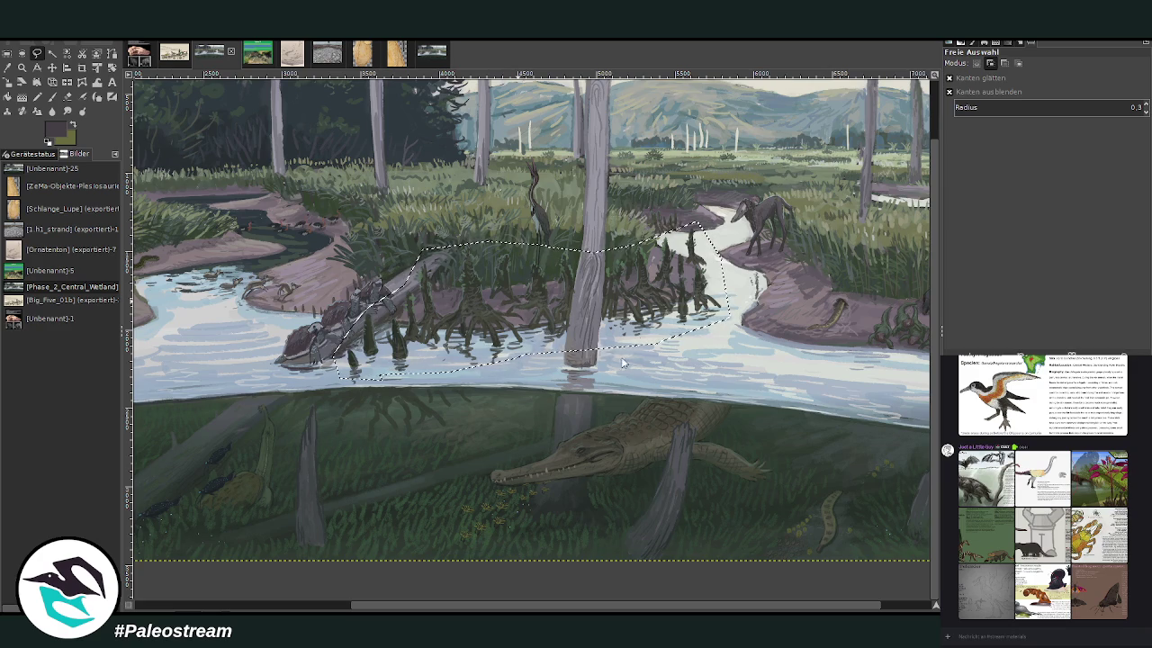
# Step: Remove the selected mangrove roots and zoom in on the river and trunk
pyautogui.hotkey('ctrl', 'c')
pyautogui.hotkey('ctrl', 'v')
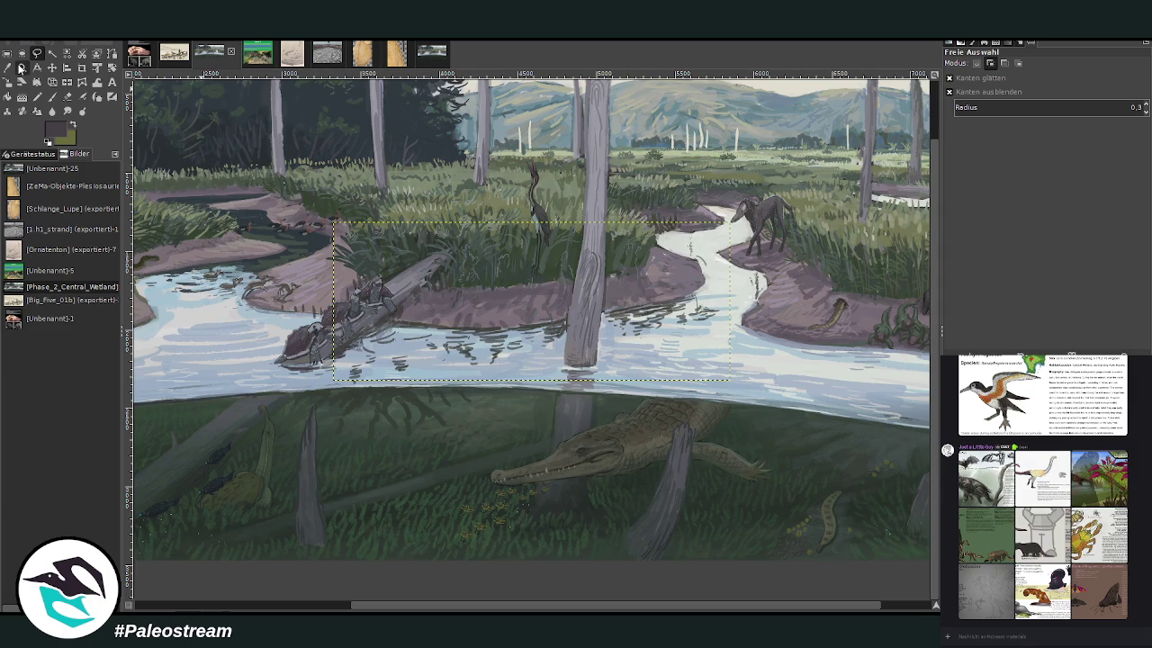
pyautogui.click(22, 68)
pyautogui.moveTo(275, 155); pyautogui.dragTo(774, 457)
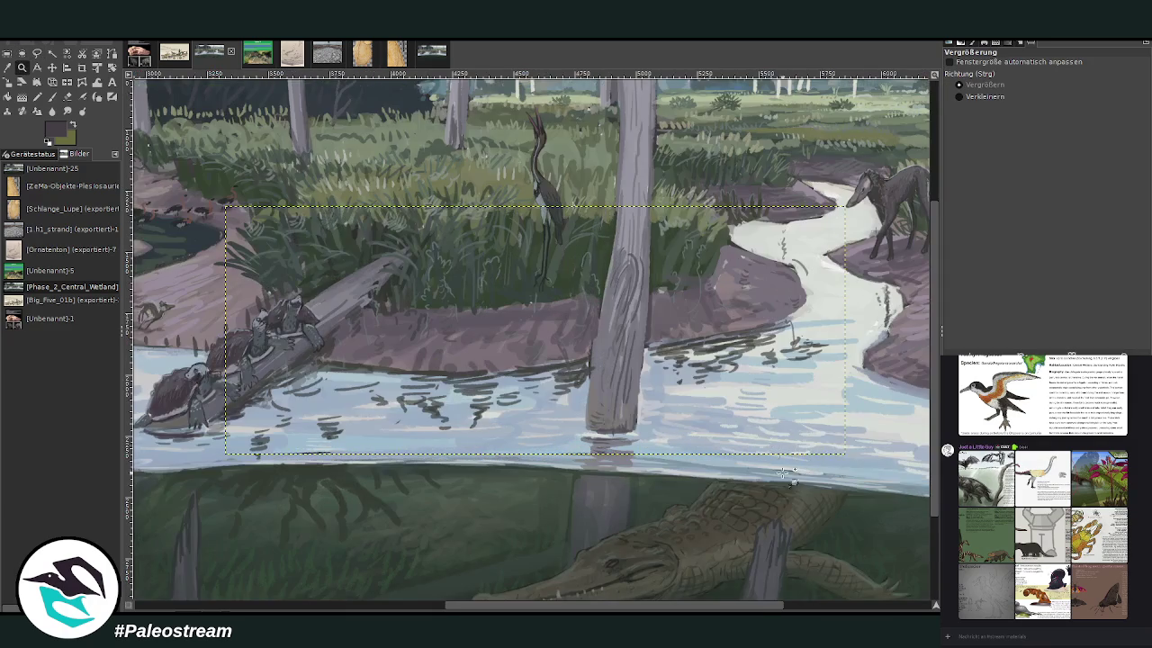
# Step: Set up the Eraser at size 186 and drop the current selection
pyautogui.click(67, 110)
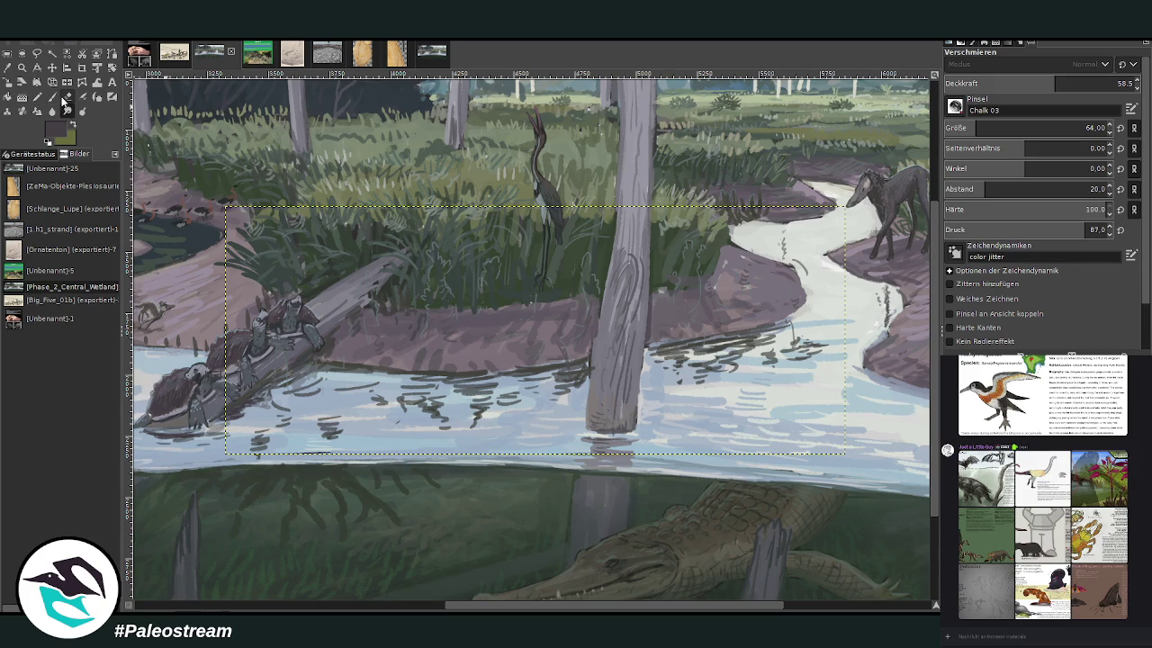
pyautogui.click(67, 96)
pyautogui.moveTo(988, 131); pyautogui.dragTo(1083, 127)
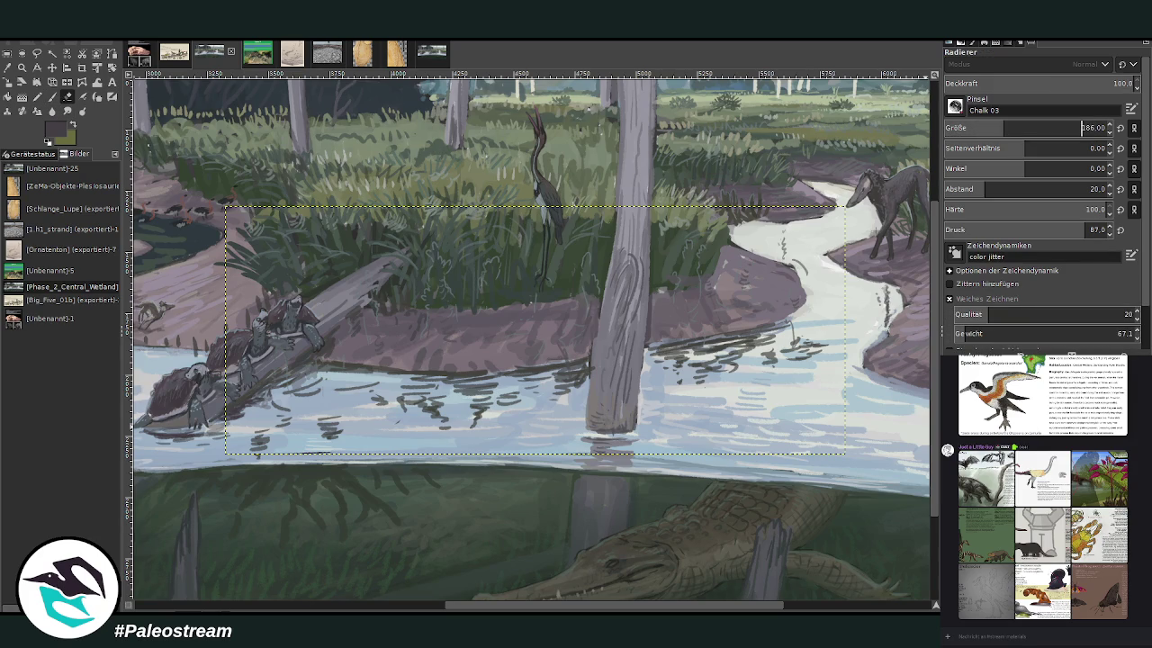
pyautogui.hotkey('ctrl', 'shift', 'a')
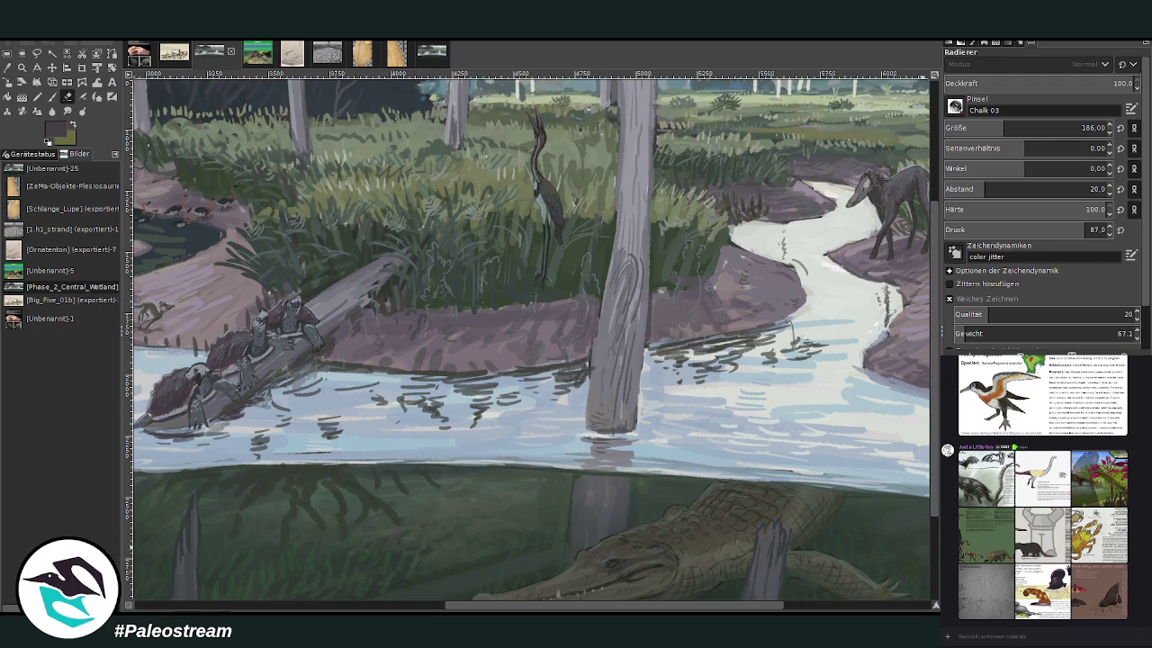
# Step: Erase the dark reflection and ripple strokes around the central trunk
pyautogui.moveTo(250, 468)
pyautogui.mouseDown()
pyautogui.moveTo(326, 527)
pyautogui.moveTo(380, 471)
pyautogui.moveTo(225, 505)
pyautogui.mouseUp()
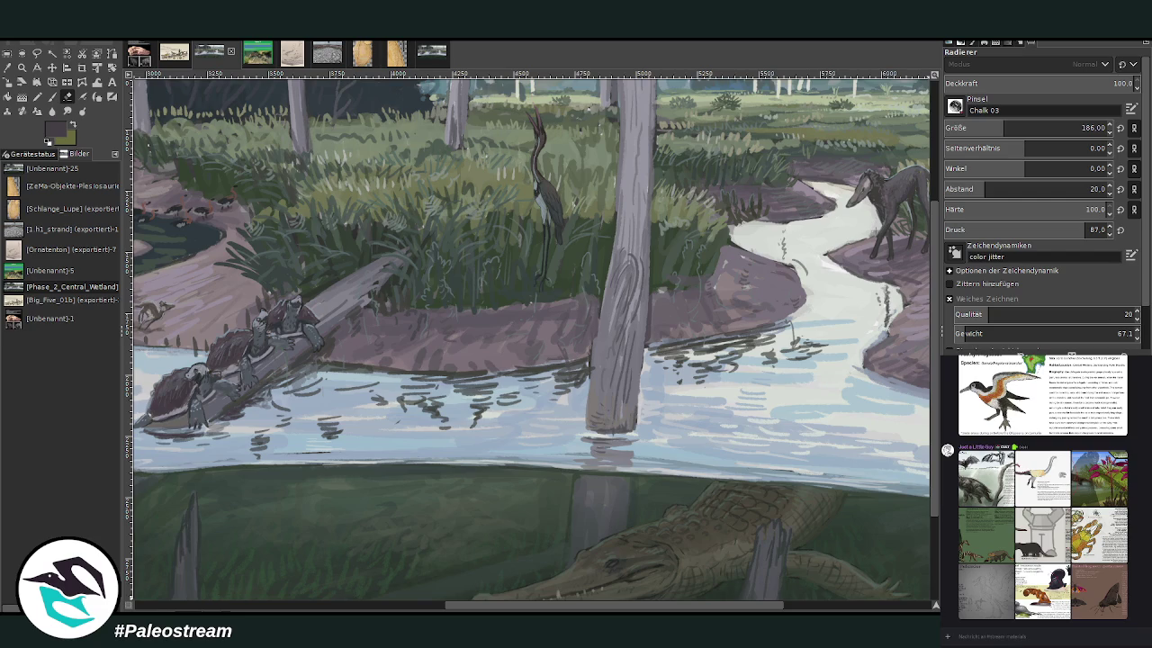
pyautogui.moveTo(369, 439)
pyautogui.mouseDown()
pyautogui.moveTo(328, 430)
pyautogui.moveTo(270, 454)
pyautogui.moveTo(279, 410)
pyautogui.moveTo(447, 394)
pyautogui.moveTo(472, 409)
pyautogui.moveTo(575, 373)
pyautogui.moveTo(671, 360)
pyautogui.moveTo(611, 351)
pyautogui.moveTo(792, 341)
pyautogui.mouseUp()
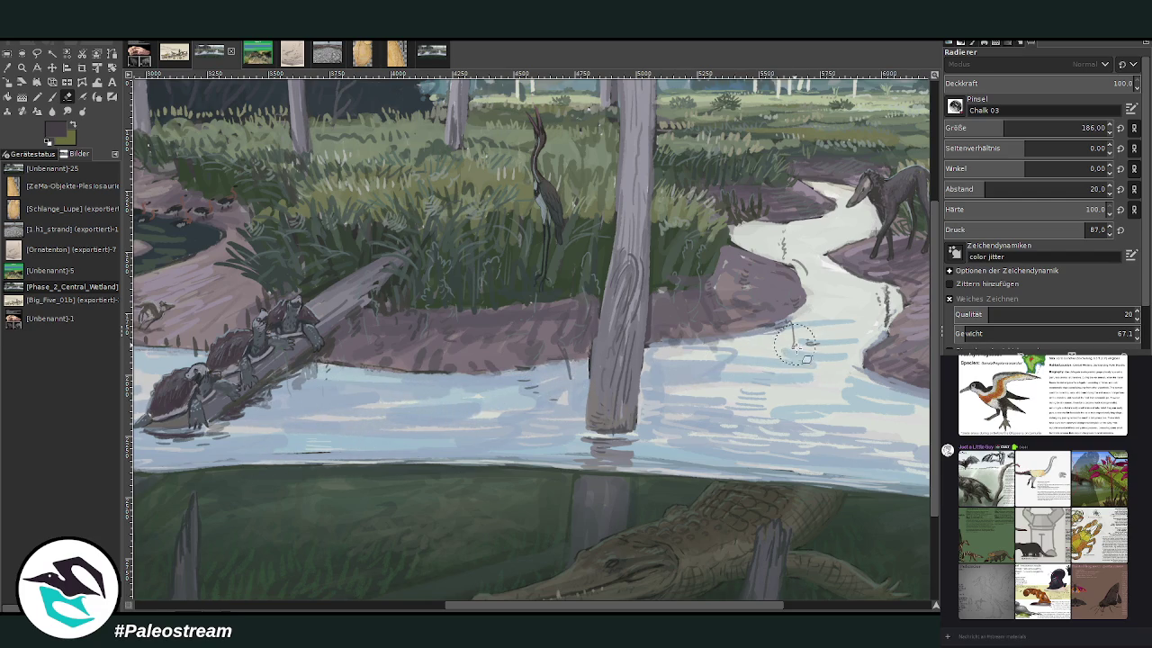
pyautogui.click(52, 67)
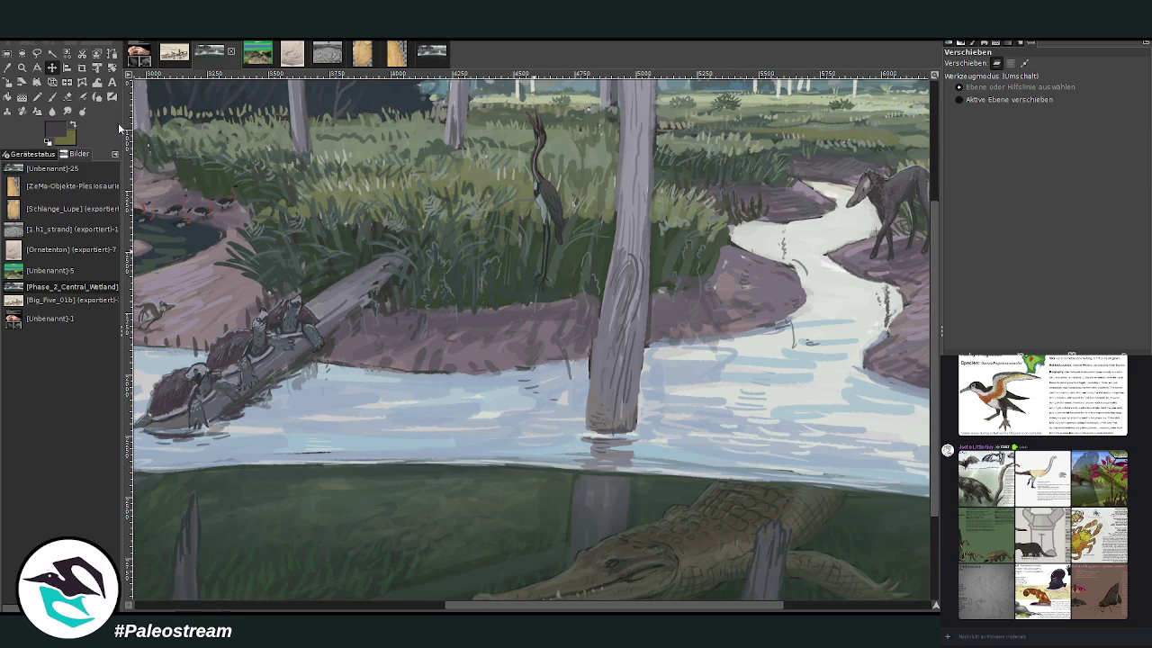
pyautogui.click(67, 96)
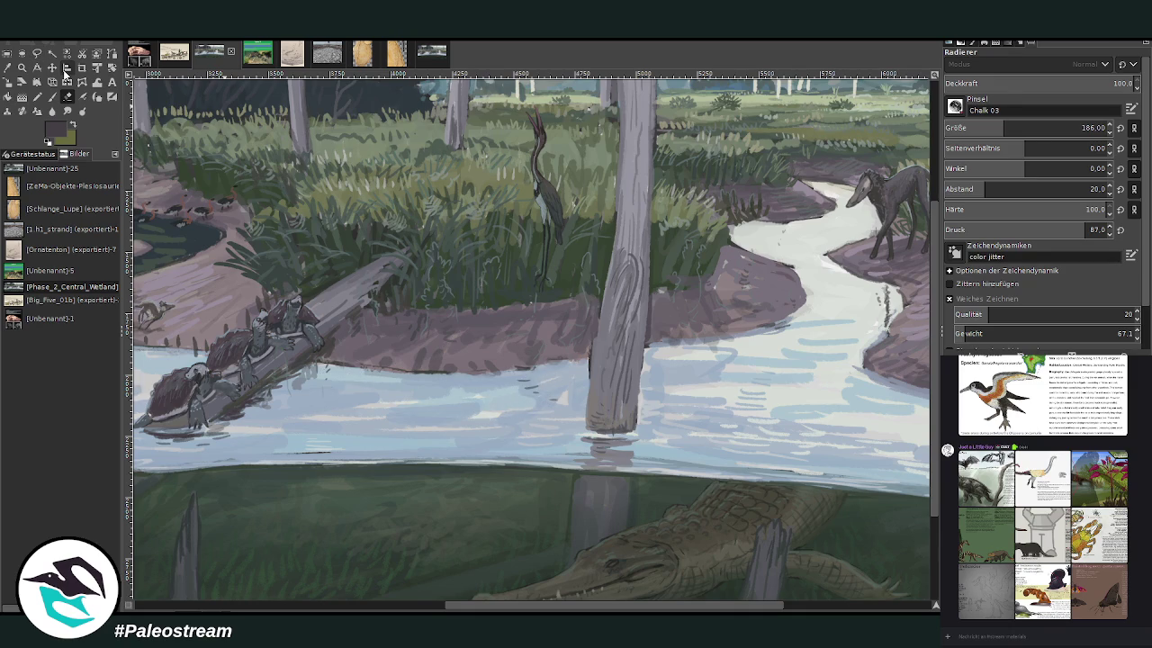
pyautogui.click(52, 67)
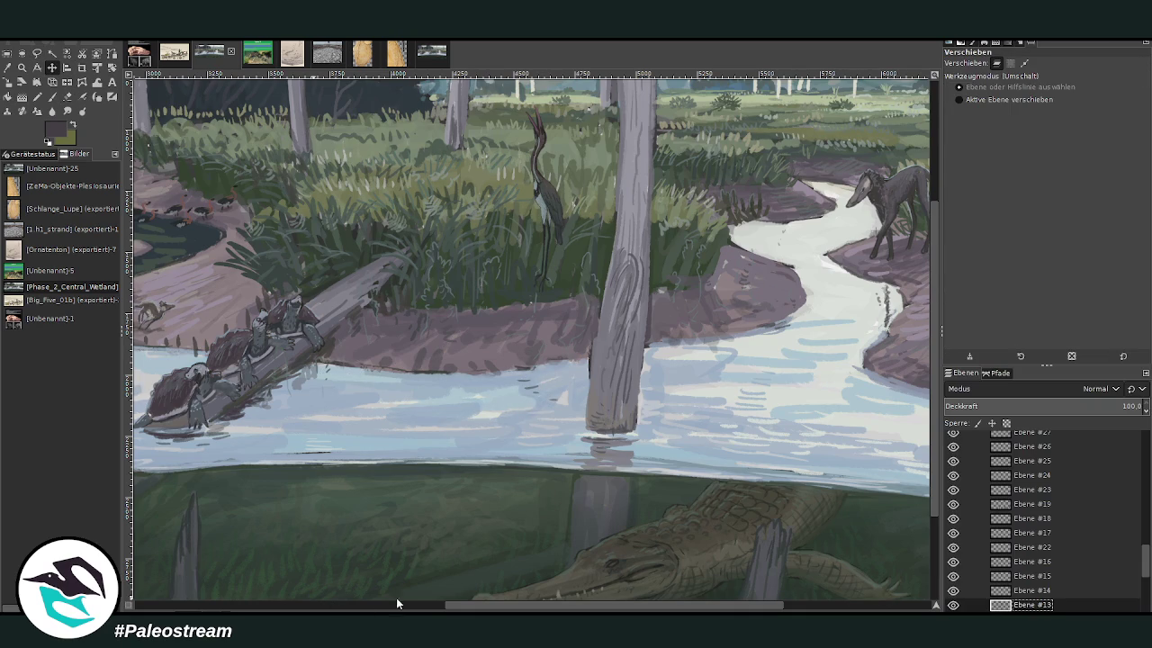
# Step: Toggle the heron layer's visibility to check what it contains
pyautogui.click(67, 96)
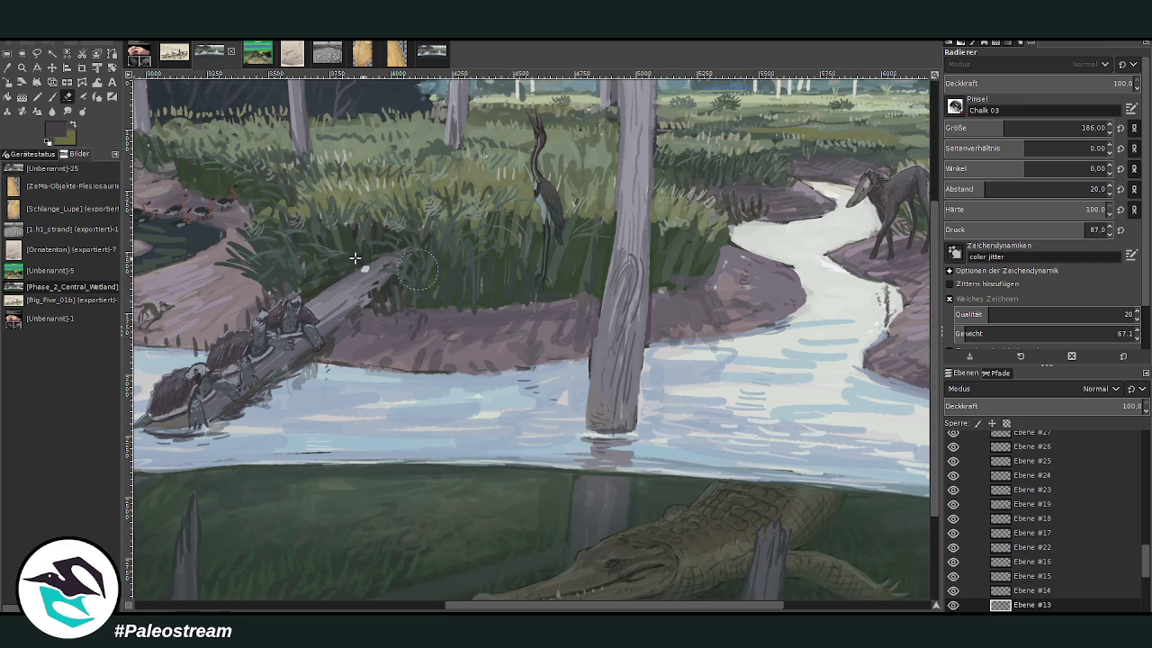
pyautogui.click(51, 68)
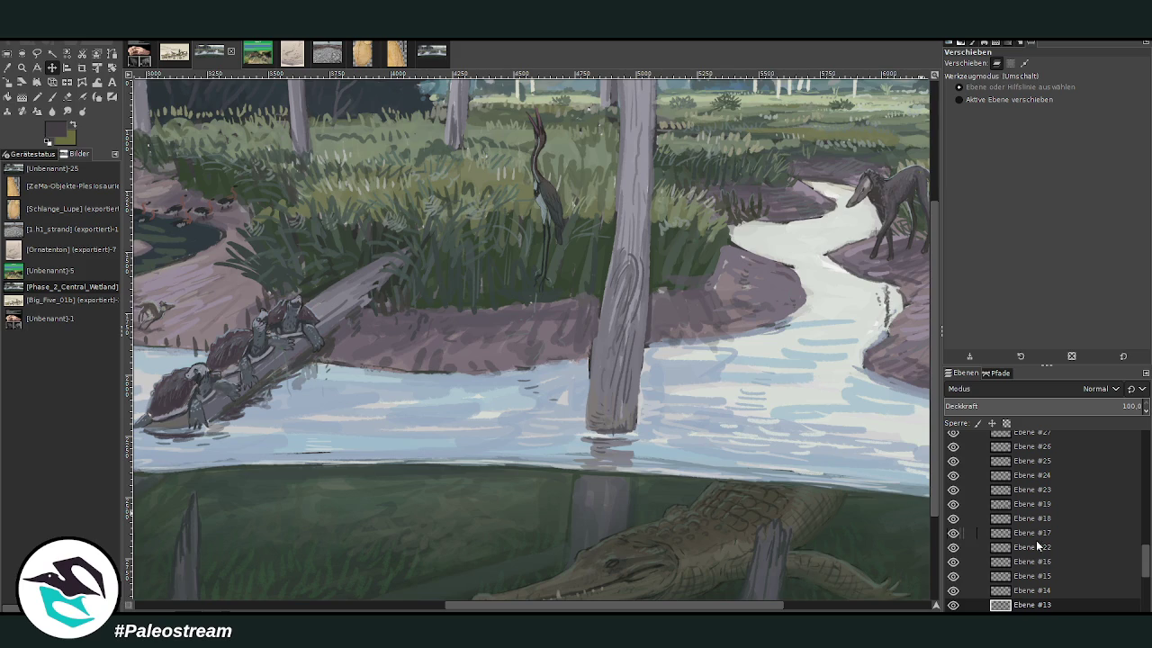
pyautogui.scroll(-2, 998, 572)
pyautogui.click(951, 552)
pyautogui.click(951, 551)
pyautogui.click(951, 552)
pyautogui.click(951, 551)
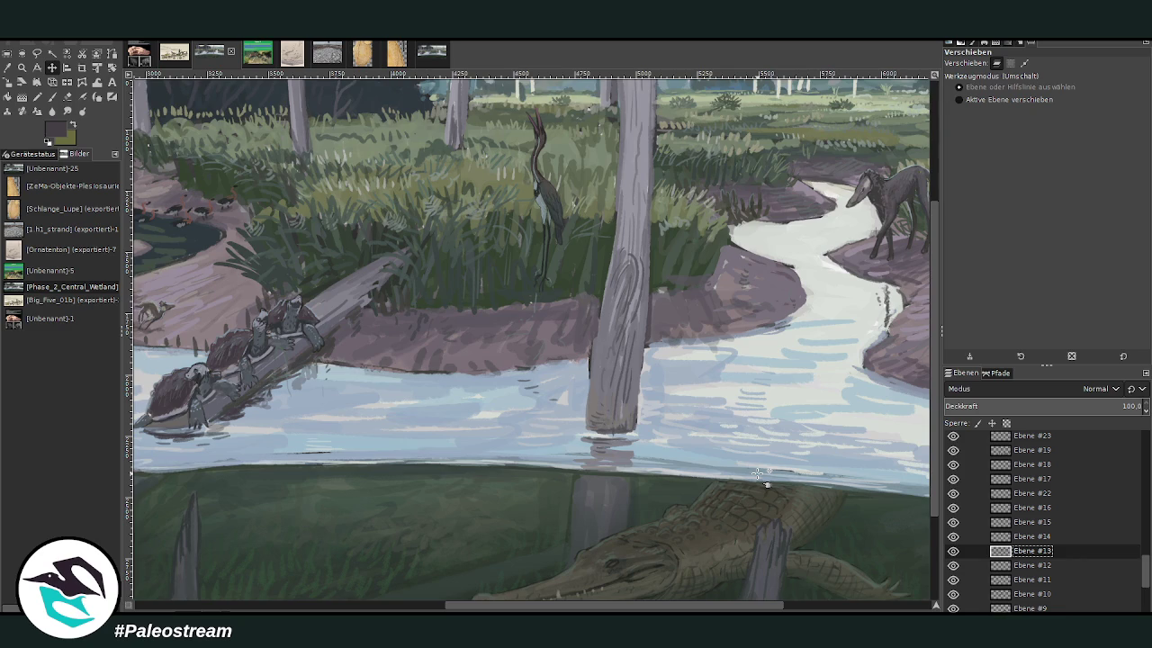
# Step: Zoom in on the turtles, select Ebene #10, and erase along the log's lower edge
pyautogui.press('z')
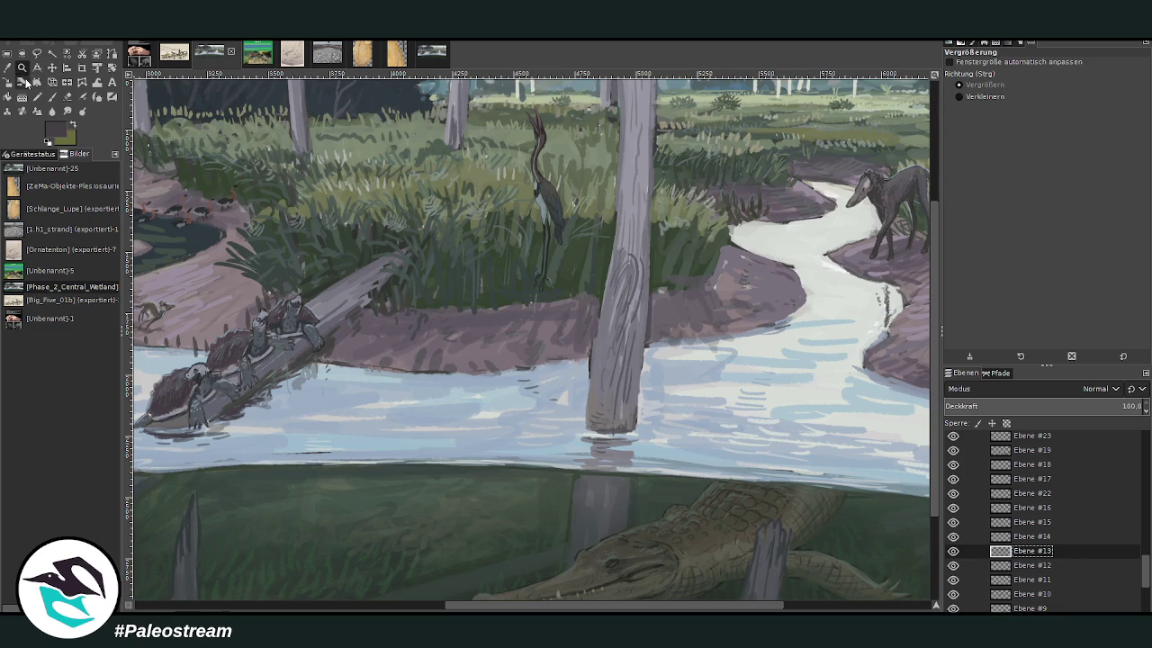
pyautogui.moveTo(216, 134); pyautogui.dragTo(585, 468)
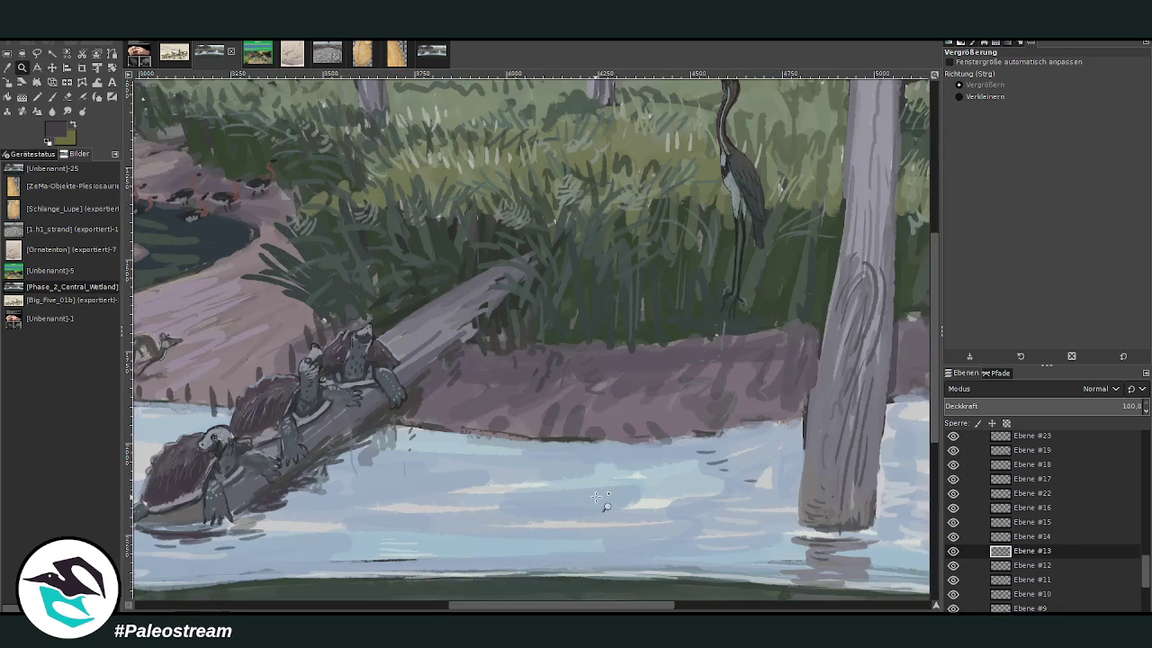
pyautogui.click(66, 97)
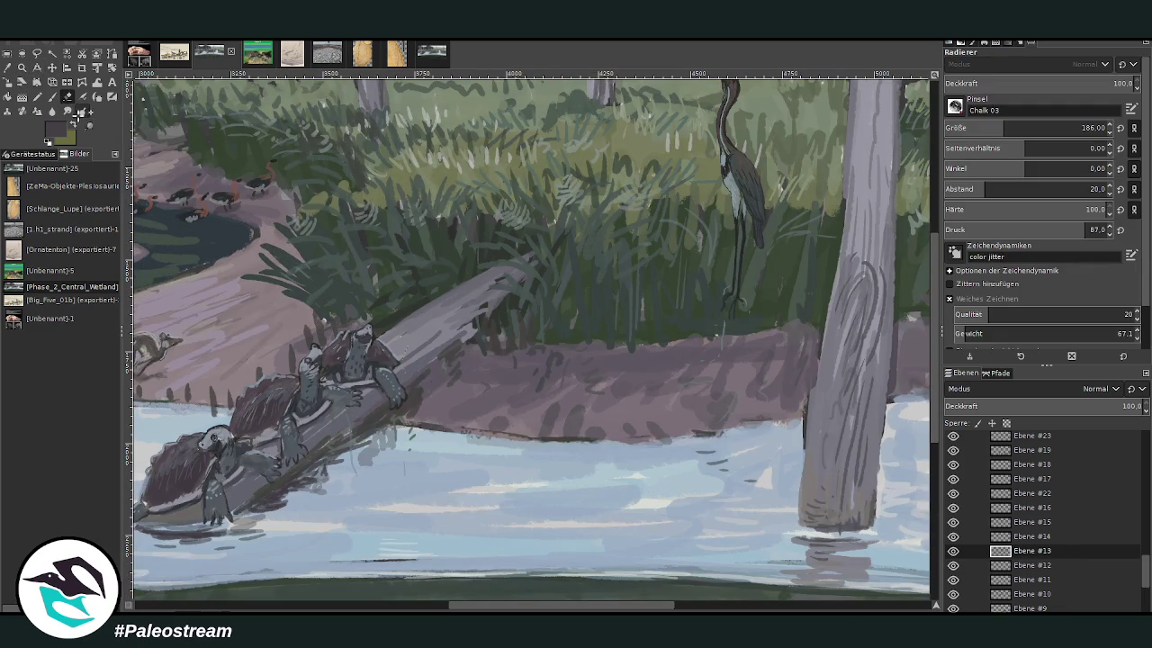
pyautogui.press('m')
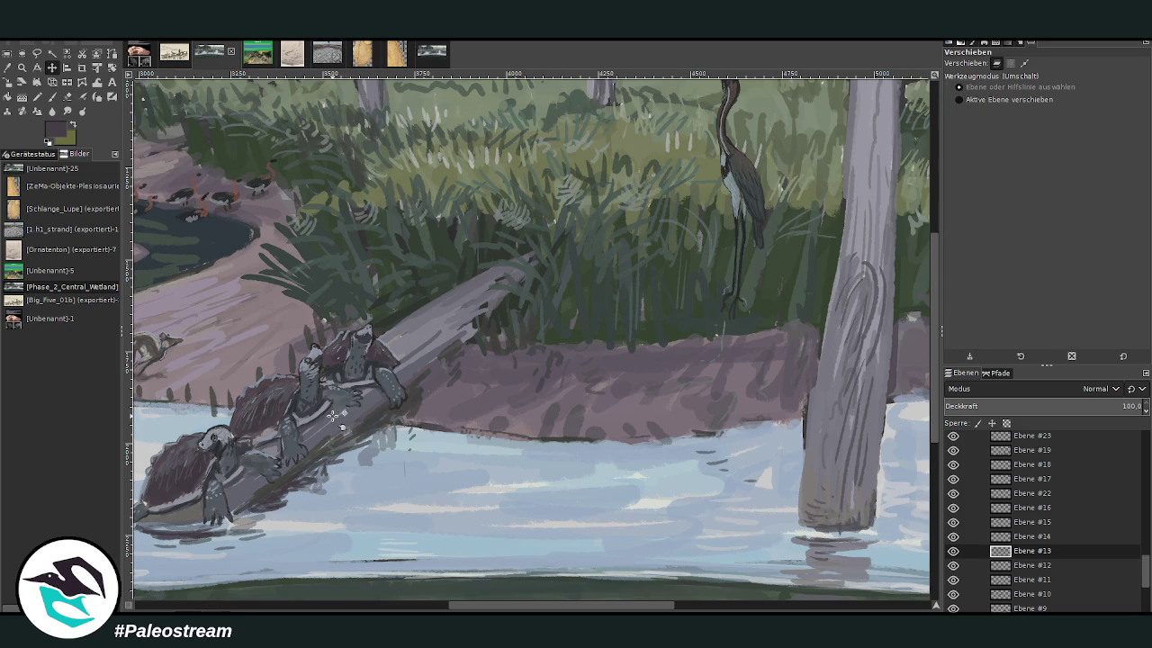
pyautogui.click(348, 410)
pyautogui.click(953, 593)
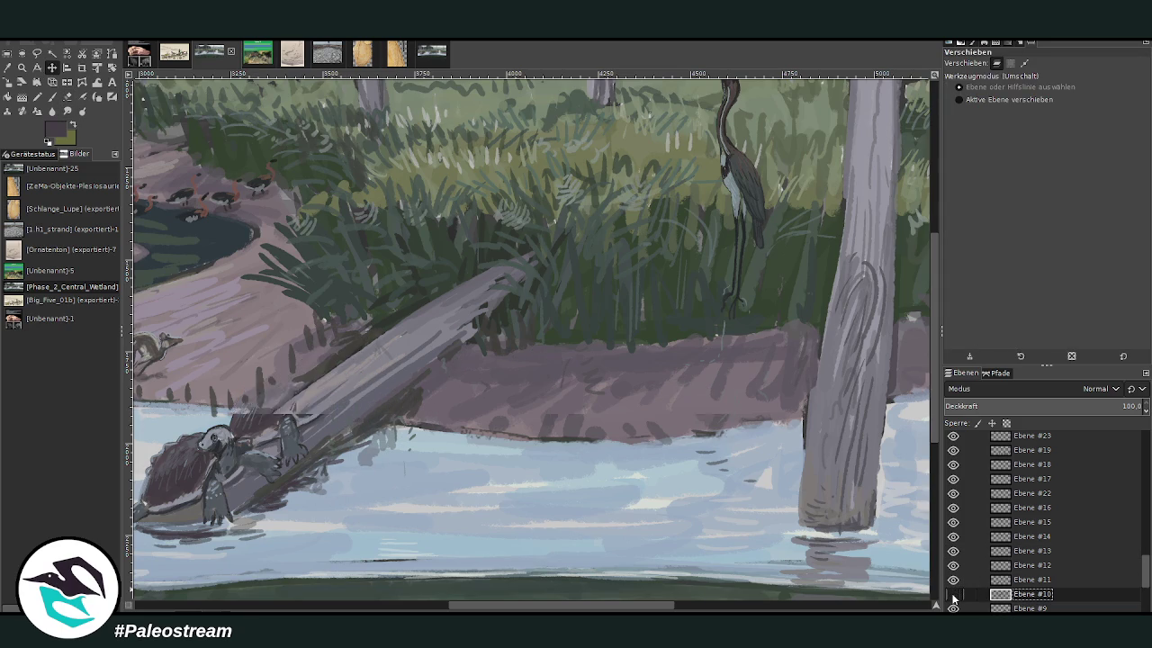
pyautogui.click(953, 595)
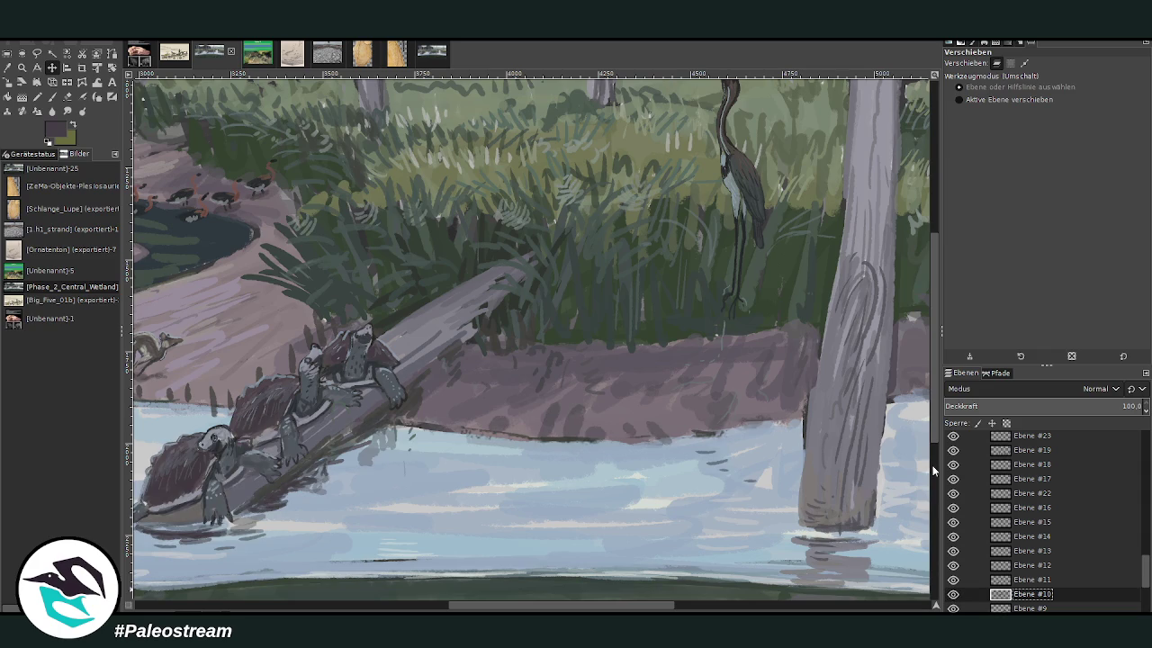
pyautogui.hotkey('shift', 'e')
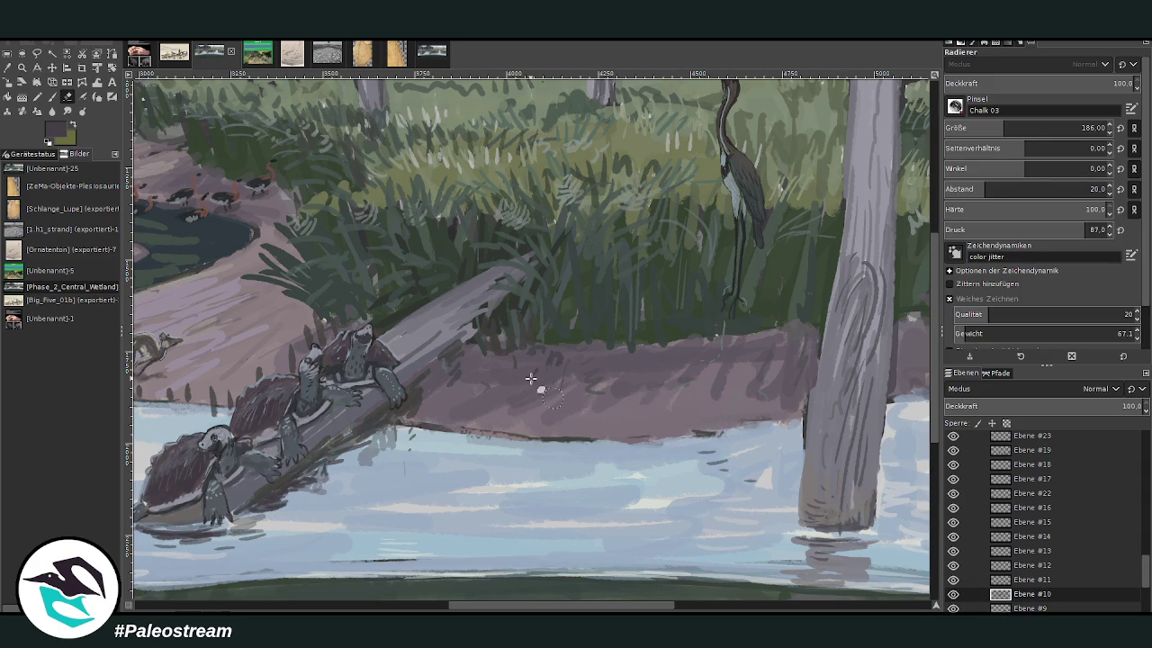
pyautogui.moveTo(335, 423); pyautogui.dragTo(364, 441)
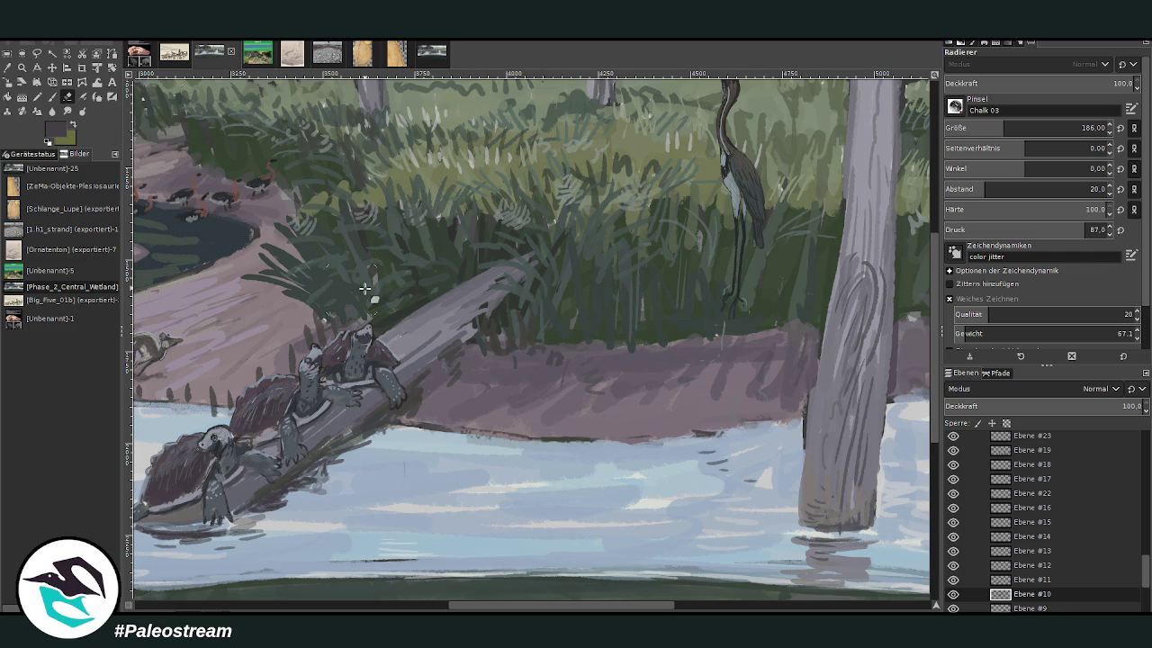
pyautogui.moveTo(508, 603); pyautogui.dragTo(557, 609)
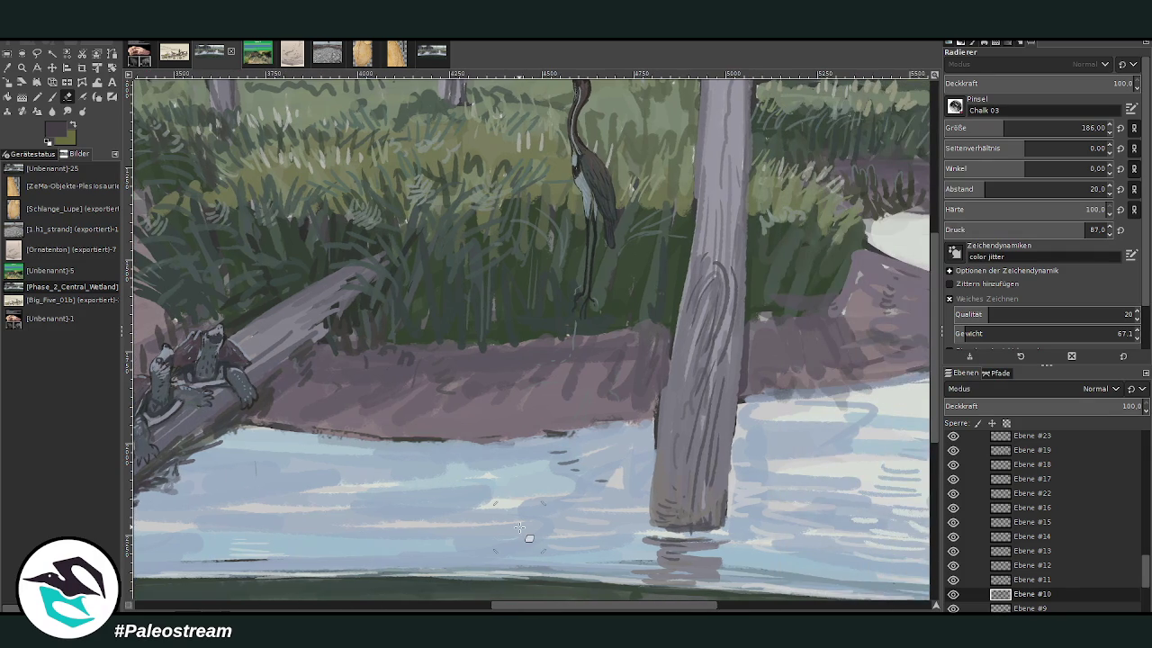
# Step: Sample a grey and add darker chalk strokes along the mud bank
pyautogui.click(9, 80)
pyautogui.click(491, 366)
pyautogui.click(52, 97)
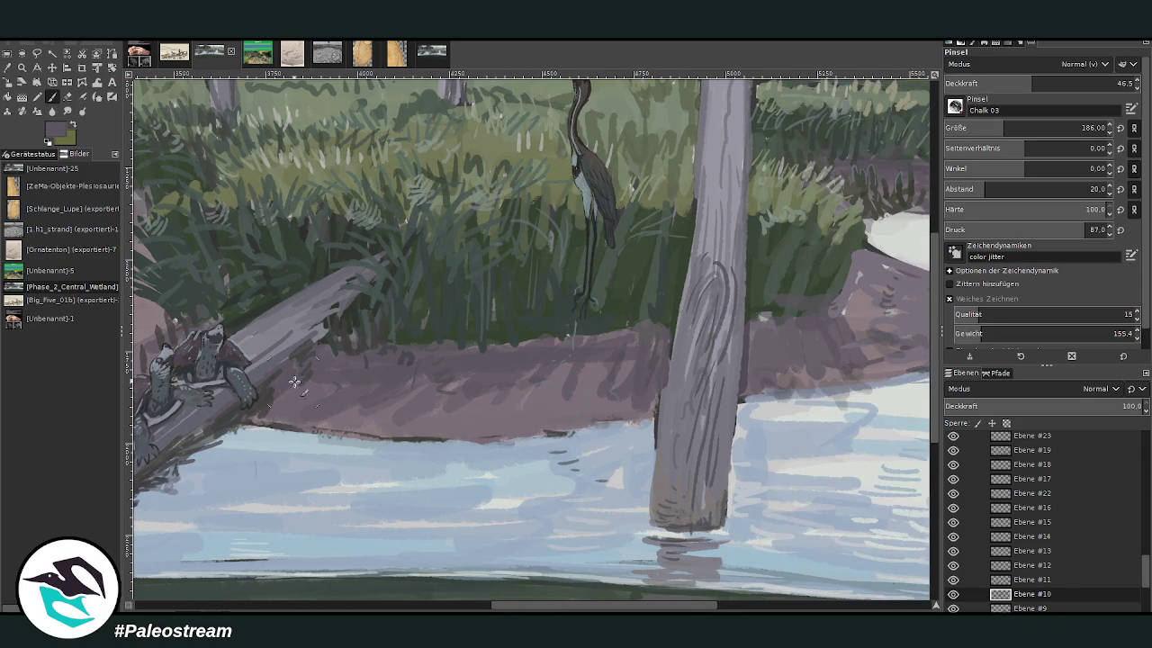
pyautogui.moveTo(425, 379); pyautogui.dragTo(615, 342)
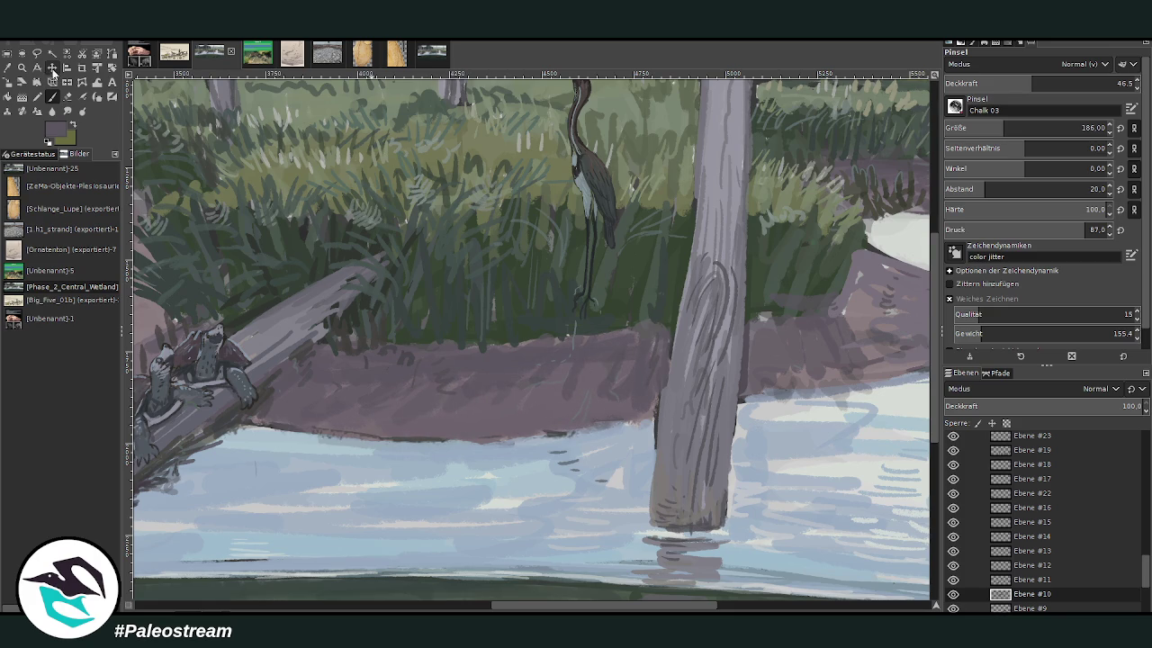
# Step: Make heron layer Ebene #13 active, erase around its feet, and sample greys and the heron's dark colour
pyautogui.click(52, 69)
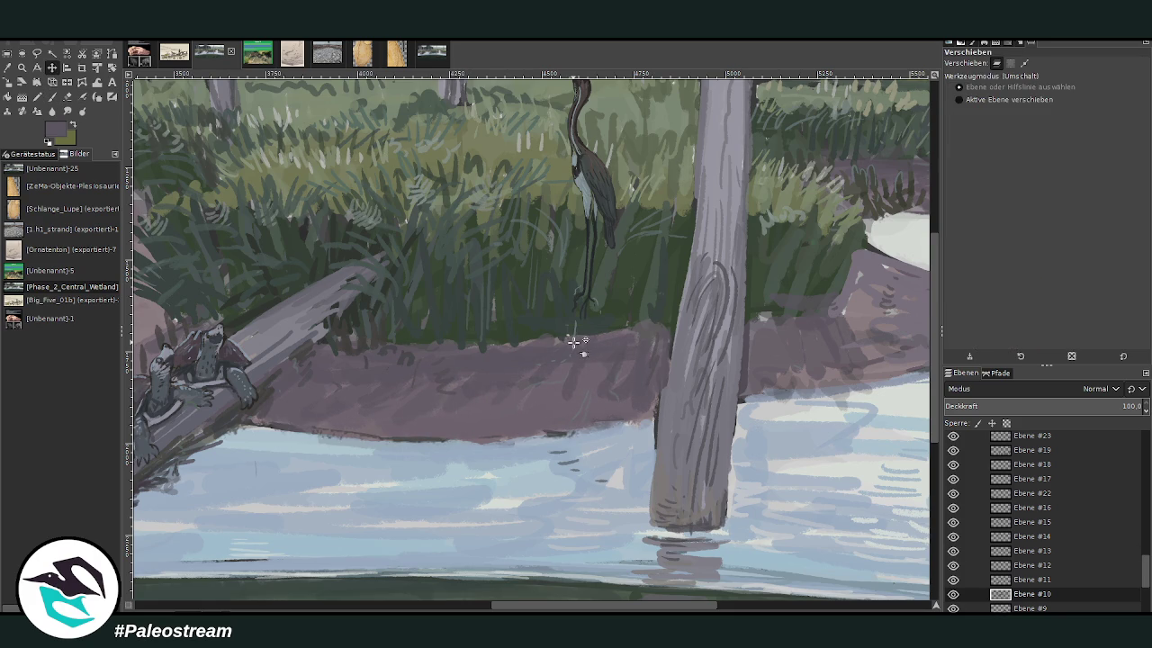
pyautogui.click(1031, 550)
pyautogui.click(66, 96)
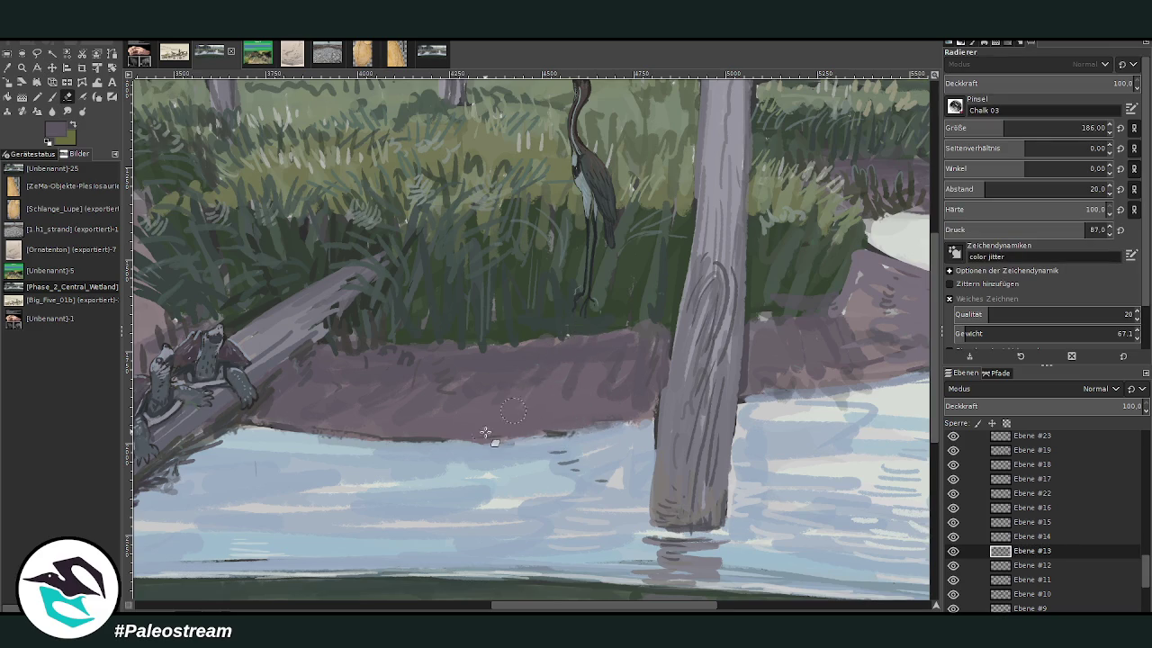
pyautogui.moveTo(579, 291); pyautogui.dragTo(560, 318)
pyautogui.press('o')
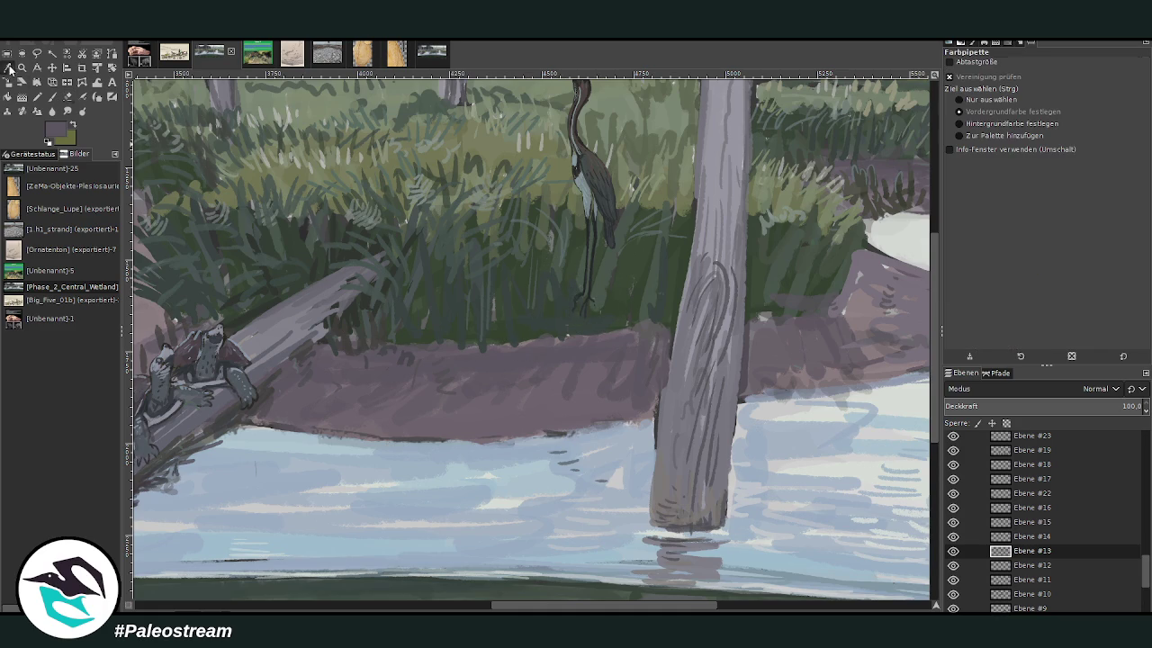
pyautogui.click(255, 346)
pyautogui.click(52, 96)
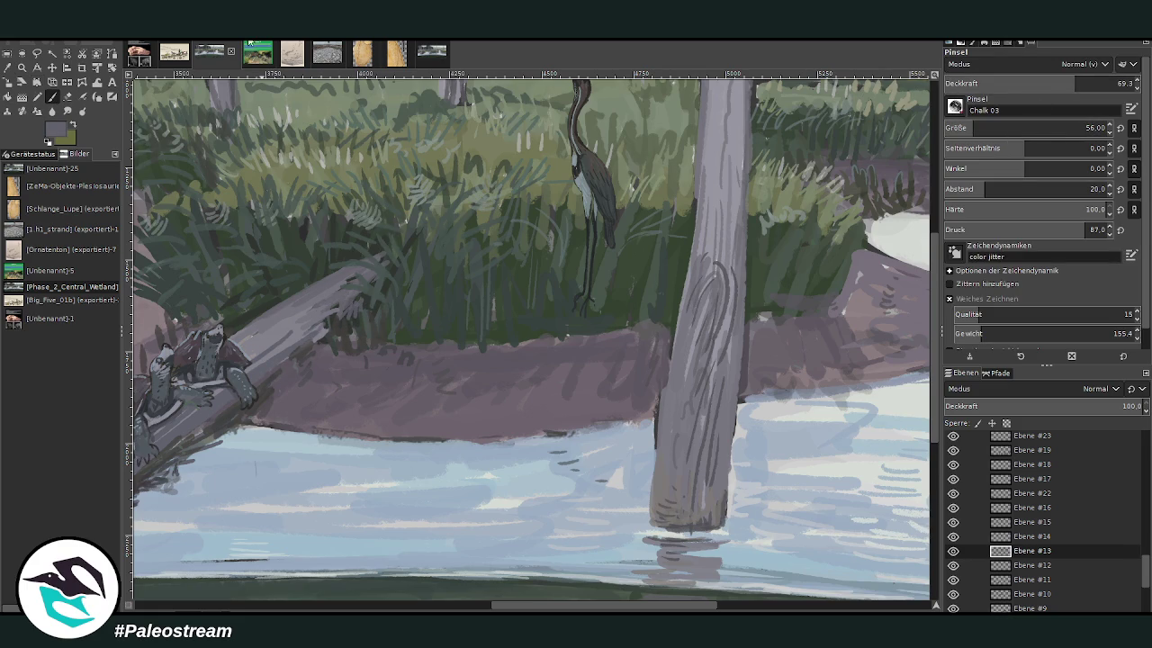
pyautogui.keyDown('ctrl'); pyautogui.click(582, 192); pyautogui.keyUp('ctrl')
pyautogui.scroll(-2, 758, 520)
# Step: Paint a dark shadow along the turtles' log underside, deepest at its right end
pyautogui.hscroll(-5, 758, 520)
pyautogui.hscroll(-2, 557, 342)
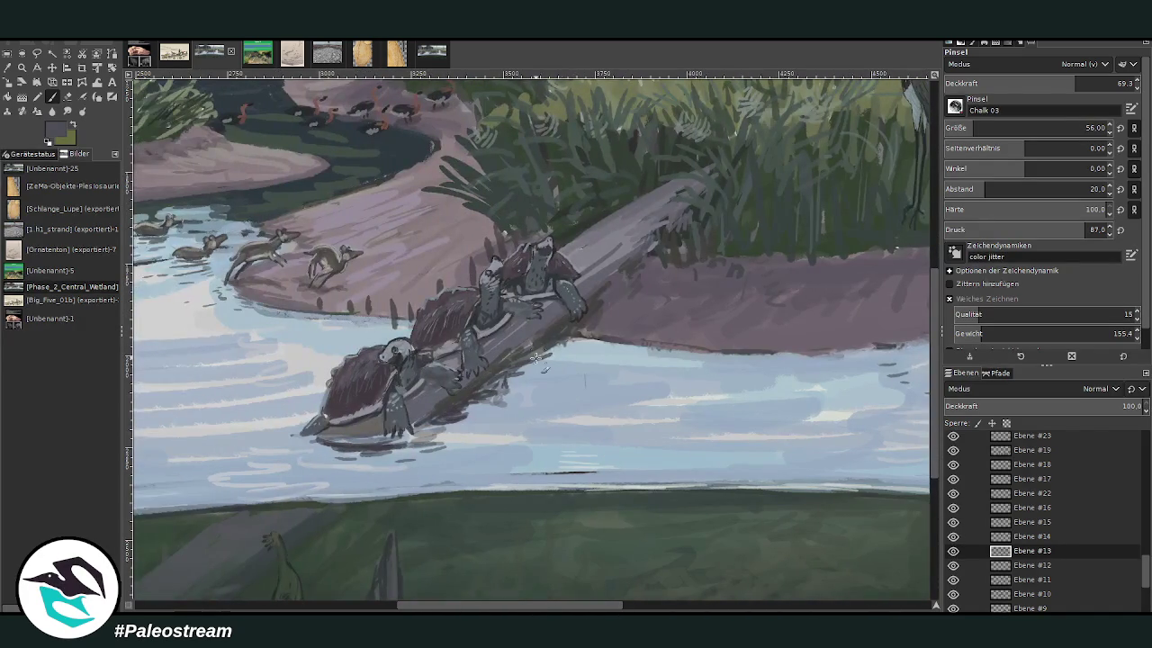
pyautogui.moveTo(523, 360)
pyautogui.mouseDown()
pyautogui.moveTo(567, 342)
pyautogui.moveTo(412, 430)
pyautogui.mouseUp()
pyautogui.moveTo(538, 358); pyautogui.dragTo(484, 389)
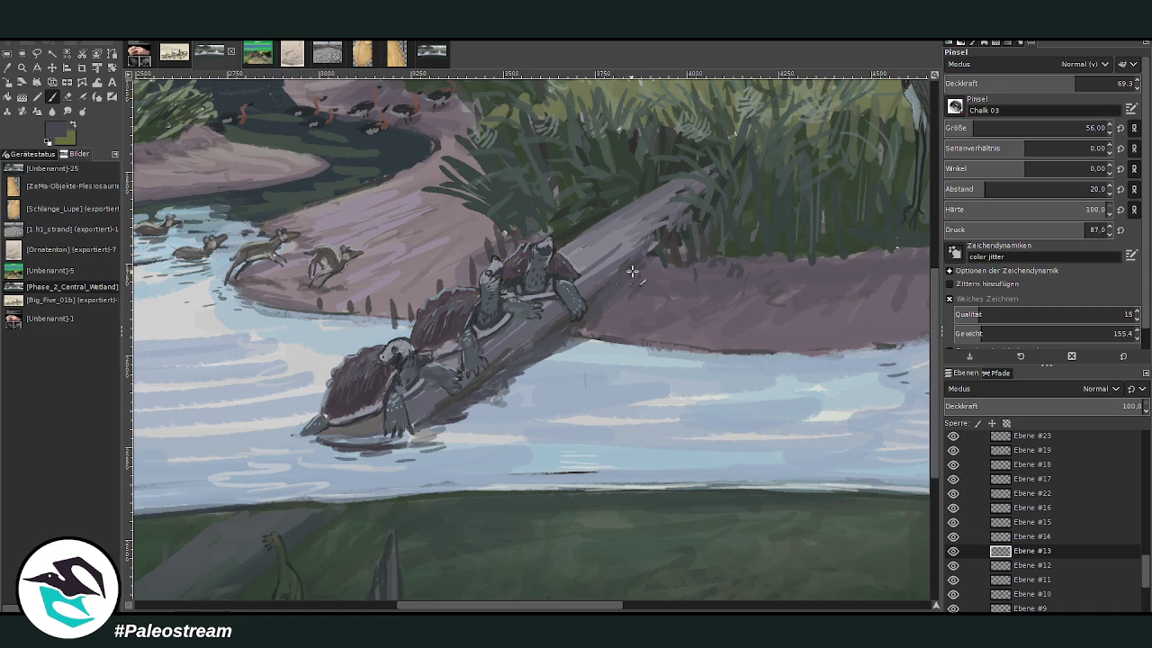
pyautogui.moveTo(623, 284); pyautogui.dragTo(575, 340)
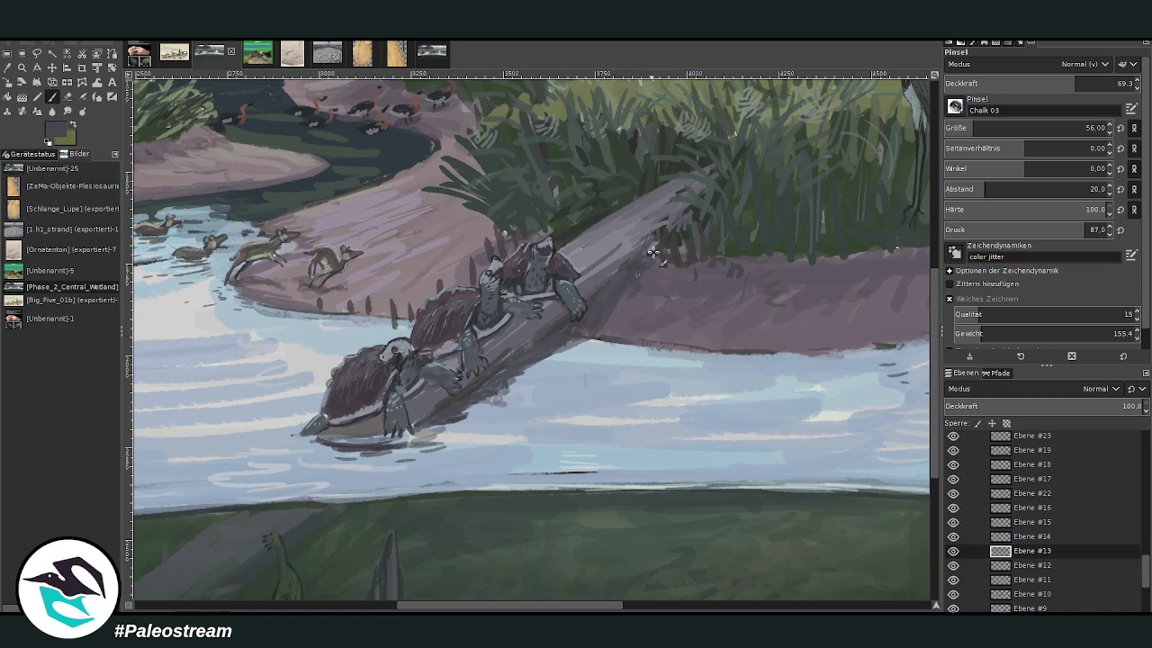
pyautogui.moveTo(630, 285); pyautogui.dragTo(508, 408)
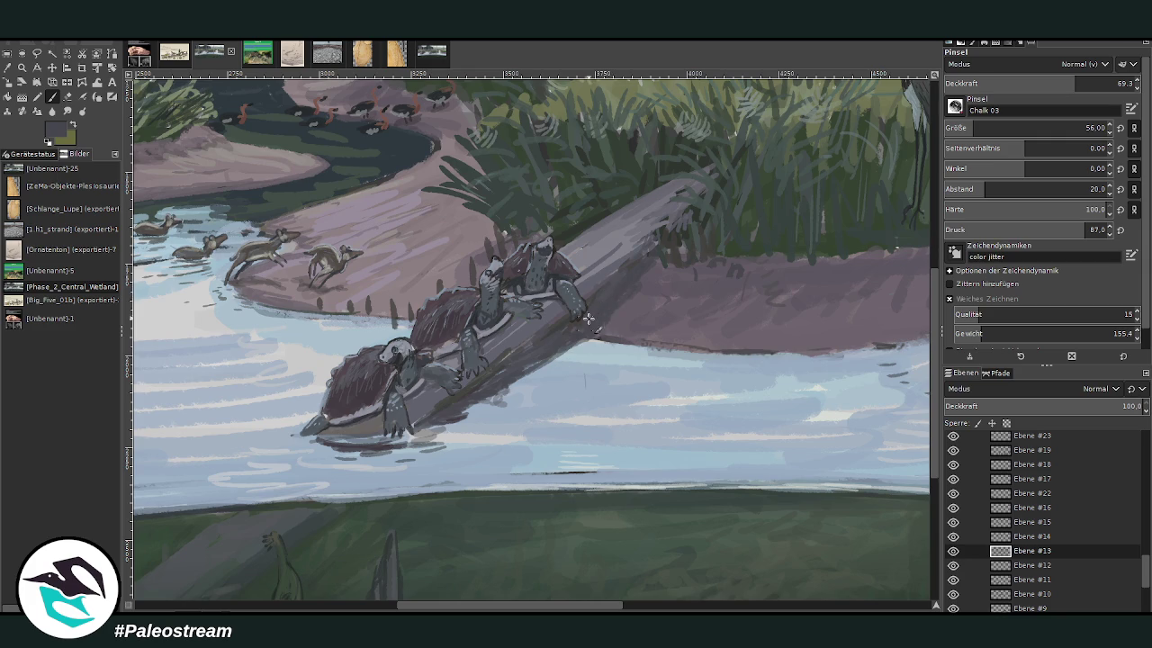
# Step: Blend the shadow edge using sampled light-blue water, grey-blue and the log's grey-purple
pyautogui.keyDown('ctrl'); pyautogui.click(576, 360); pyautogui.keyUp('ctrl')
pyautogui.moveTo(570, 342); pyautogui.dragTo(523, 389)
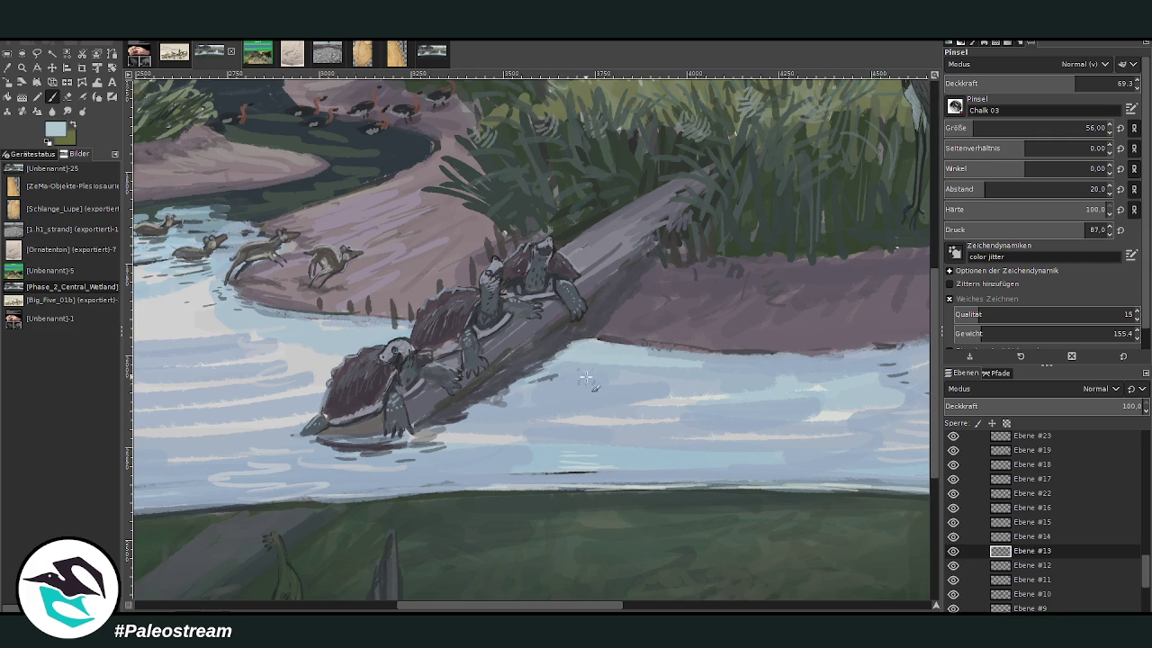
pyautogui.keyDown('ctrl'); pyautogui.click(552, 388); pyautogui.keyUp('ctrl')
pyautogui.moveTo(581, 369)
pyautogui.mouseDown()
pyautogui.moveTo(512, 394)
pyautogui.moveTo(518, 382)
pyautogui.moveTo(428, 433)
pyautogui.mouseUp()
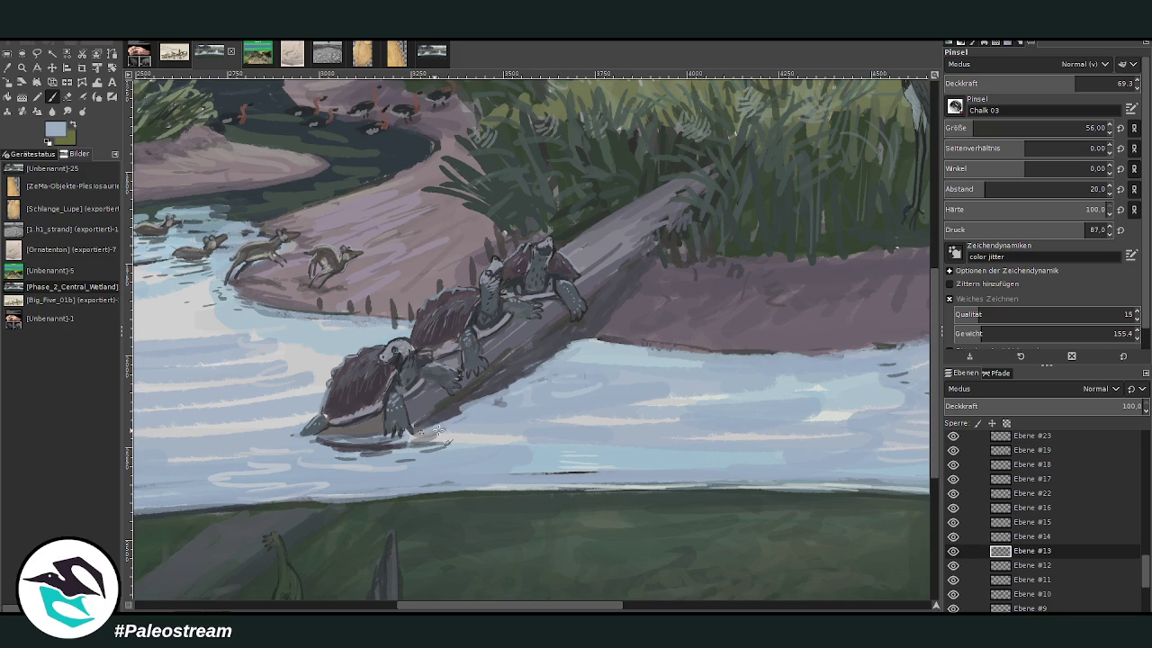
pyautogui.keyDown('ctrl'); pyautogui.click(509, 340); pyautogui.keyUp('ctrl')
pyautogui.moveTo(505, 389)
pyautogui.mouseDown()
pyautogui.moveTo(581, 340)
pyautogui.moveTo(605, 338)
pyautogui.moveTo(540, 369)
pyautogui.mouseUp()
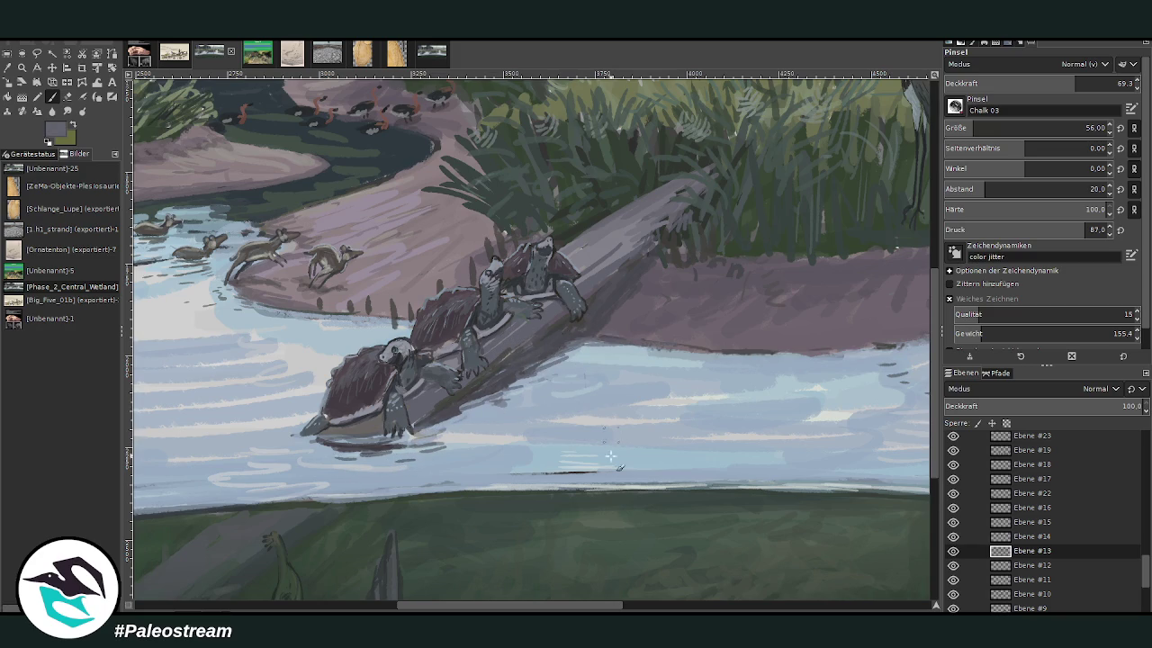
pyautogui.moveTo(538, 606); pyautogui.dragTo(621, 605)
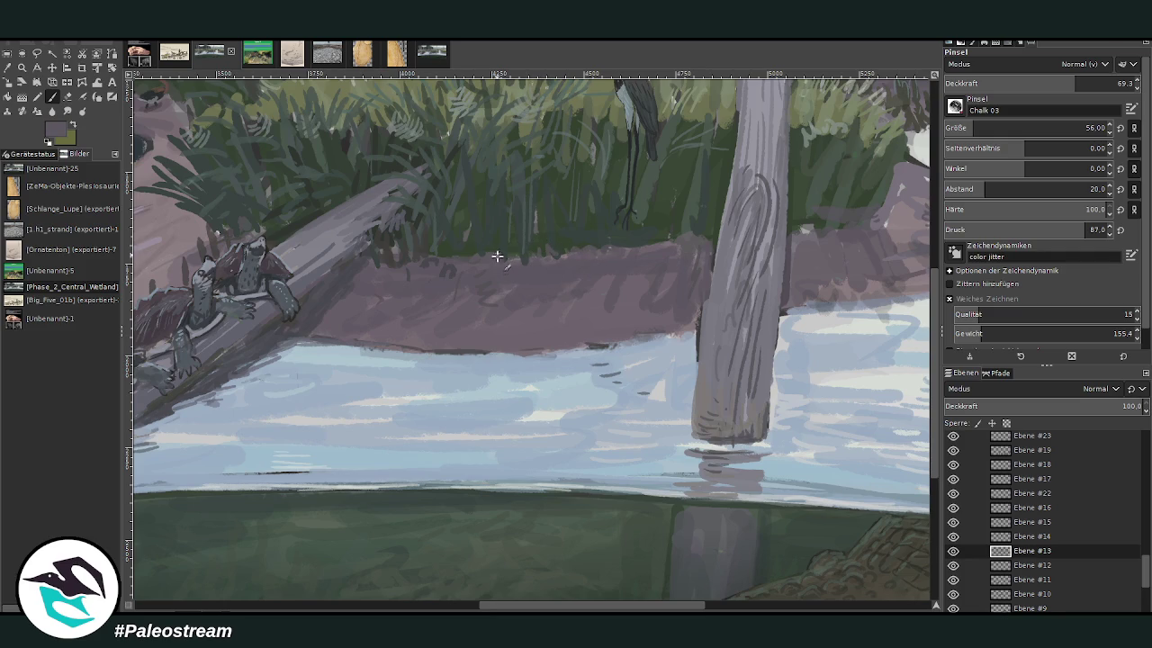
pyautogui.moveTo(527, 606); pyautogui.dragTo(232, 609)
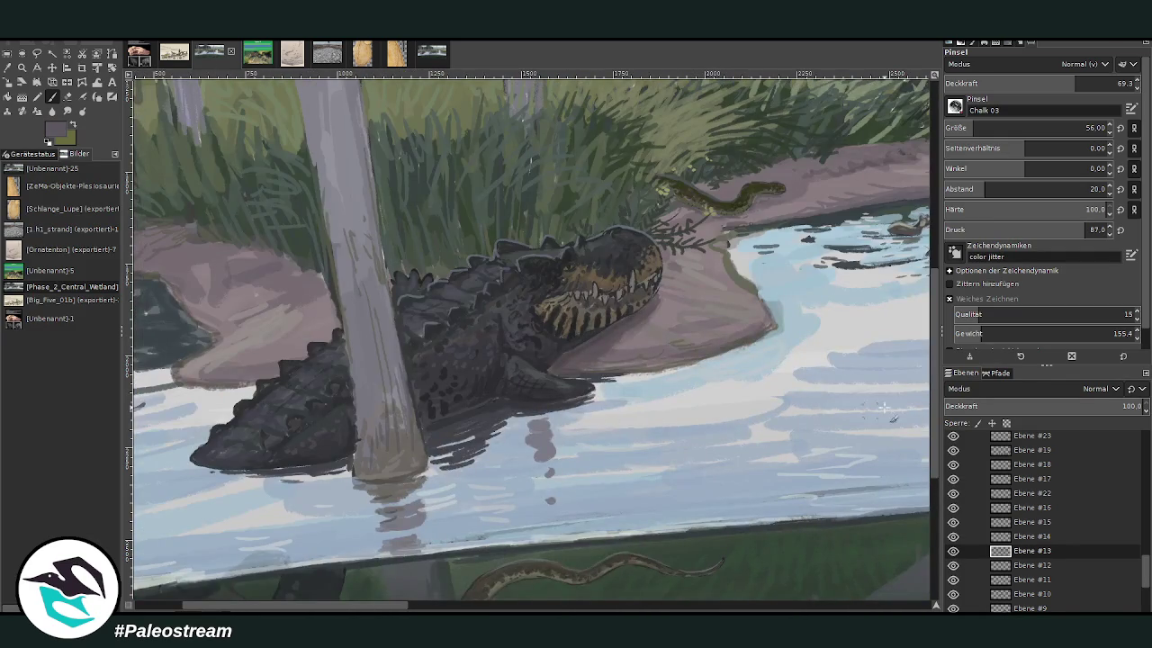
# Step: Zoom in closely on the heron, log and trunk area of the painting
pyautogui.scroll(-1, 869, 412)
pyautogui.scroll(-3, 838, 365)
pyautogui.click(22, 67)
pyautogui.moveTo(347, 300); pyautogui.dragTo(724, 565)
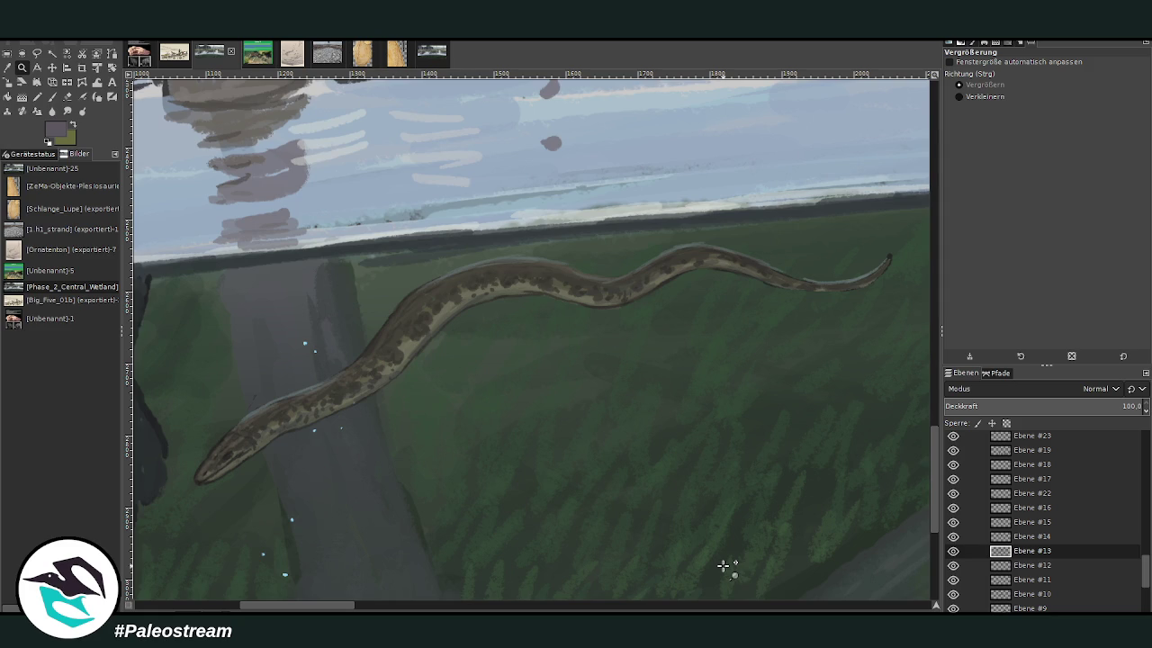
pyautogui.scroll(-1, 725, 565)
pyautogui.scroll(-2, 724, 565)
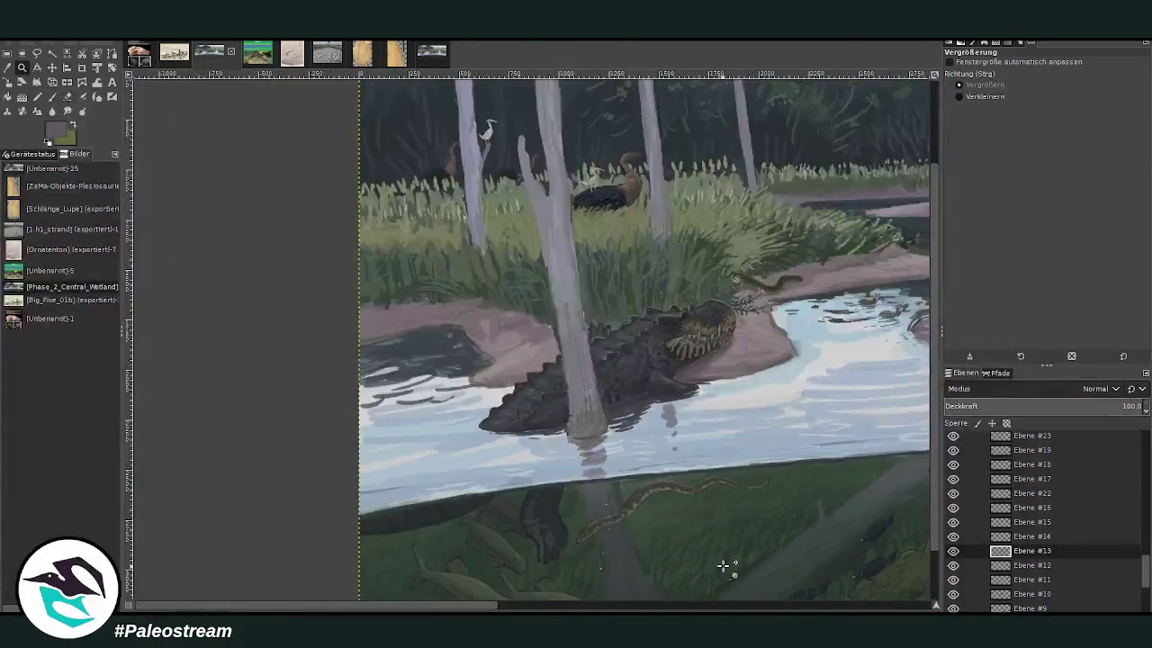
pyautogui.scroll(-2, 725, 565)
pyautogui.scroll(-2, 725, 565)
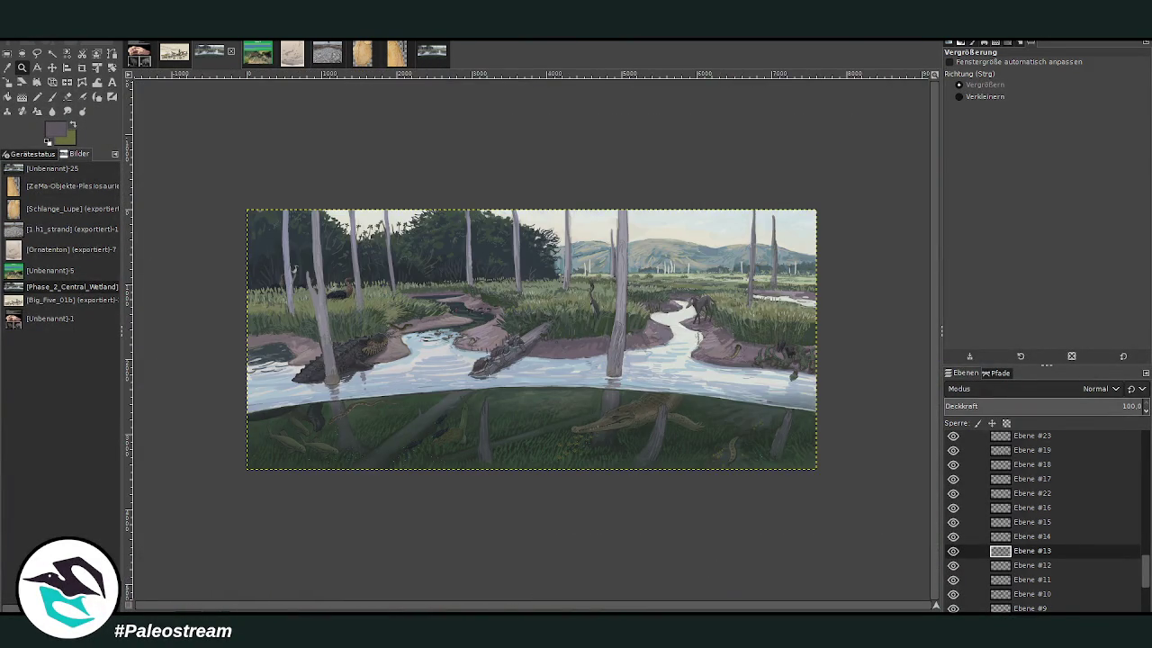
pyautogui.moveTo(480, 239); pyautogui.dragTo(694, 430)
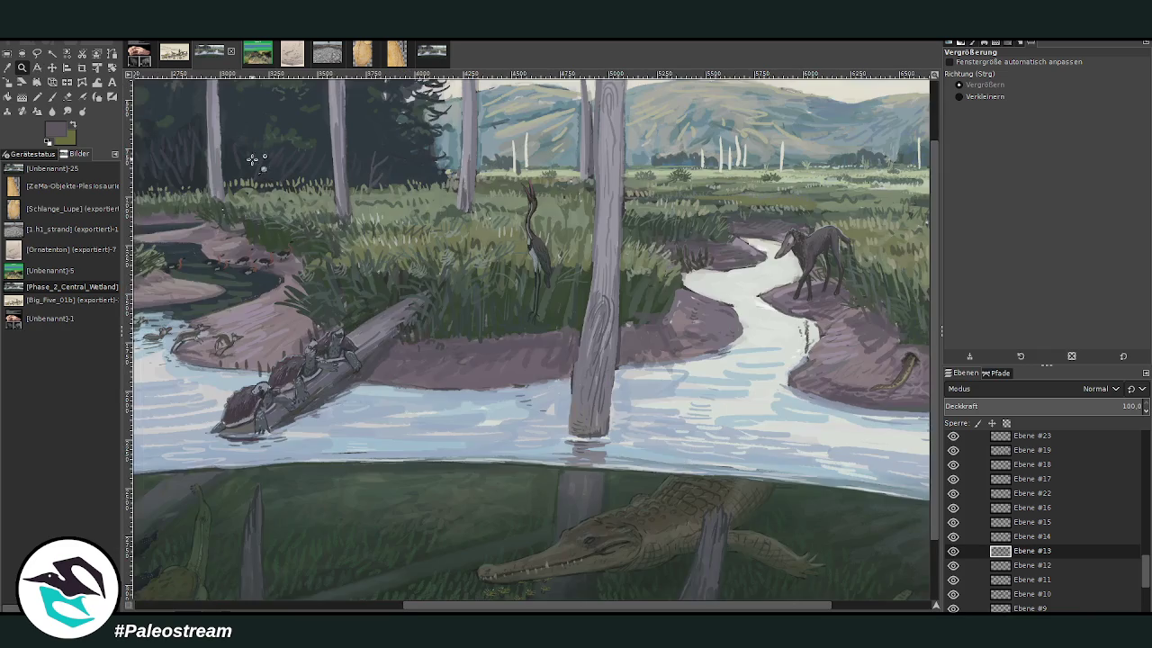
pyautogui.moveTo(261, 162); pyautogui.dragTo(604, 414)
pyautogui.moveTo(257, 144); pyautogui.dragTo(652, 412)
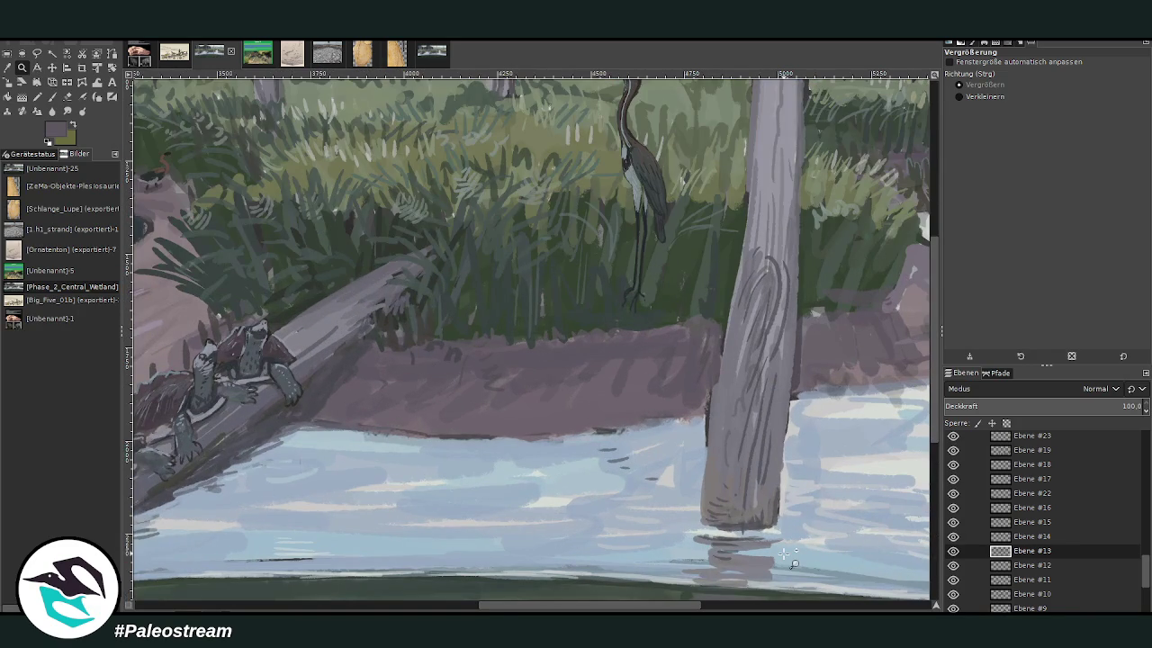
# Step: Paint dark green reed reflections along the shoreline water with brush size 99, opacity up to 91.5
pyautogui.press('p')
pyautogui.keyDown('ctrl'); pyautogui.click(515, 302); pyautogui.keyUp('ctrl')
pyautogui.moveTo(432, 447); pyautogui.dragTo(395, 441)
pyautogui.click(991, 121)
pyautogui.moveTo(572, 447)
pyautogui.mouseDown()
pyautogui.moveTo(290, 437)
pyautogui.moveTo(384, 459)
pyautogui.moveTo(472, 445)
pyautogui.mouseUp()
pyautogui.click(1101, 83)
pyautogui.moveTo(619, 423)
pyautogui.mouseDown()
pyautogui.moveTo(567, 443)
pyautogui.moveTo(594, 461)
pyautogui.moveTo(623, 434)
pyautogui.moveTo(686, 421)
pyautogui.moveTo(478, 444)
pyautogui.moveTo(517, 468)
pyautogui.mouseUp()
pyautogui.click(1117, 82)
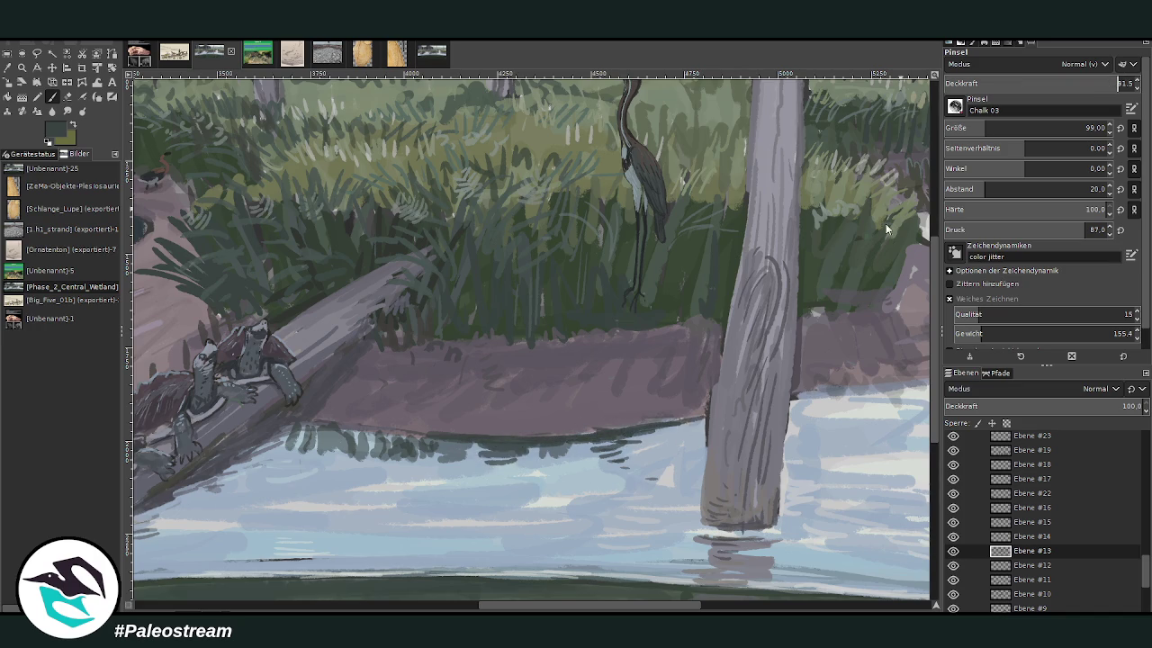
pyautogui.moveTo(635, 454)
pyautogui.mouseDown()
pyautogui.moveTo(628, 436)
pyautogui.moveTo(661, 459)
pyautogui.moveTo(675, 430)
pyautogui.moveTo(659, 430)
pyautogui.moveTo(700, 422)
pyautogui.moveTo(500, 443)
pyautogui.moveTo(279, 428)
pyautogui.moveTo(384, 460)
pyautogui.moveTo(334, 424)
pyautogui.moveTo(414, 443)
pyautogui.moveTo(410, 431)
pyautogui.mouseUp()
pyautogui.keyDown('ctrl'); pyautogui.click(678, 351); pyautogui.keyUp('ctrl')
pyautogui.moveTo(536, 461)
pyautogui.mouseDown()
pyautogui.moveTo(515, 450)
pyautogui.moveTo(585, 468)
pyautogui.moveTo(612, 436)
pyautogui.moveTo(584, 456)
pyautogui.moveTo(423, 445)
pyautogui.moveTo(387, 457)
pyautogui.moveTo(259, 439)
pyautogui.mouseUp()
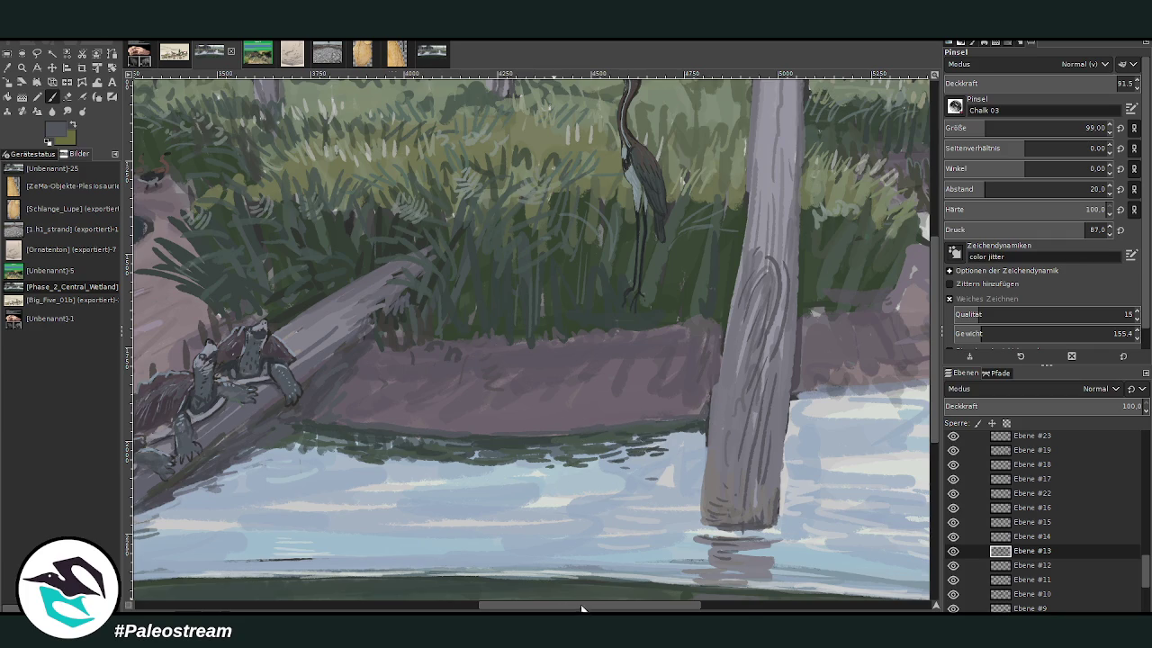
# Step: On Ebene #12, paint a pale grey-mauve post from the heron's feet to the waterline
pyautogui.moveTo(578, 609); pyautogui.dragTo(625, 609)
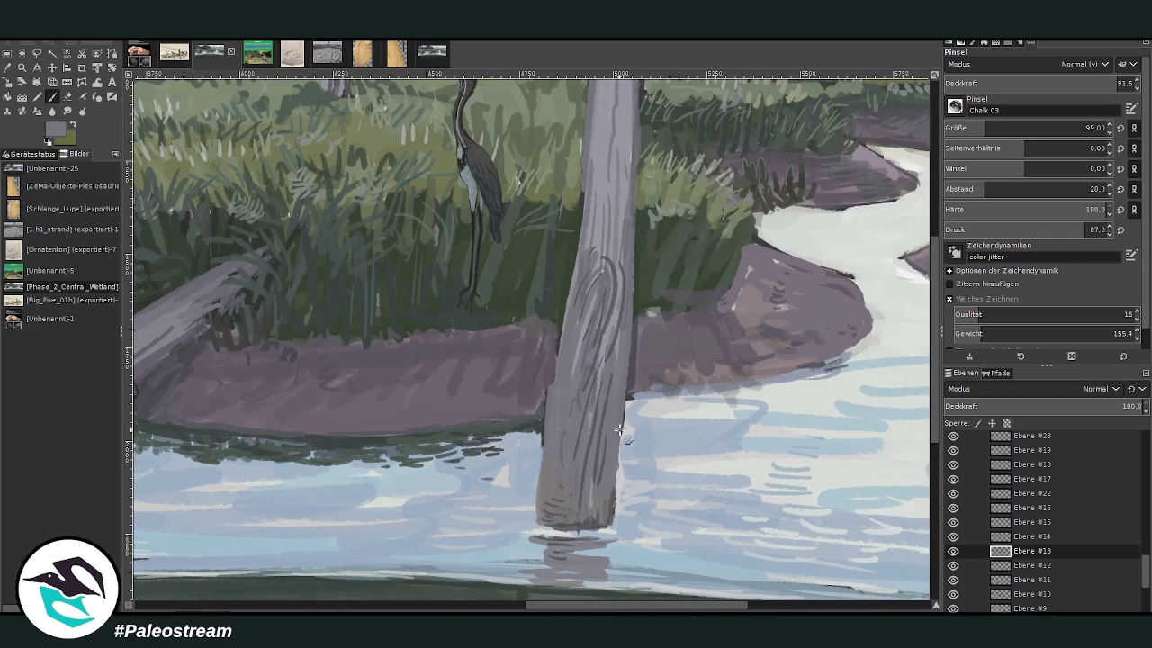
pyautogui.click(953, 551)
pyautogui.click(952, 552)
pyautogui.click(1026, 565)
pyautogui.moveTo(470, 306)
pyautogui.mouseDown()
pyautogui.moveTo(475, 353)
pyautogui.moveTo(468, 295)
pyautogui.moveTo(453, 389)
pyautogui.mouseUp()
pyautogui.moveTo(471, 350); pyautogui.dragTo(464, 423)
pyautogui.moveTo(461, 383)
pyautogui.mouseDown()
pyautogui.moveTo(450, 423)
pyautogui.moveTo(462, 431)
pyautogui.mouseUp()
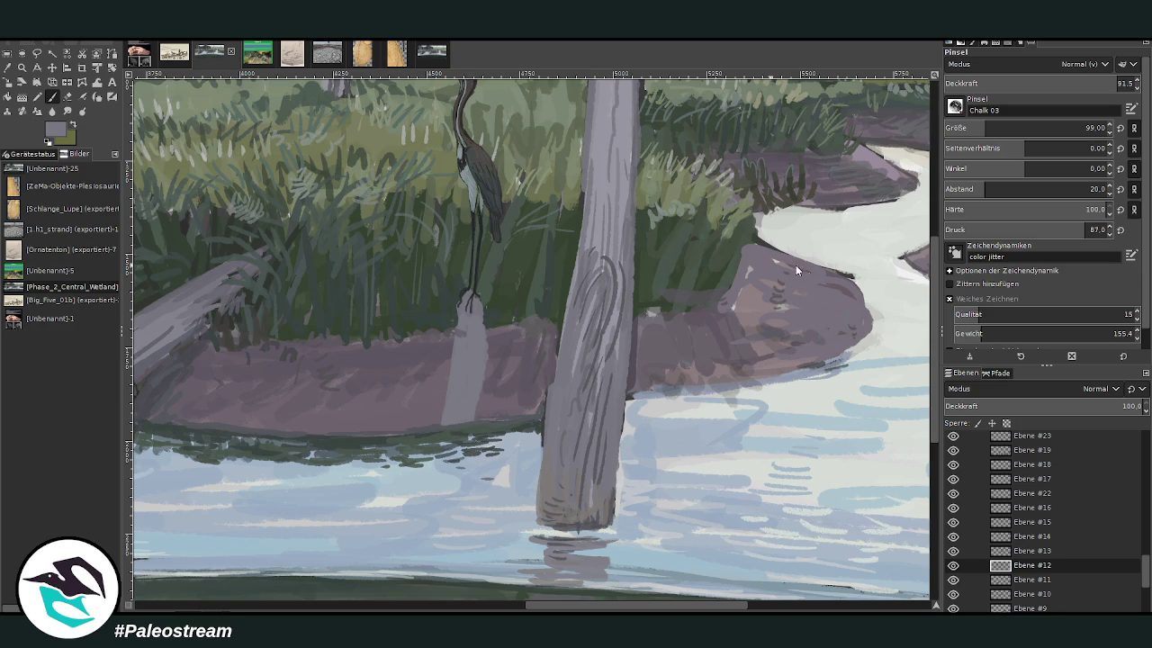
# Step: On Ebene #13, paint dark green grass at the post's base with a size 30–34 brush
pyautogui.tripleClick(1093, 127)
pyautogui.write('30')
pyautogui.press('Return')
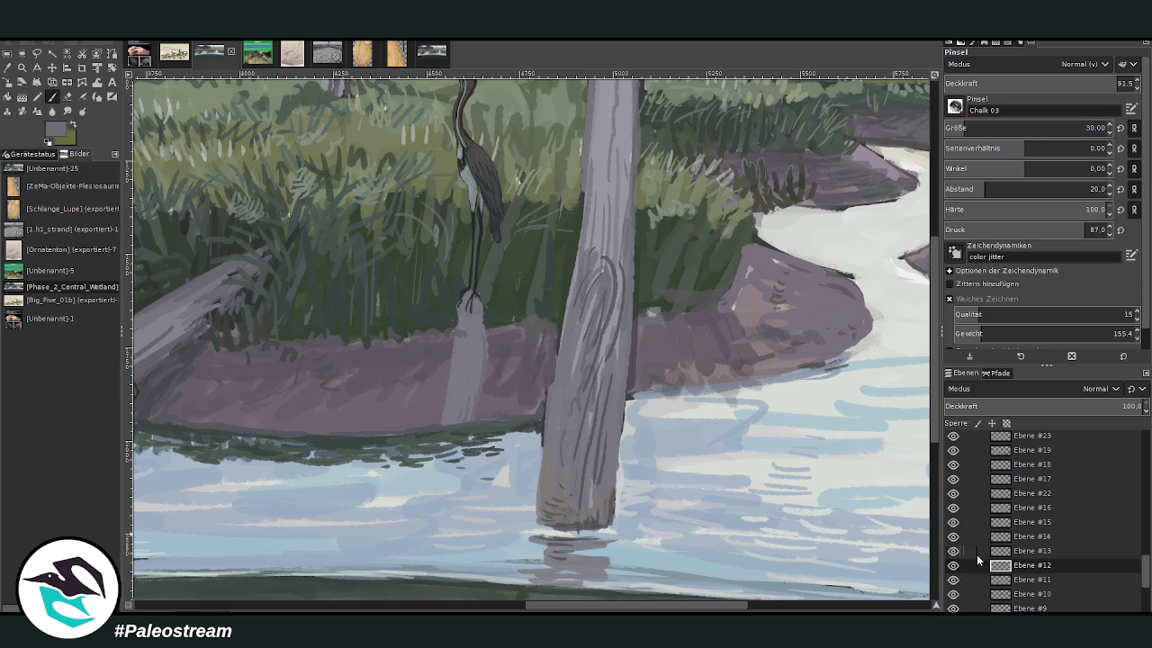
pyautogui.click(1026, 552)
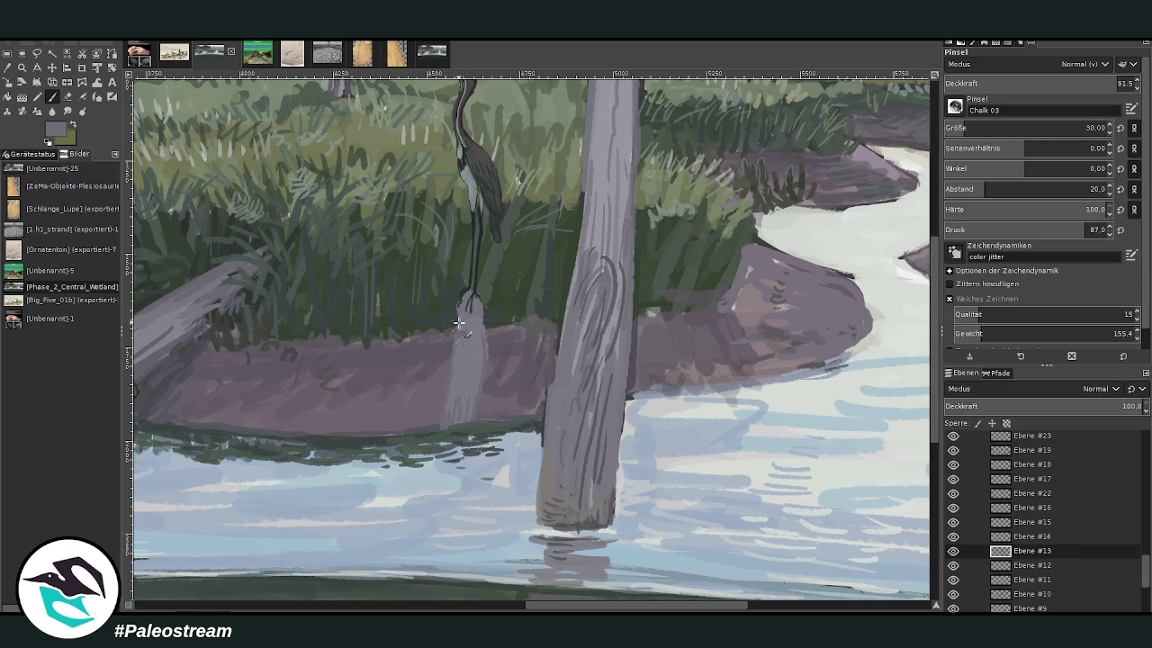
pyautogui.keyDown('ctrl'); pyautogui.click(605, 510); pyautogui.keyUp('ctrl')
pyautogui.keyDown('ctrl'); pyautogui.click(659, 276); pyautogui.keyUp('ctrl')
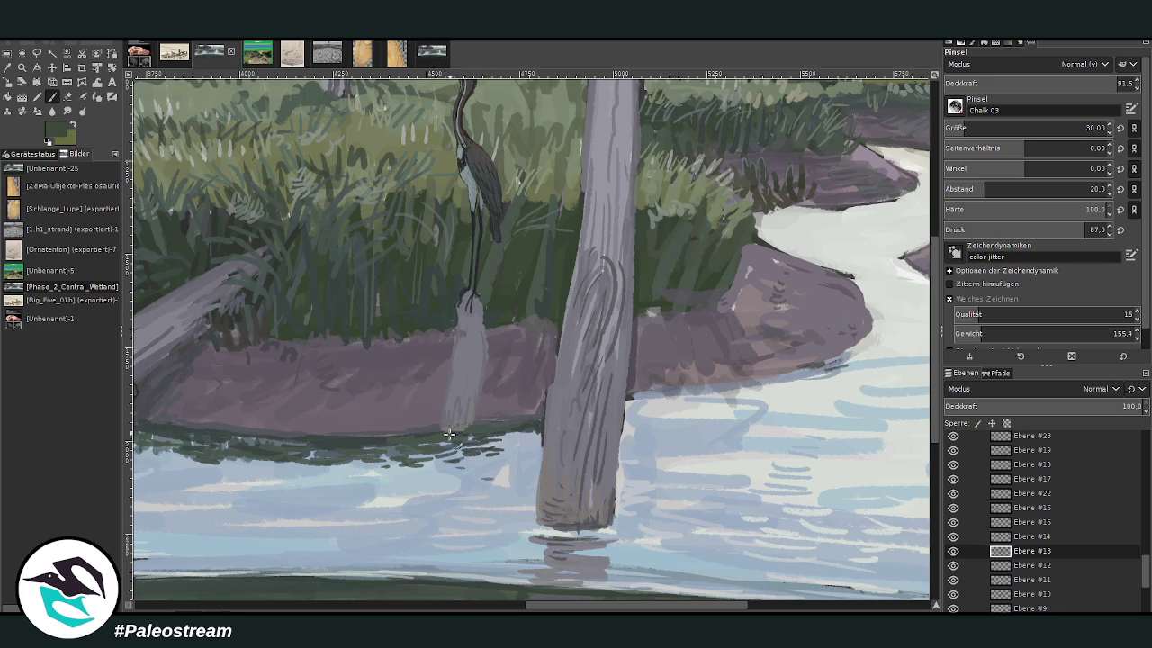
pyautogui.moveTo(440, 429); pyautogui.dragTo(477, 436)
pyautogui.press(']')
pyautogui.press(']')
pyautogui.press(']')
pyautogui.press(']')
pyautogui.moveTo(473, 432)
pyautogui.mouseDown()
pyautogui.moveTo(443, 413)
pyautogui.moveTo(422, 436)
pyautogui.moveTo(301, 435)
pyautogui.mouseUp()
# Step: Darken the bank's water edge at opacity 64.9, size 45, on Ebene #13 and Ebene #14
pyautogui.moveTo(675, 388); pyautogui.dragTo(626, 399)
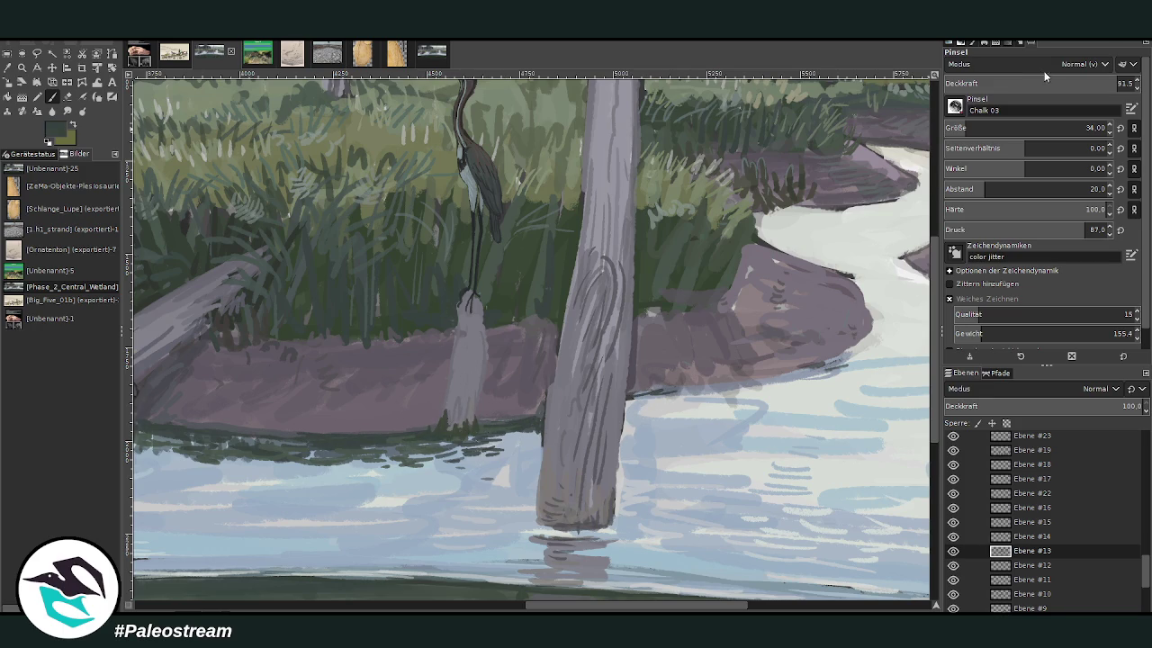
pyautogui.click(1016, 83)
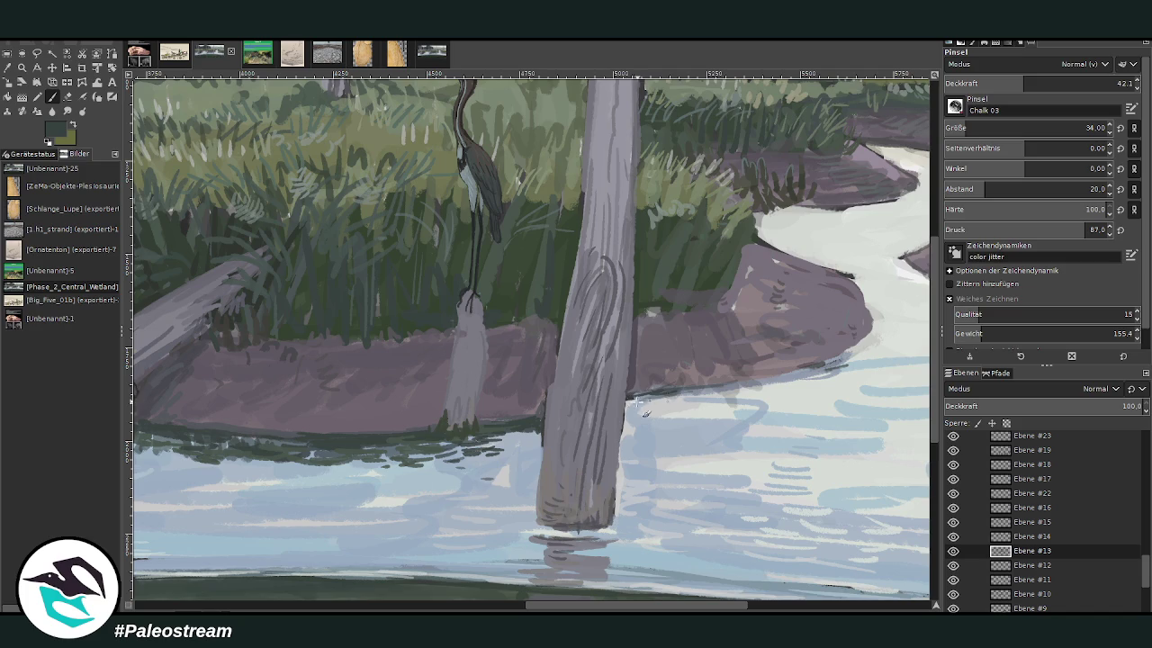
pyautogui.click(1028, 83)
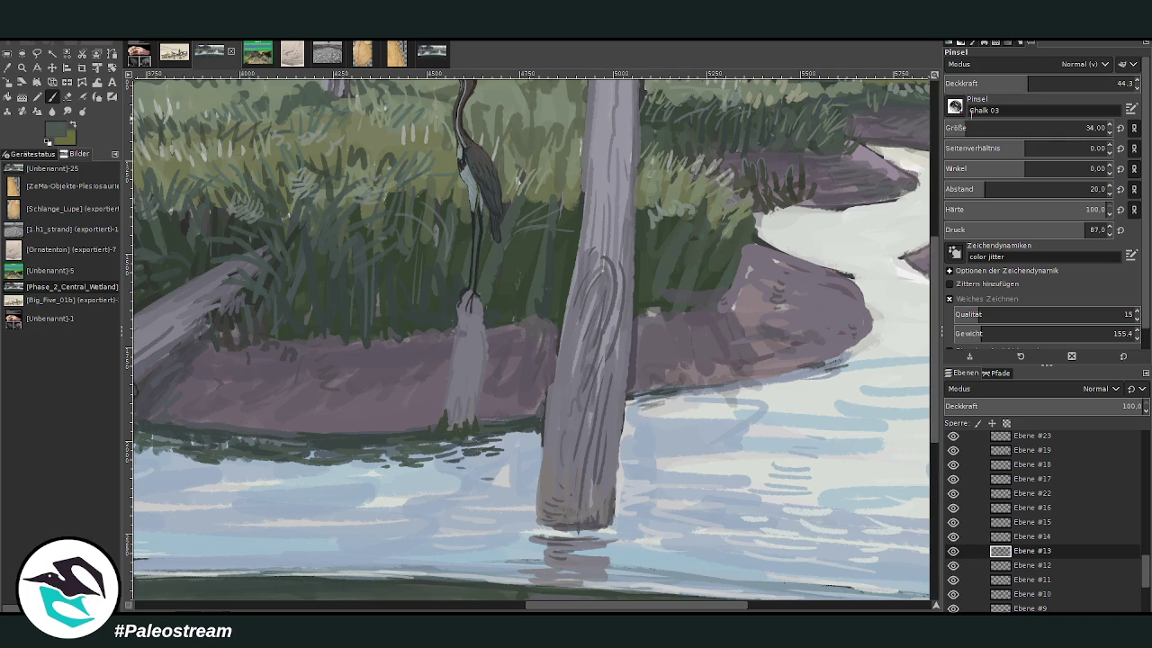
pyautogui.click(1067, 82)
pyautogui.click(970, 128)
pyautogui.moveTo(638, 409); pyautogui.dragTo(650, 418)
pyautogui.click(1034, 540)
pyautogui.moveTo(720, 410)
pyautogui.mouseDown()
pyautogui.moveTo(637, 401)
pyautogui.moveTo(633, 421)
pyautogui.moveTo(720, 395)
pyautogui.moveTo(638, 394)
pyautogui.mouseUp()
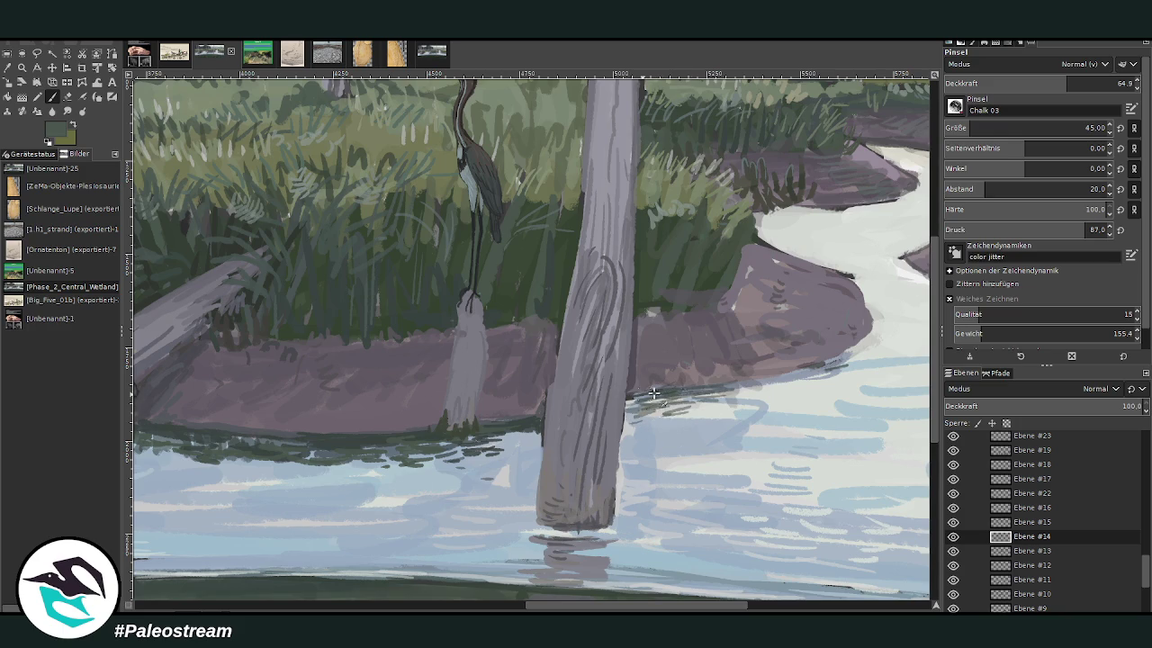
# Step: Paint the post's grey-lavender reflection in the water at 82.6 opacity
pyautogui.keyDown('ctrl'); pyautogui.click(468, 376); pyautogui.keyUp('ctrl')
pyautogui.click(1094, 85)
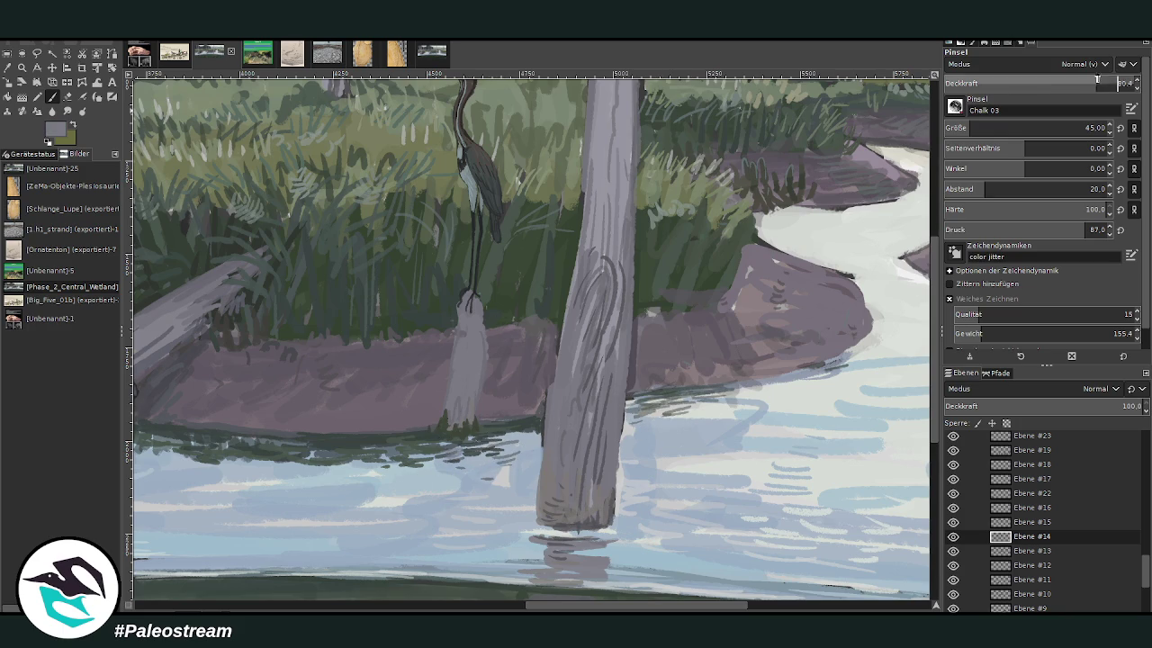
pyautogui.moveTo(448, 444); pyautogui.dragTo(448, 497)
pyautogui.moveTo(557, 547)
pyautogui.mouseDown()
pyautogui.moveTo(601, 538)
pyautogui.moveTo(545, 531)
pyautogui.mouseUp()
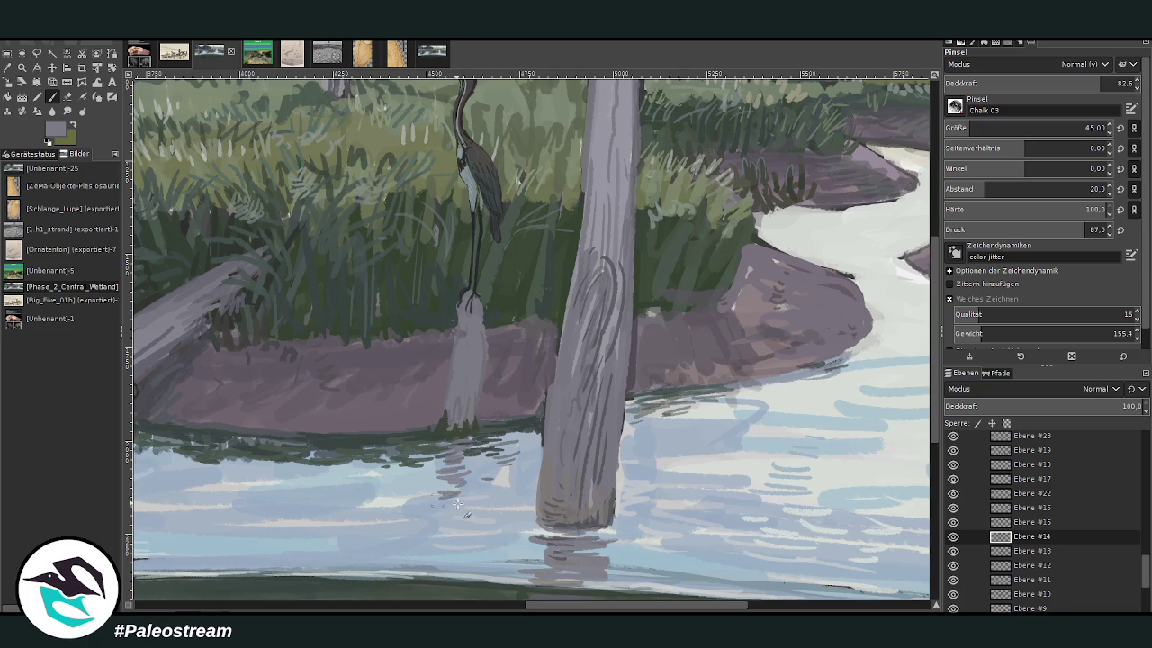
pyautogui.moveTo(459, 487); pyautogui.dragTo(468, 518)
pyautogui.scroll(-3, 401, 517)
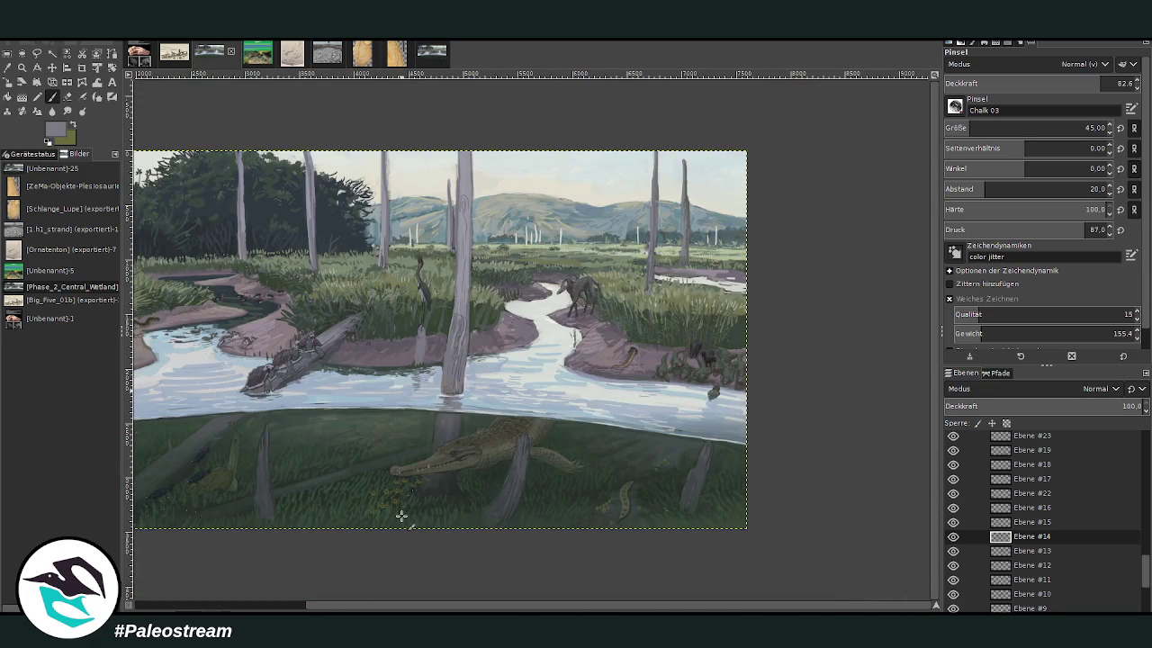
pyautogui.press('z')
pyautogui.moveTo(398, 277); pyautogui.dragTo(493, 405)
pyautogui.press('p')
pyautogui.keyDown('ctrl'); pyautogui.click(795, 314); pyautogui.keyUp('ctrl')
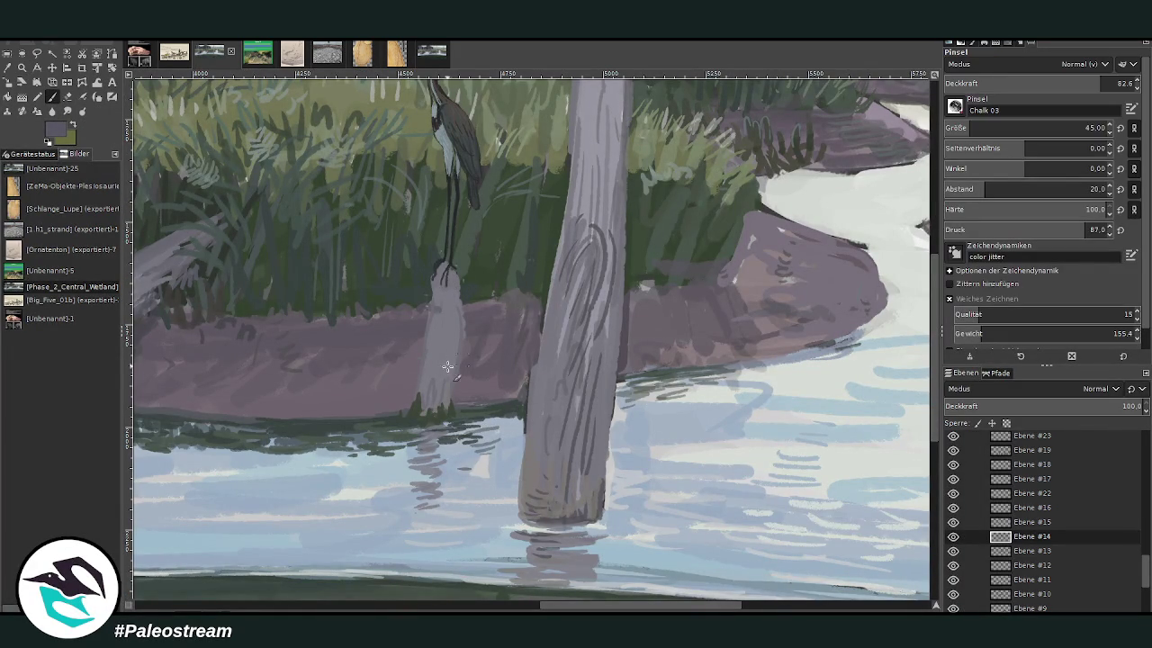
pyautogui.moveTo(440, 302); pyautogui.dragTo(427, 342)
pyautogui.keyDown('ctrl'); pyautogui.click(643, 160); pyautogui.keyUp('ctrl')
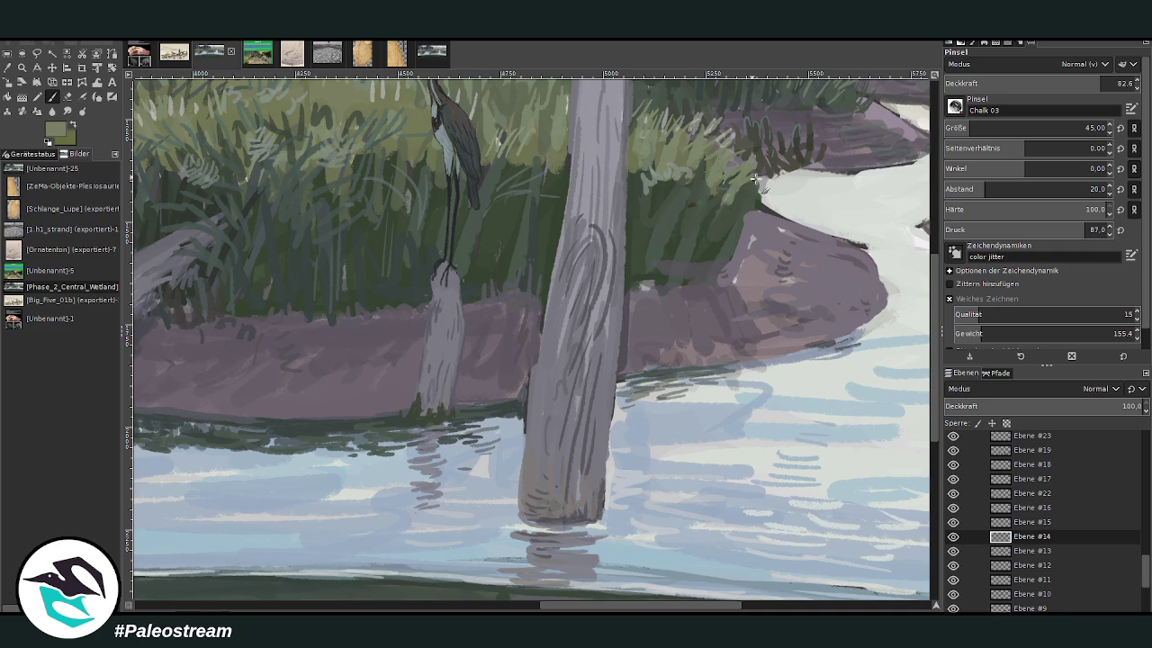
pyautogui.click(1025, 83)
pyautogui.moveTo(644, 286)
pyautogui.mouseDown()
pyautogui.moveTo(655, 245)
pyautogui.moveTo(684, 244)
pyautogui.mouseUp()
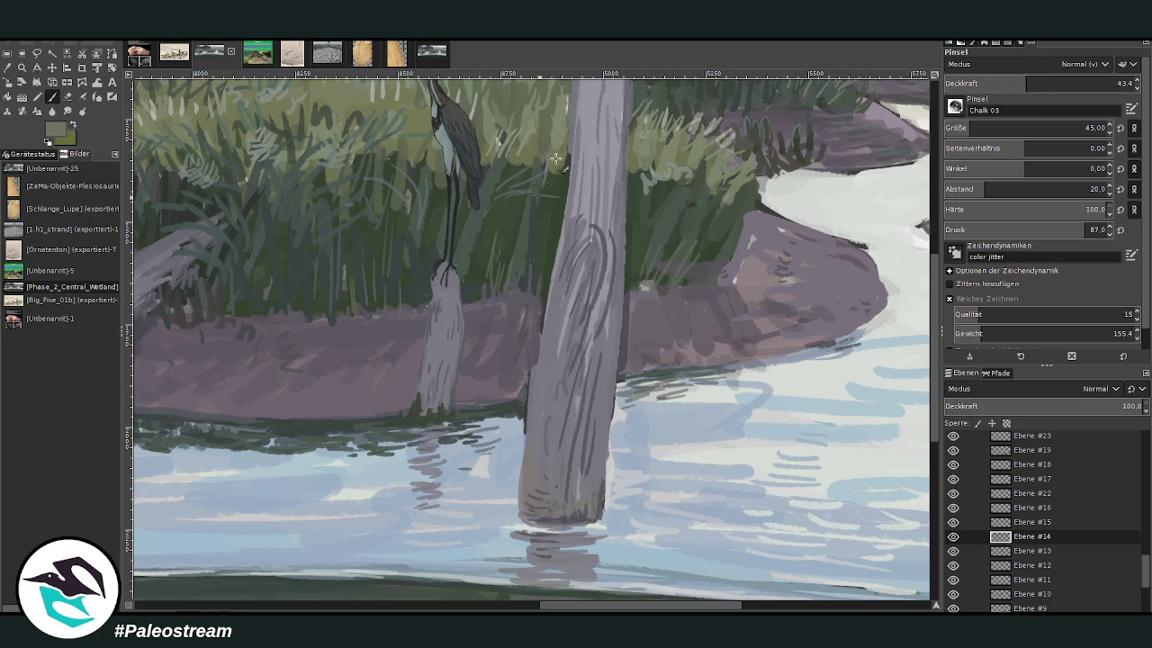
pyautogui.keyDown('ctrl'); pyautogui.click(559, 253); pyautogui.keyUp('ctrl')
pyautogui.moveTo(560, 242); pyautogui.dragTo(540, 374)
pyautogui.moveTo(617, 320); pyautogui.dragTo(613, 376)
pyautogui.keyDown('ctrl'); pyautogui.click(646, 340); pyautogui.keyUp('ctrl')
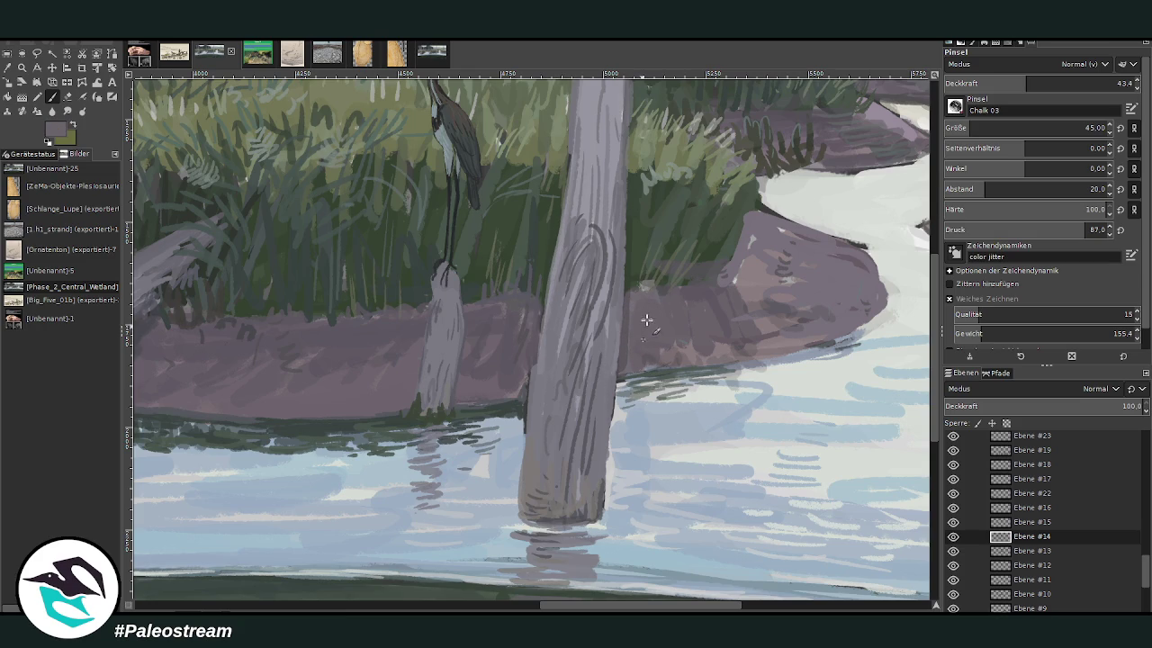
pyautogui.hotkey('shift', 'ctrl', 'j')
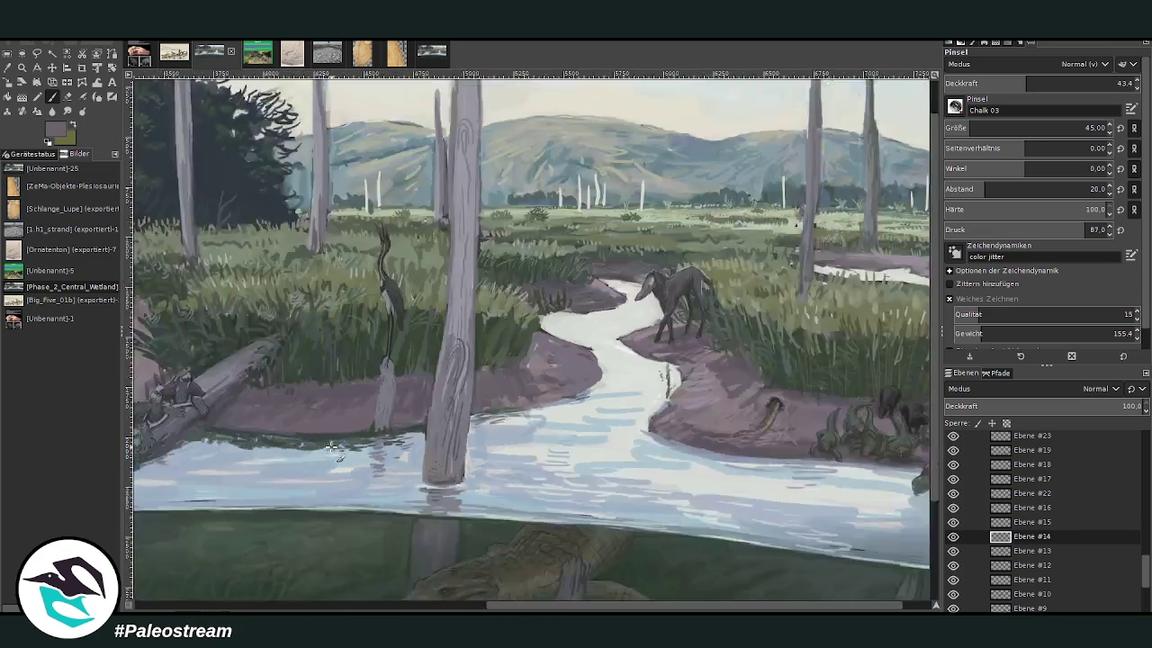
pyautogui.press('z')
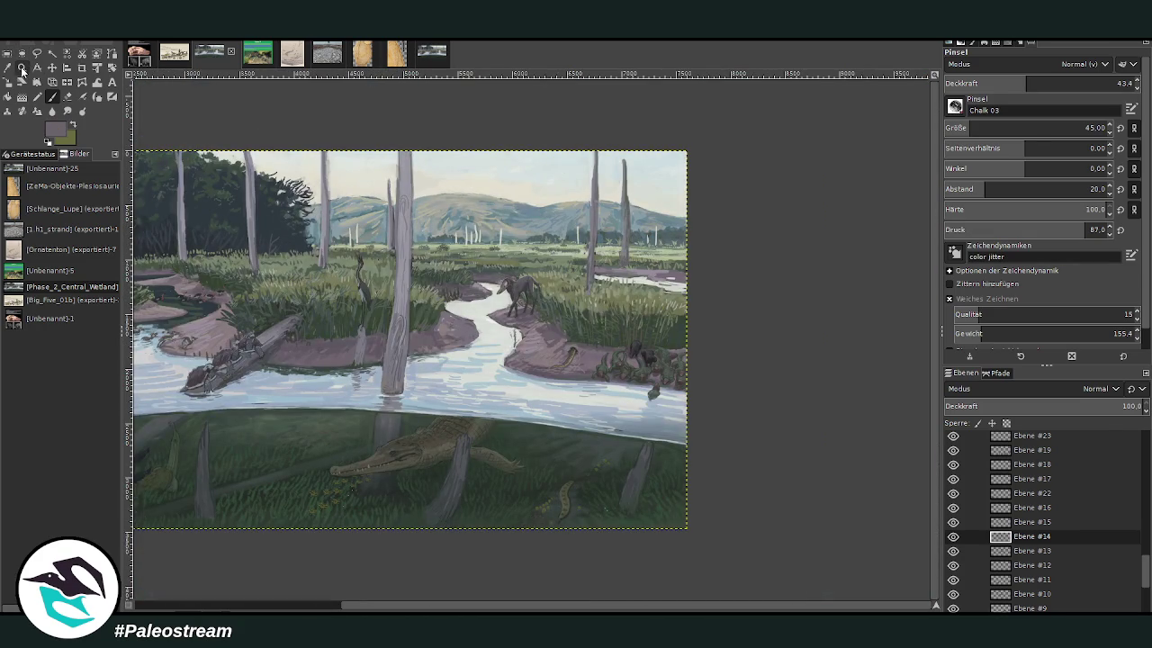
pyautogui.press('-')
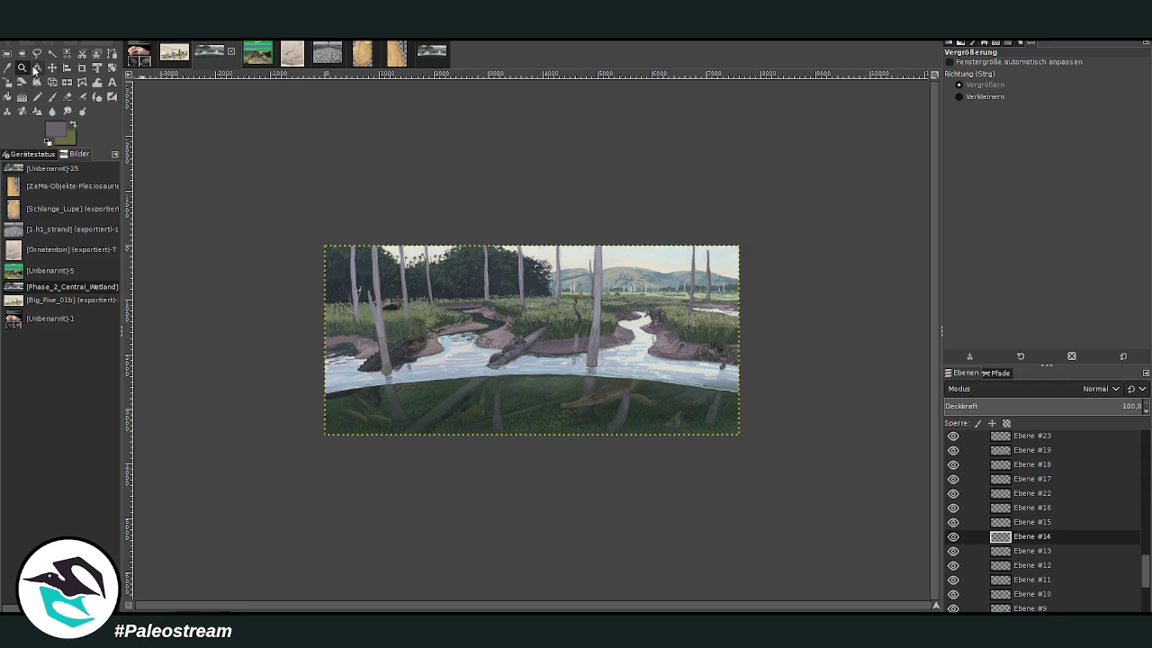
pyautogui.moveTo(604, 276); pyautogui.dragTo(718, 338)
pyautogui.moveTo(514, 172)
pyautogui.mouseDown()
pyautogui.moveTo(634, 256)
pyautogui.moveTo(752, 458)
pyautogui.mouseUp()
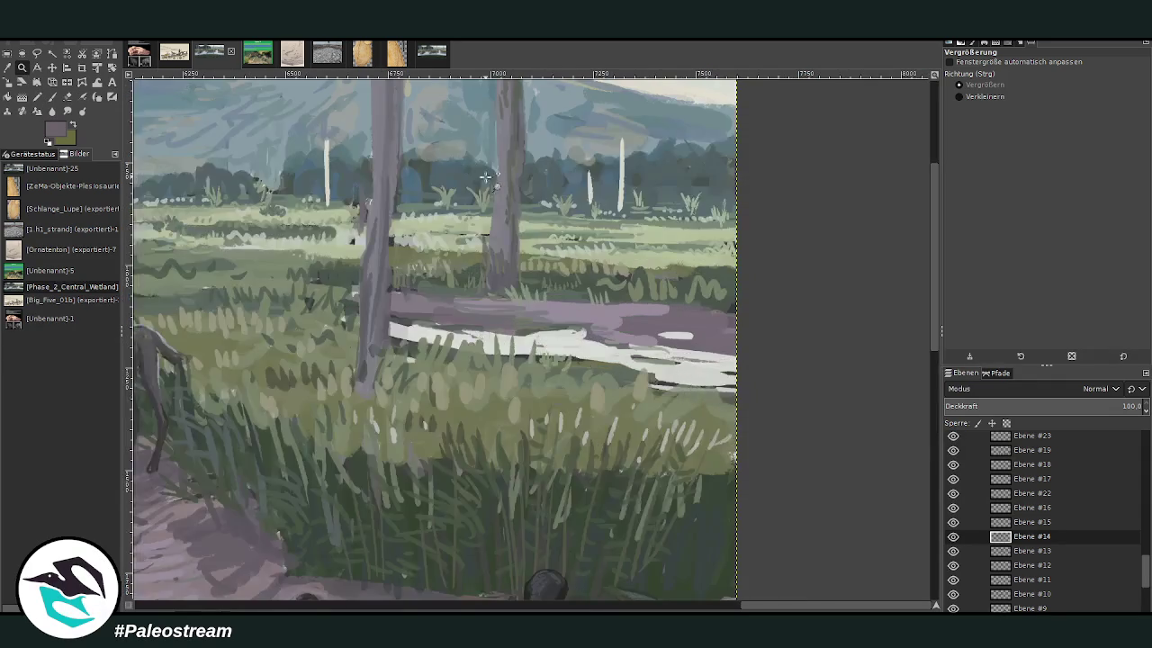
pyautogui.moveTo(433, 133); pyautogui.dragTo(689, 463)
pyautogui.click(8, 68)
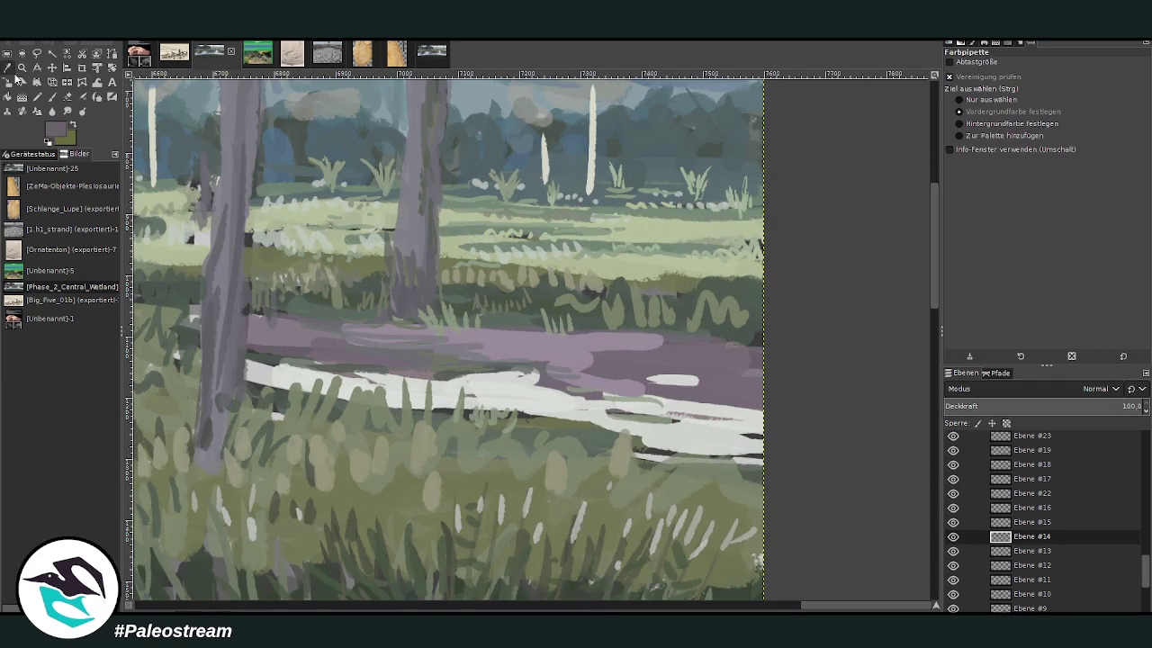
pyautogui.hotkey('shift', 'ctrl', 'j')
pyautogui.hotkey('shift', 'ctrl', 'j')
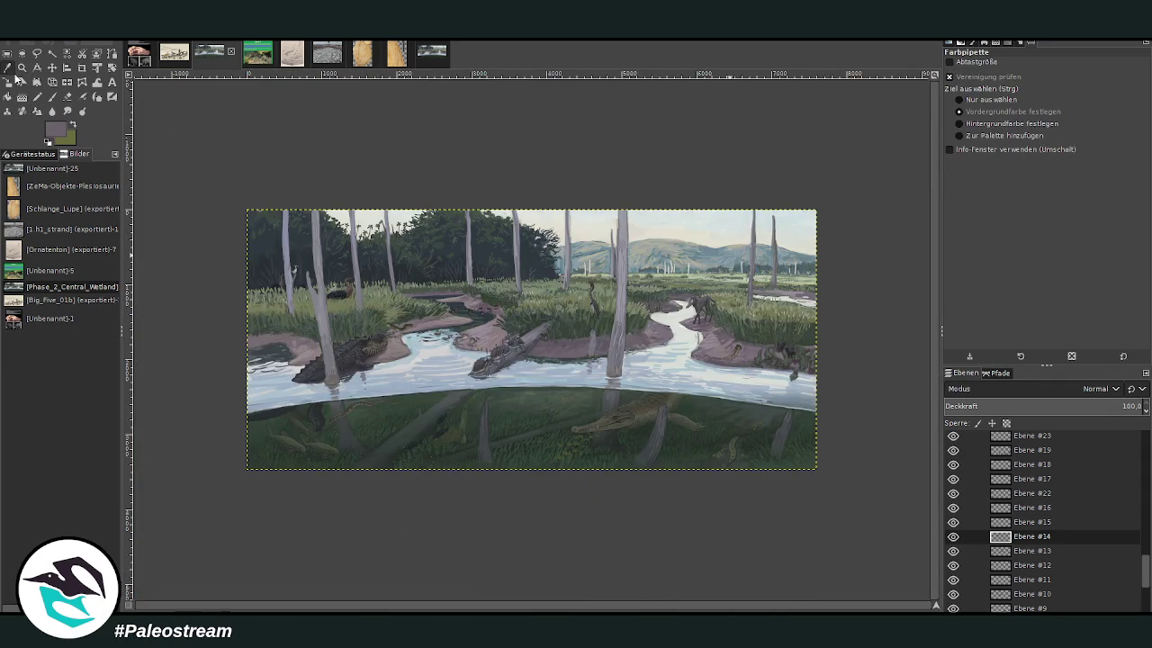
pyautogui.scroll(-5, 996, 504)
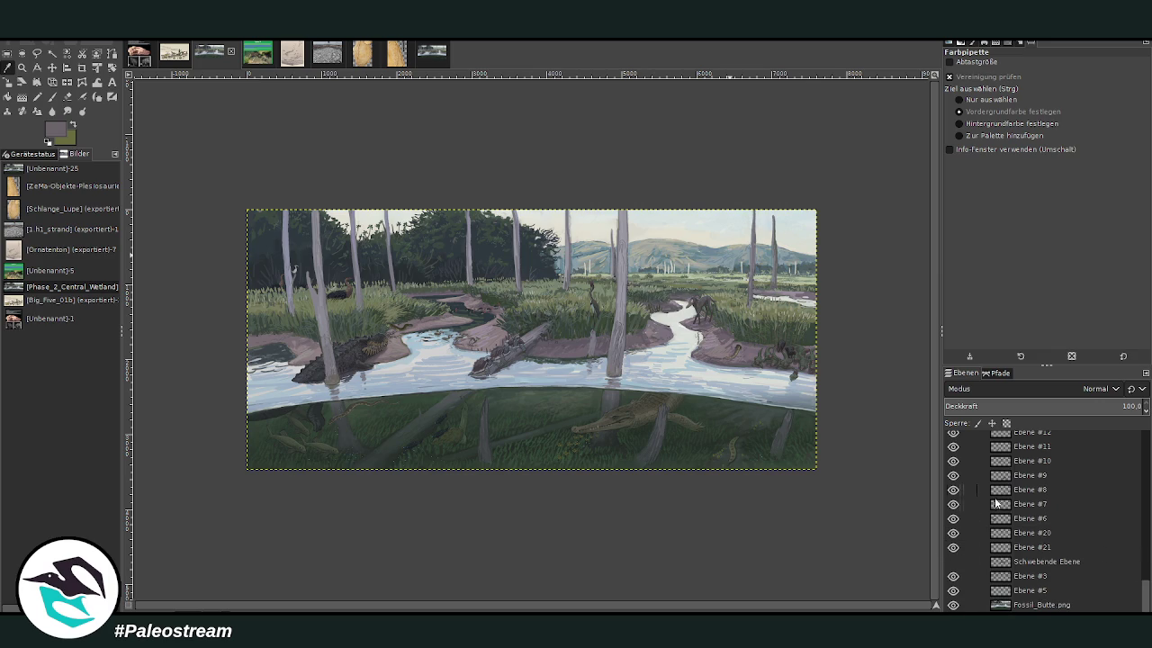
pyautogui.click(953, 562)
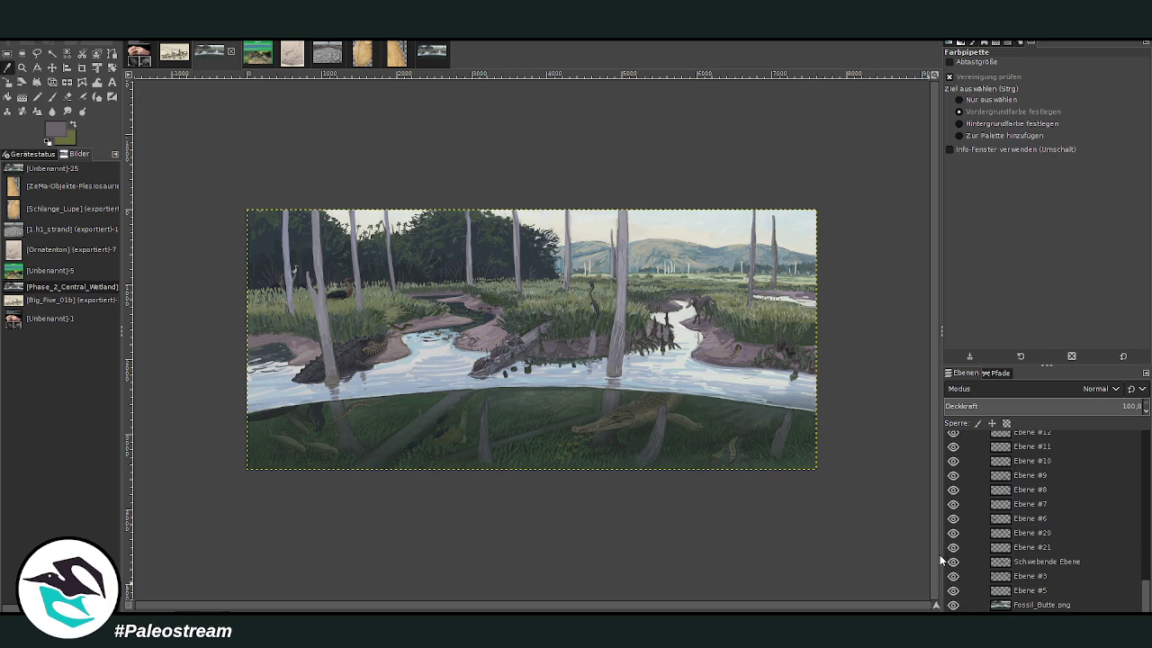
pyautogui.click(953, 561)
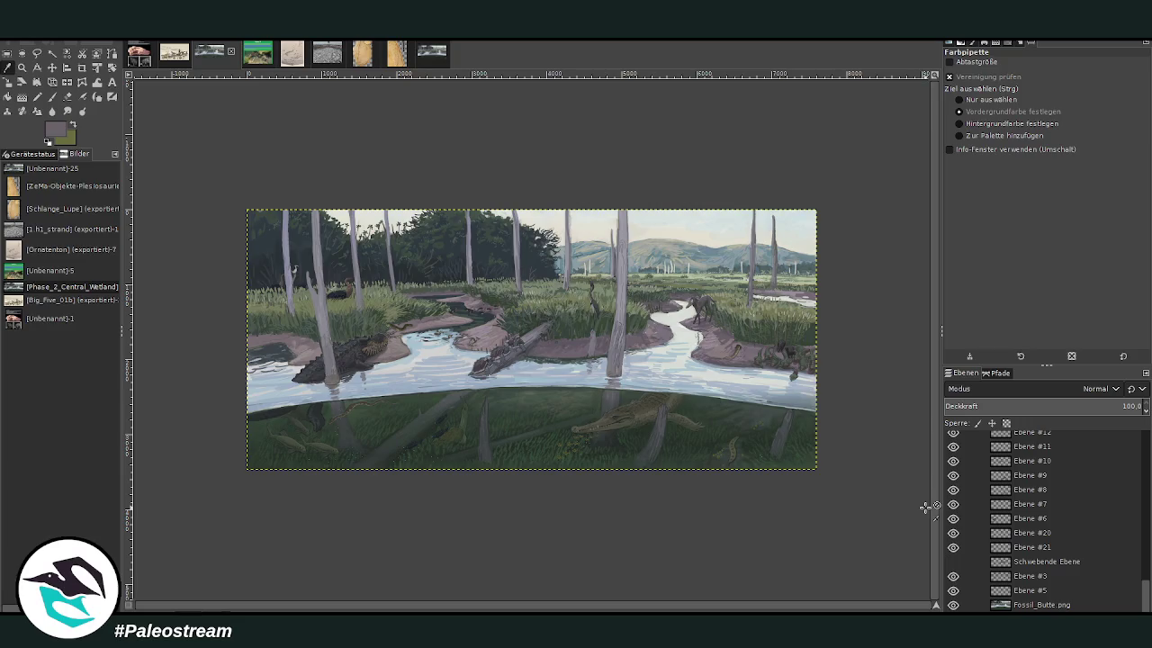
pyautogui.click(23, 67)
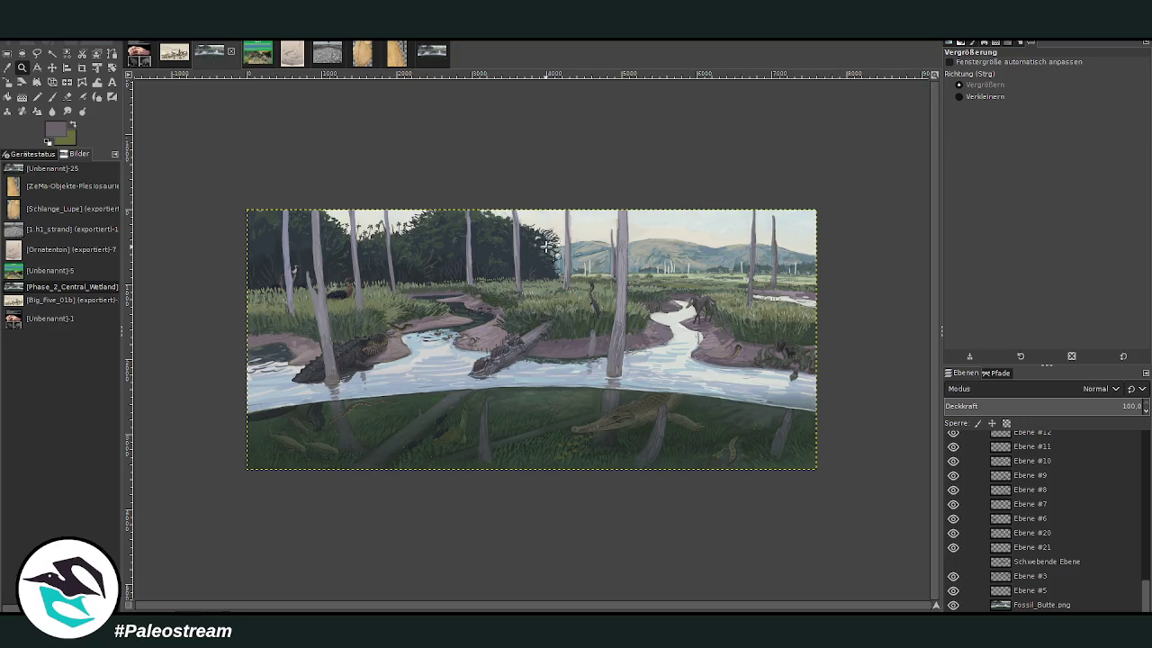
pyautogui.moveTo(684, 218); pyautogui.dragTo(815, 340)
# Step: Zoom onto the right background meadow, select Ebene #3, and pick dark green at about 84 opacity
pyautogui.moveTo(430, 144); pyautogui.dragTo(573, 275)
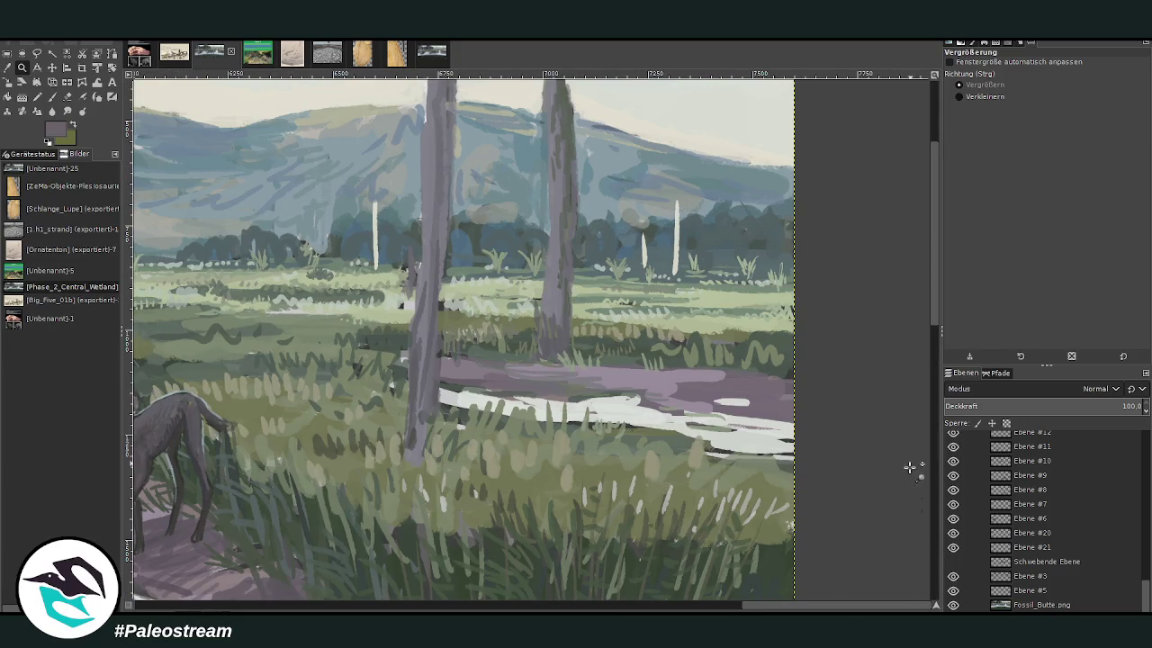
pyautogui.click(1031, 605)
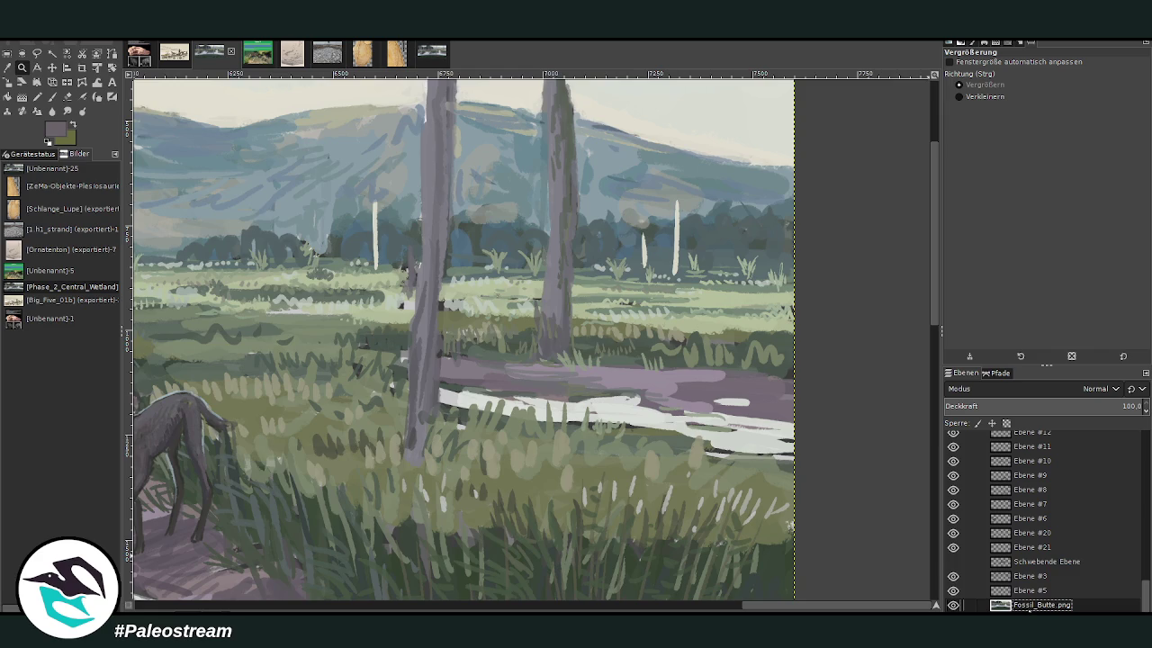
pyautogui.click(1031, 577)
pyautogui.press('p')
pyautogui.keyDown('ctrl'); pyautogui.click(498, 549); pyautogui.keyUp('ctrl')
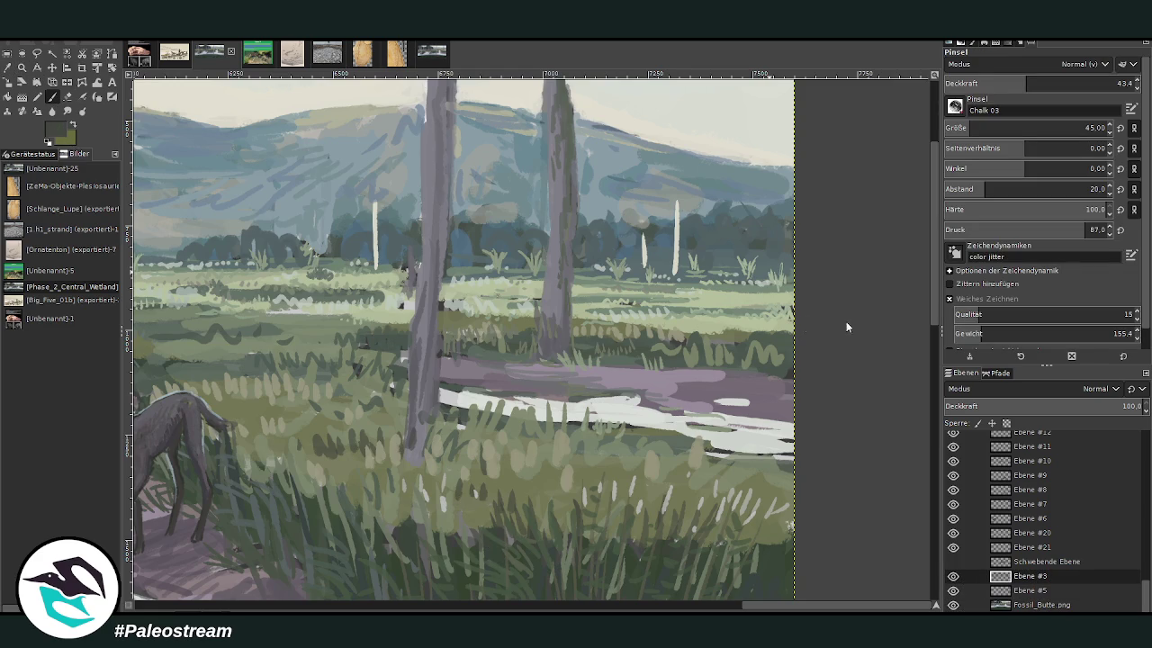
pyautogui.scroll(-11, 1044, 128)
pyautogui.click(1086, 83)
pyautogui.moveTo(1087, 84); pyautogui.dragTo(1110, 84)
# Step: Paint dark grass blades across the purple path, then pick a darker green at about 59 opacity
pyautogui.moveTo(704, 361)
pyautogui.mouseDown()
pyautogui.moveTo(698, 379)
pyautogui.moveTo(697, 367)
pyautogui.moveTo(710, 380)
pyautogui.mouseUp()
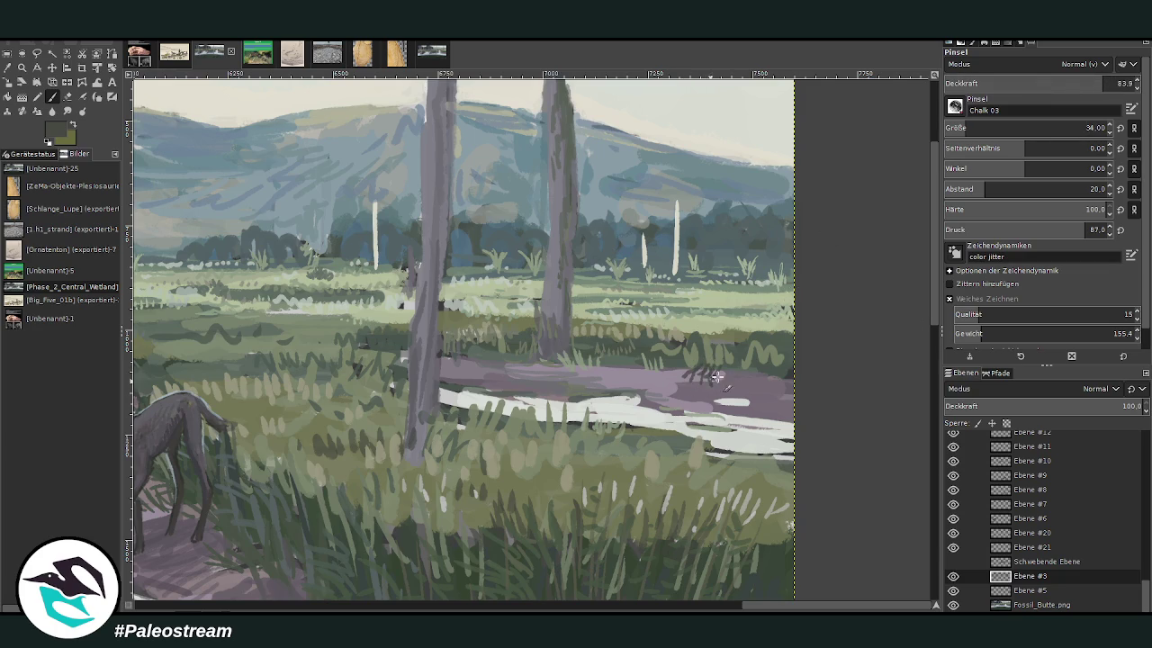
pyautogui.moveTo(976, 130); pyautogui.dragTo(994, 130)
pyautogui.moveTo(747, 367)
pyautogui.mouseDown()
pyautogui.moveTo(743, 387)
pyautogui.moveTo(765, 396)
pyautogui.moveTo(739, 371)
pyautogui.moveTo(658, 382)
pyautogui.moveTo(786, 403)
pyautogui.moveTo(711, 394)
pyautogui.moveTo(651, 365)
pyautogui.moveTo(637, 384)
pyautogui.mouseUp()
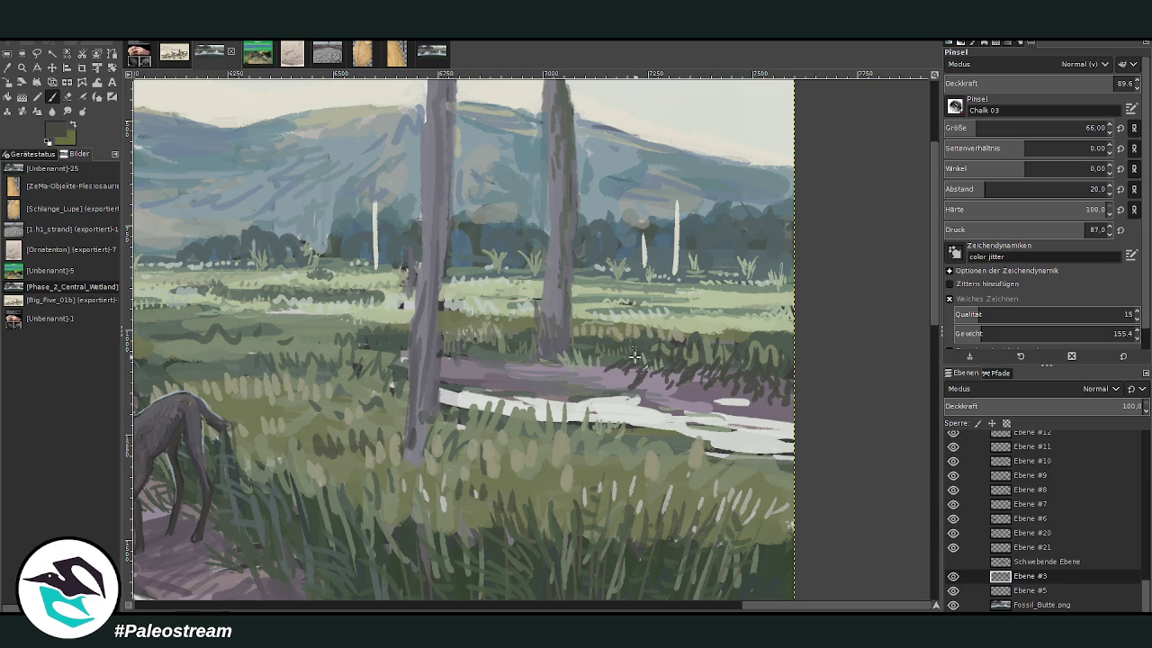
pyautogui.keyDown('ctrl'); pyautogui.click(799, 318); pyautogui.keyUp('ctrl')
pyautogui.press('[')
pyautogui.press('[')
pyautogui.press('[')
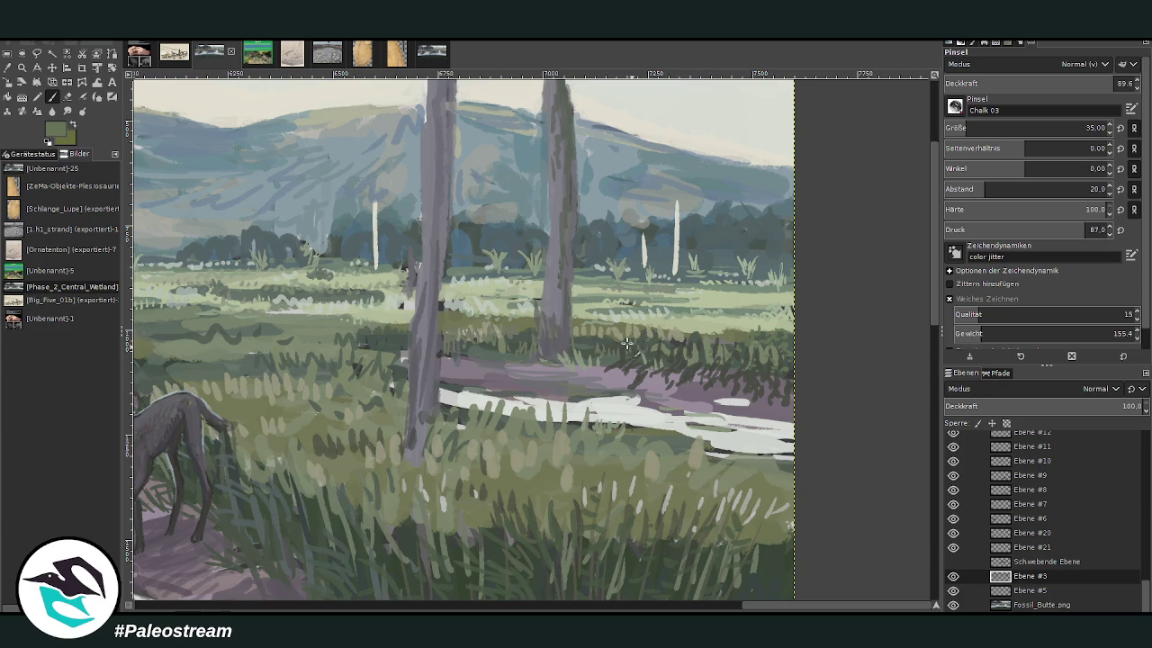
pyautogui.click(9, 69)
pyautogui.click(783, 382)
pyautogui.click(52, 97)
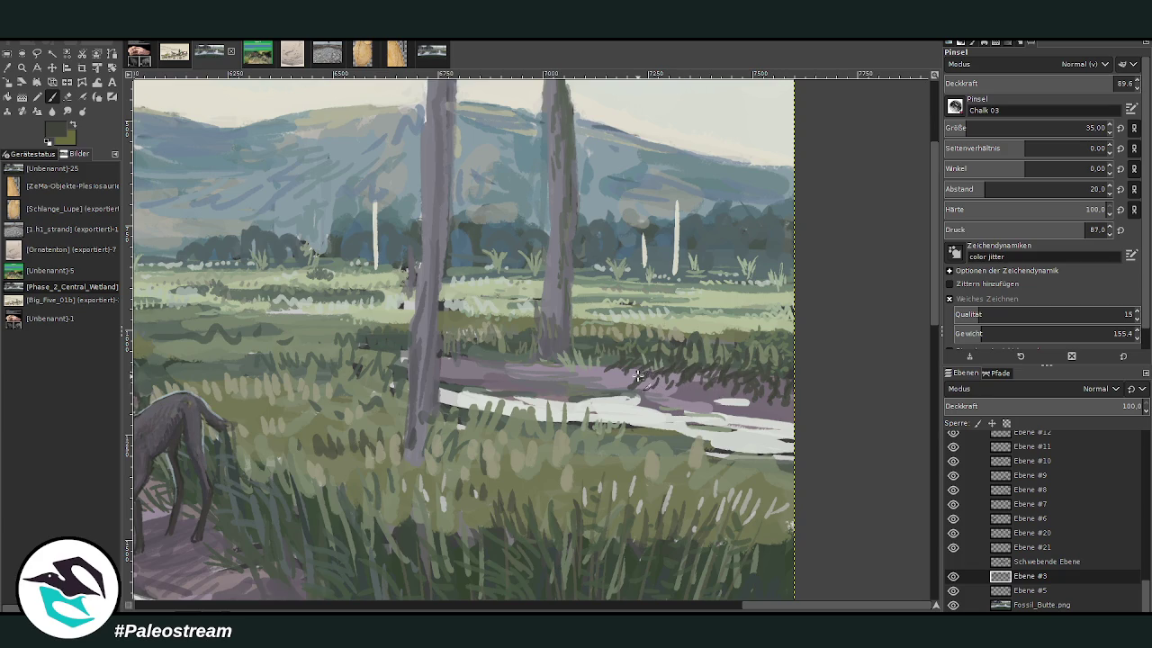
pyautogui.click(1045, 82)
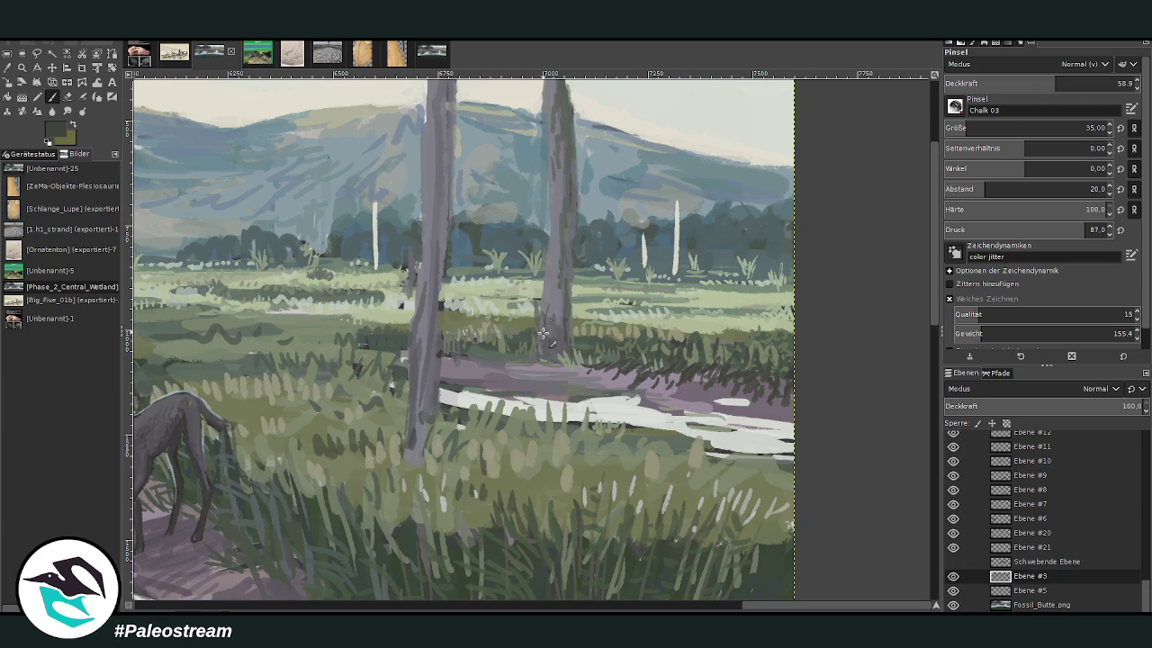
# Step: Sample a light meadow colour and lower the brush opacity to about 31
pyautogui.press('o')
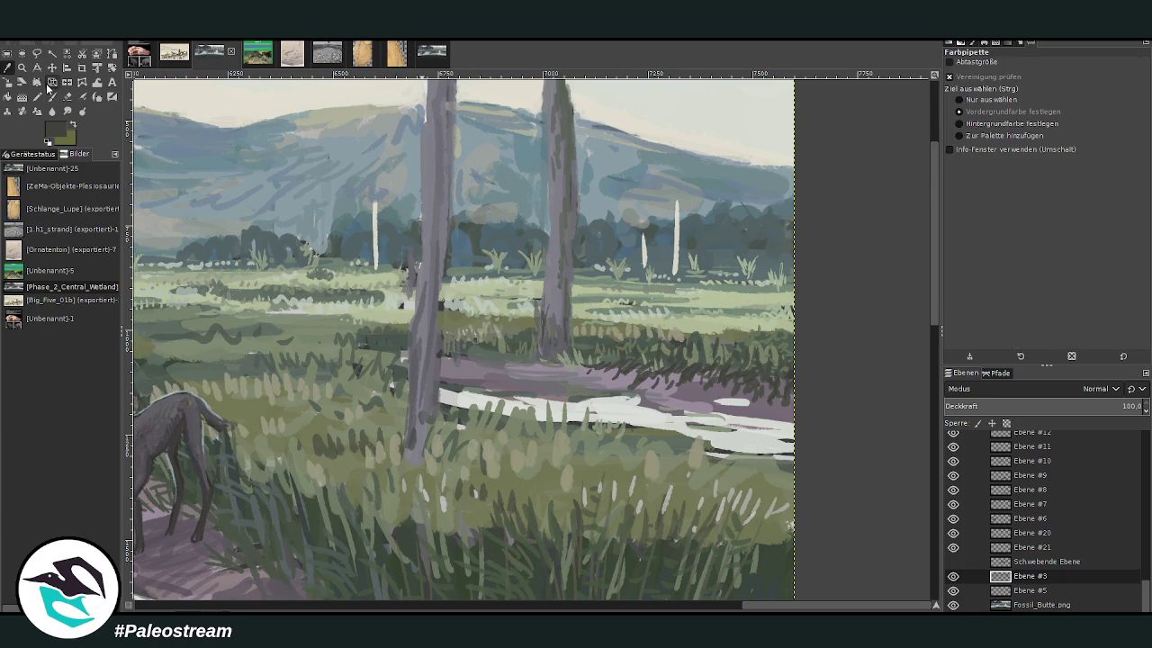
pyautogui.click(454, 315)
pyautogui.click(432, 212)
pyautogui.press('p')
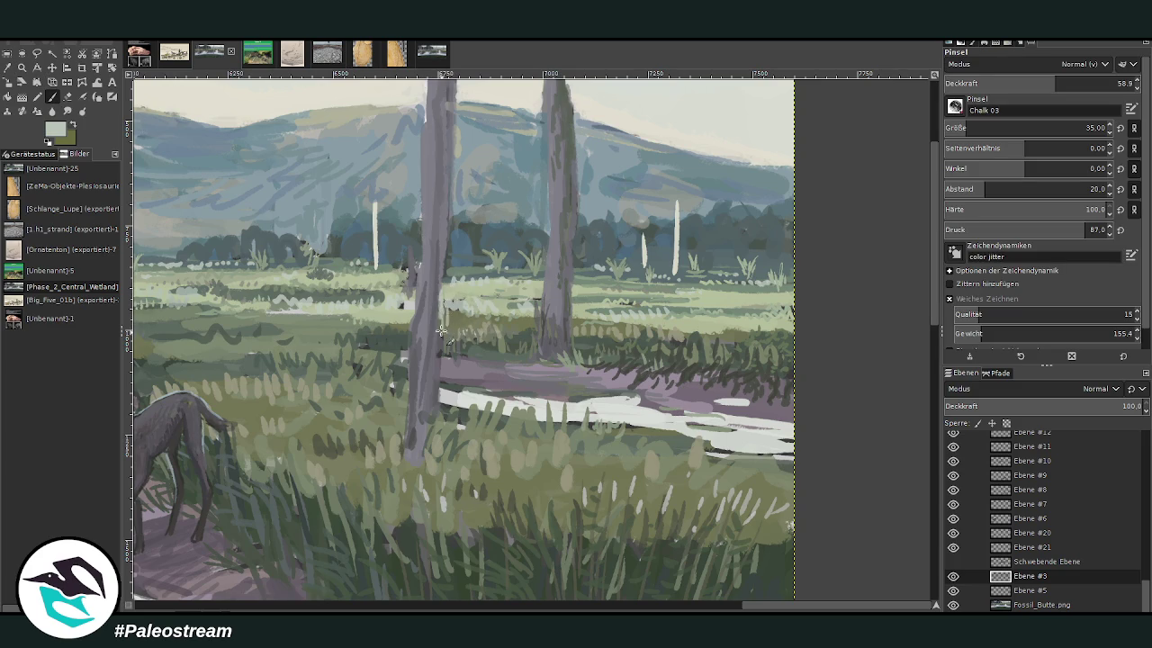
pyautogui.click(1001, 82)
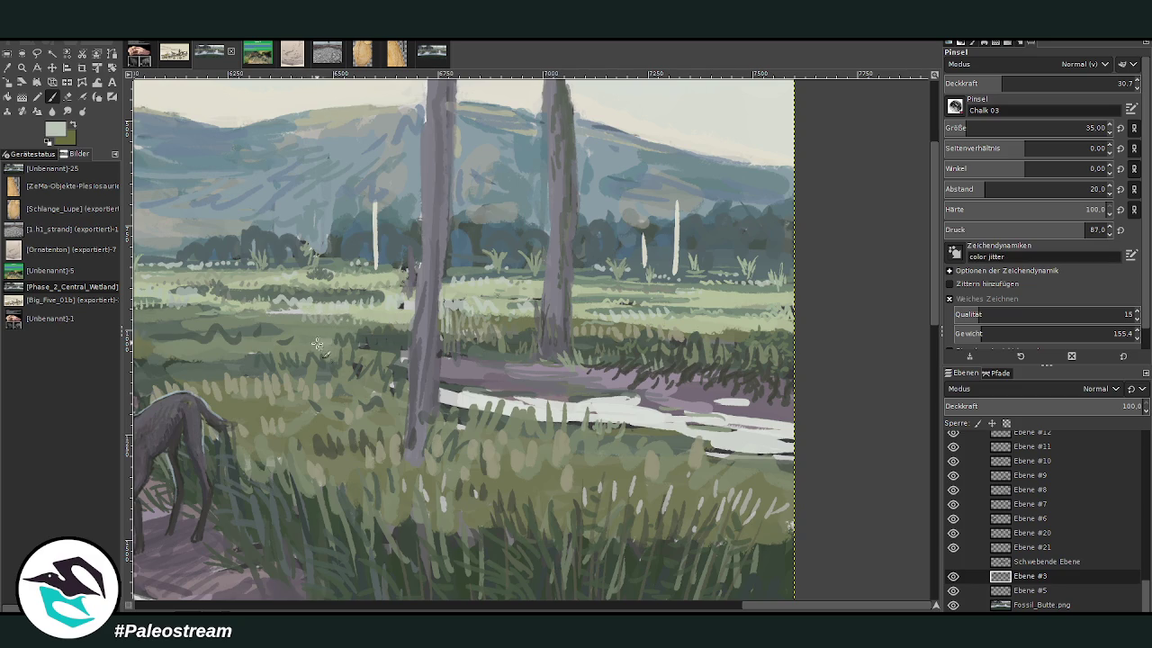
pyautogui.moveTo(779, 610); pyautogui.dragTo(697, 610)
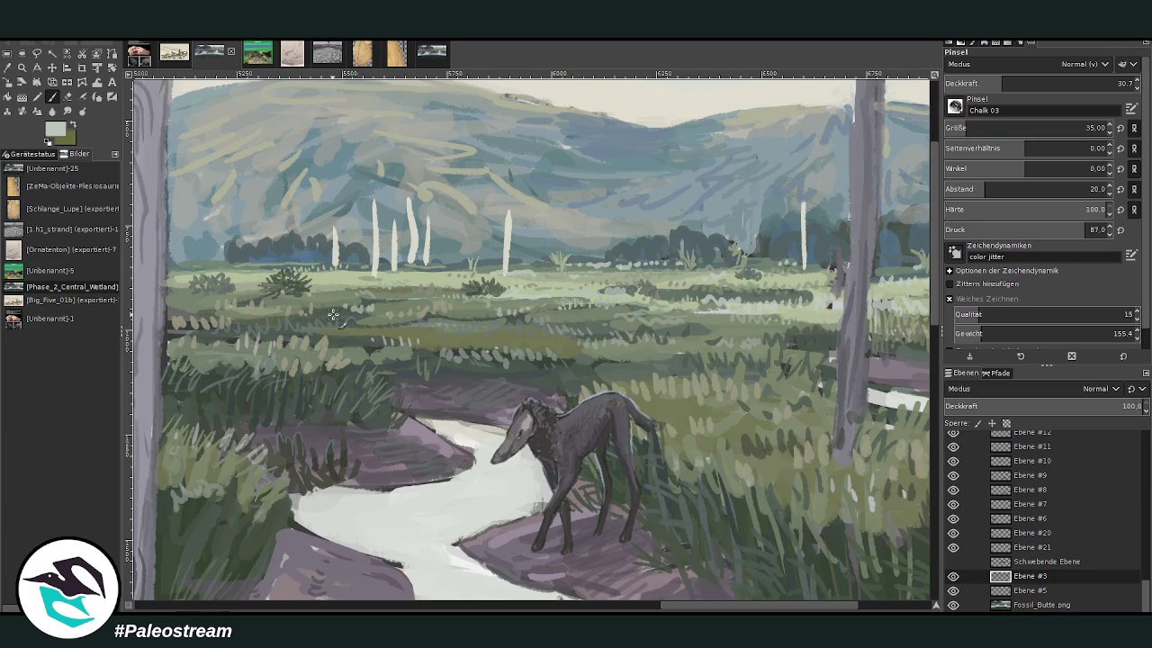
pyautogui.scroll(-2, 333, 314)
pyautogui.scroll(-2, 333, 314)
pyautogui.scroll(-1, 333, 314)
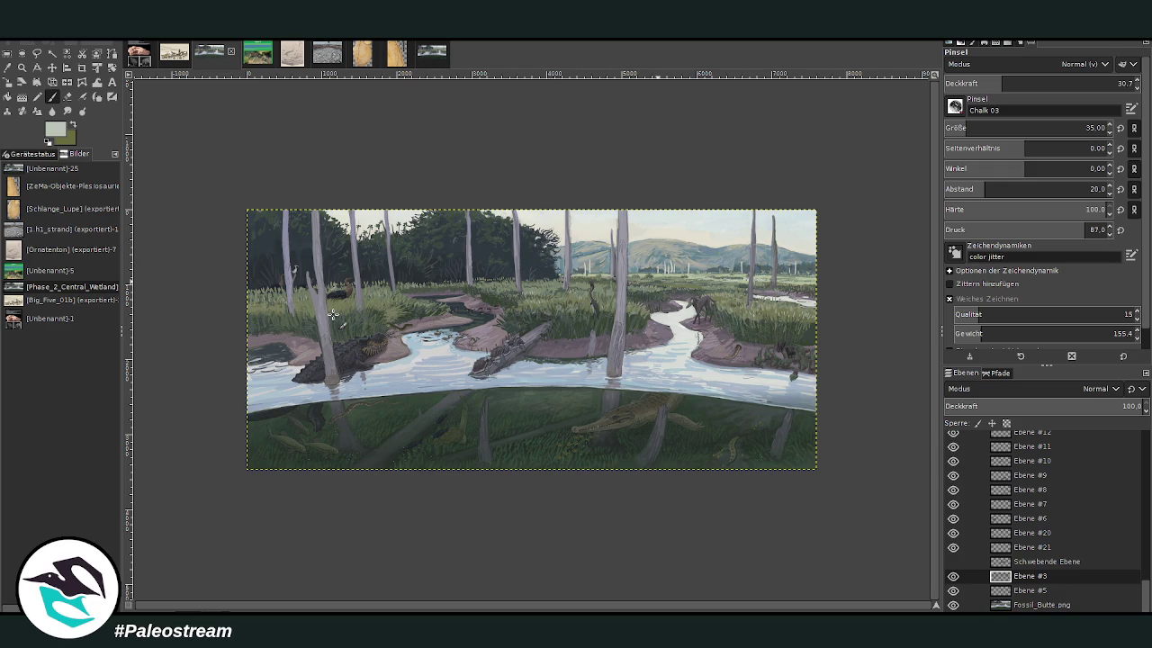
# Step: Zoom onto the heron, central tree and creek, and sample the purplish mud colour
pyautogui.click(22, 68)
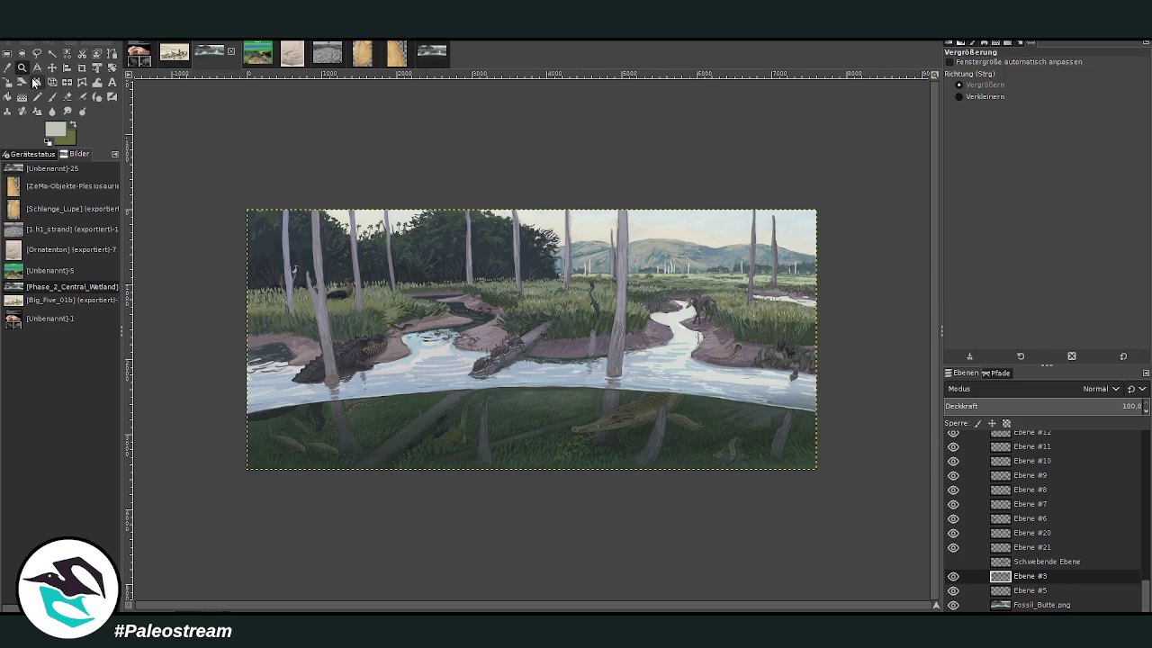
pyautogui.moveTo(440, 230); pyautogui.dragTo(736, 422)
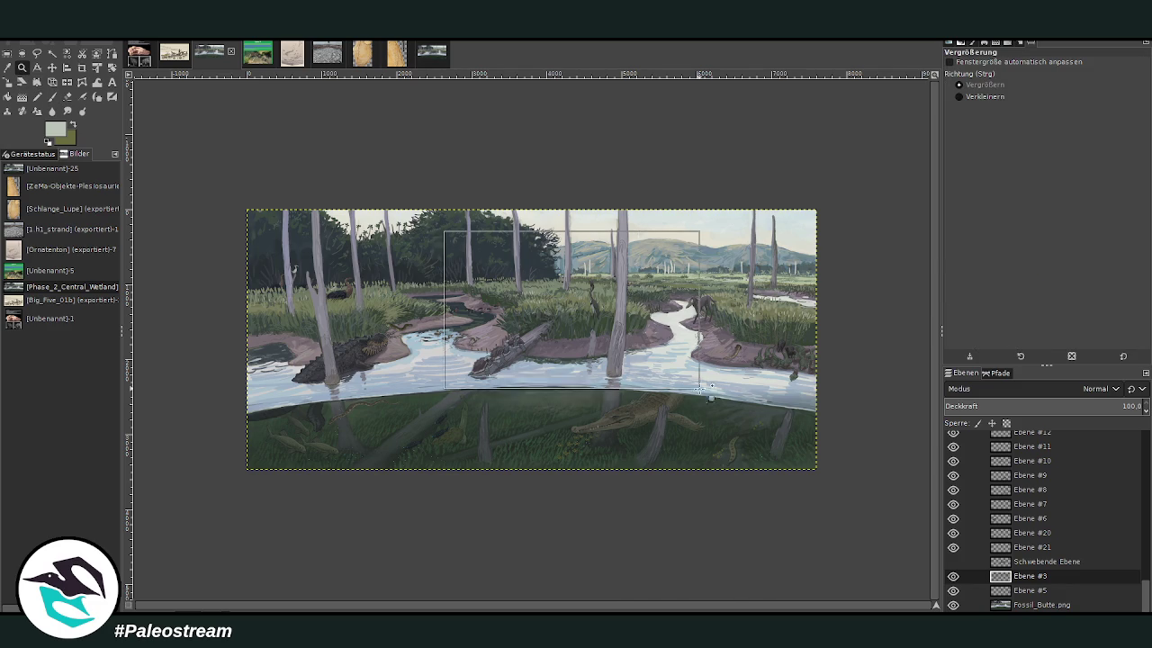
pyautogui.click(7, 68)
pyautogui.click(234, 351)
pyautogui.click(52, 97)
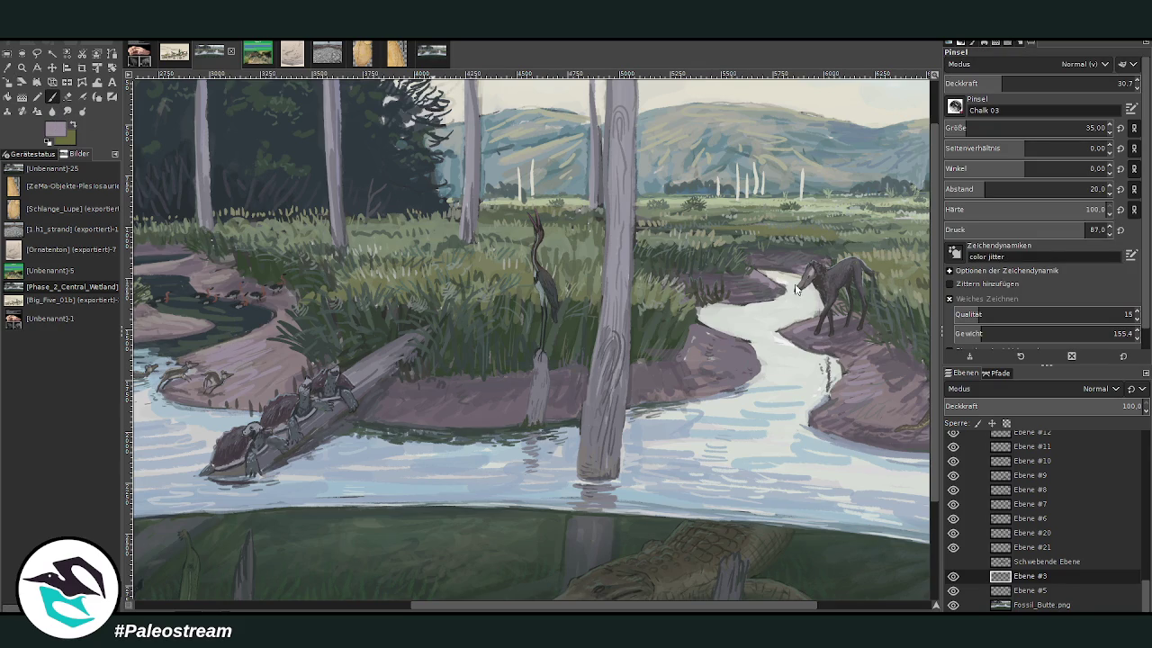
# Step: Set the Paintbrush to size 117 and opacity 25, then zoom out to the whole painting
pyautogui.click(981, 128)
pyautogui.click(1116, 83)
pyautogui.write('38.9')
pyautogui.press('Return')
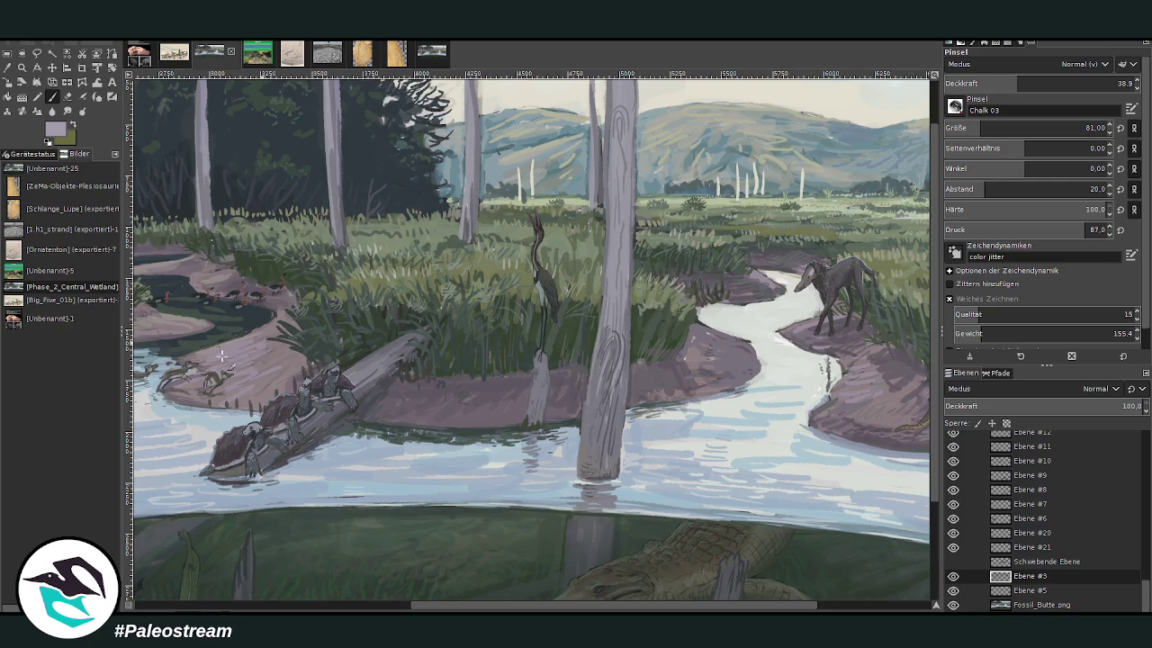
pyautogui.hscroll(5, 751, 561)
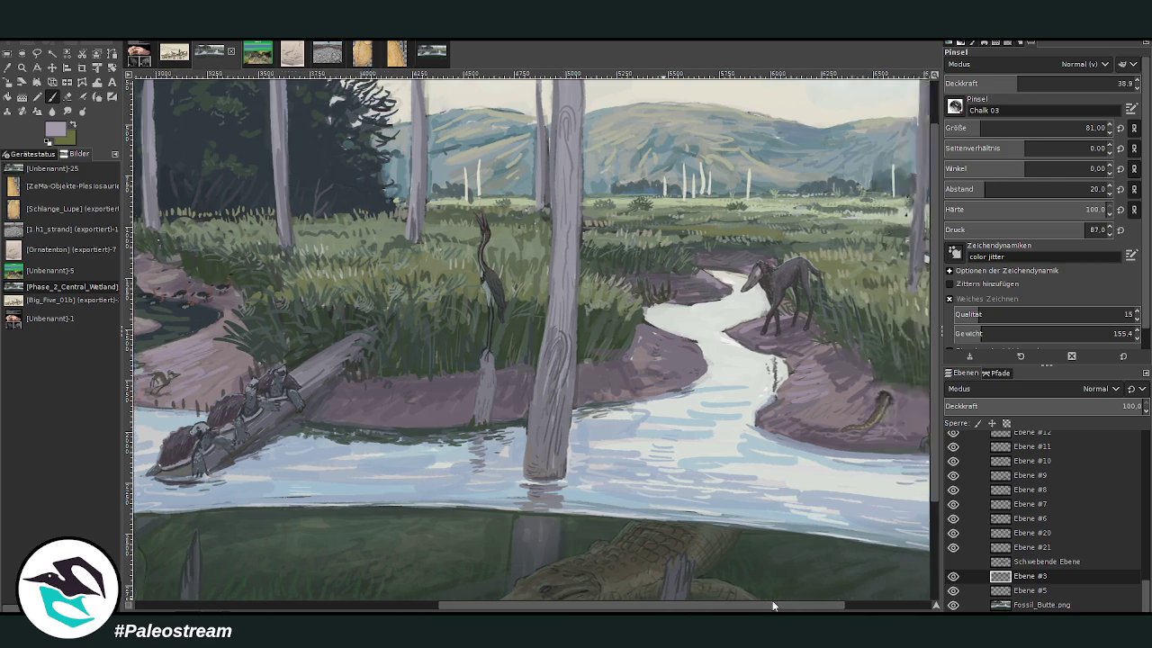
pyautogui.scroll(4, 1035, 127)
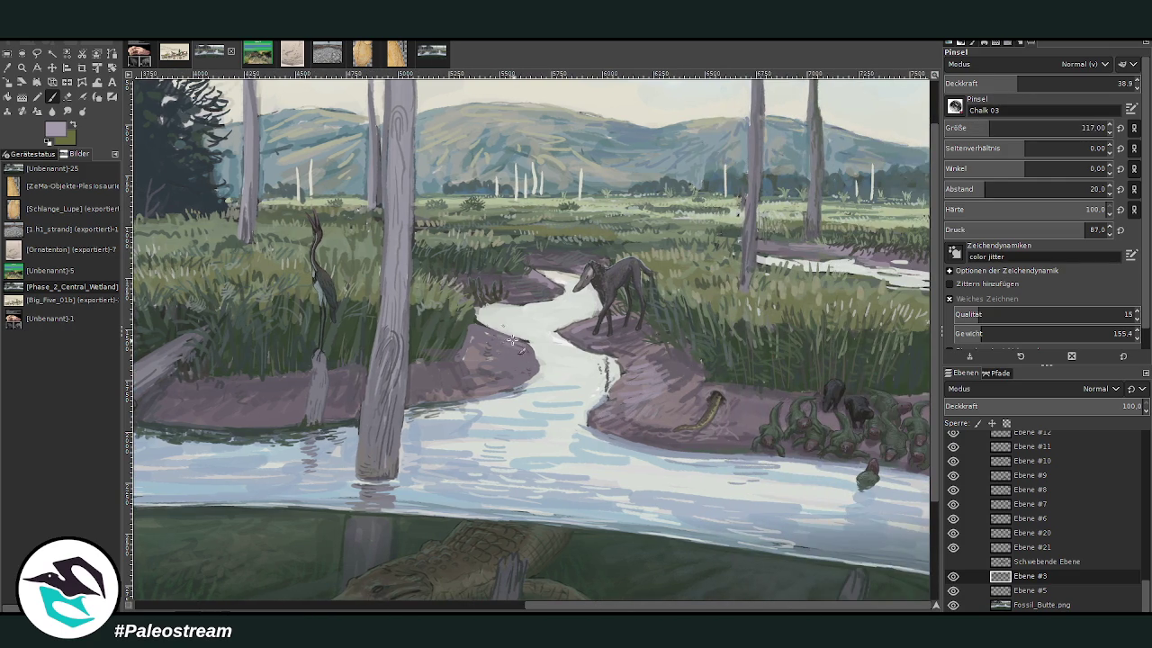
pyautogui.write('25')
pyautogui.press('Return')
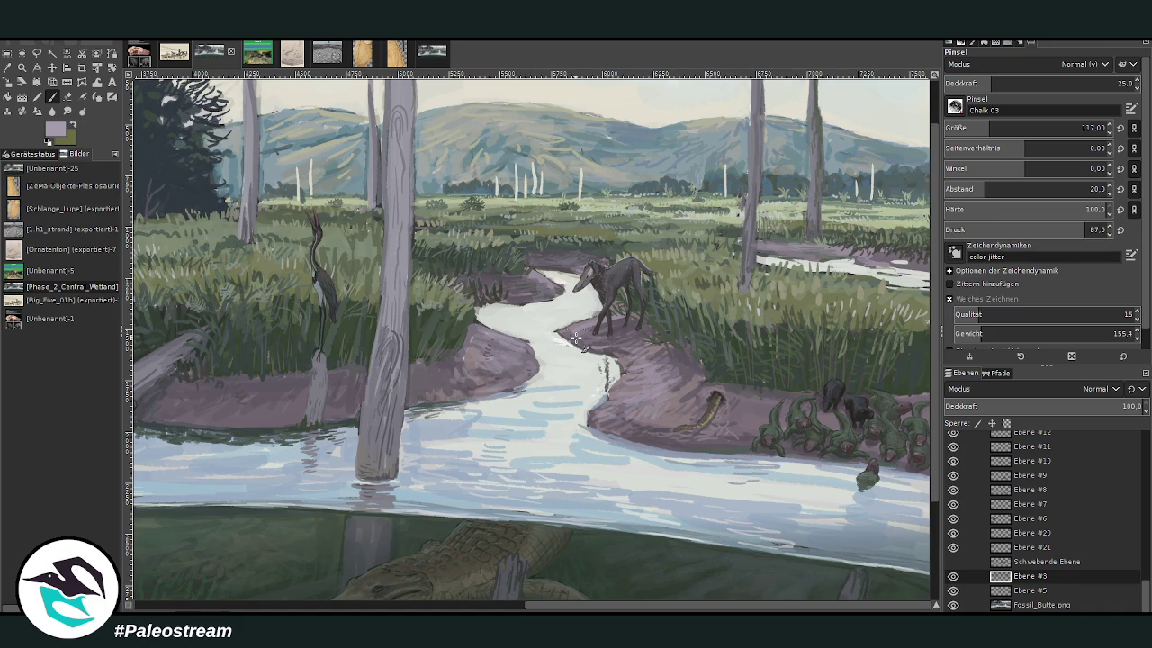
pyautogui.press('-')
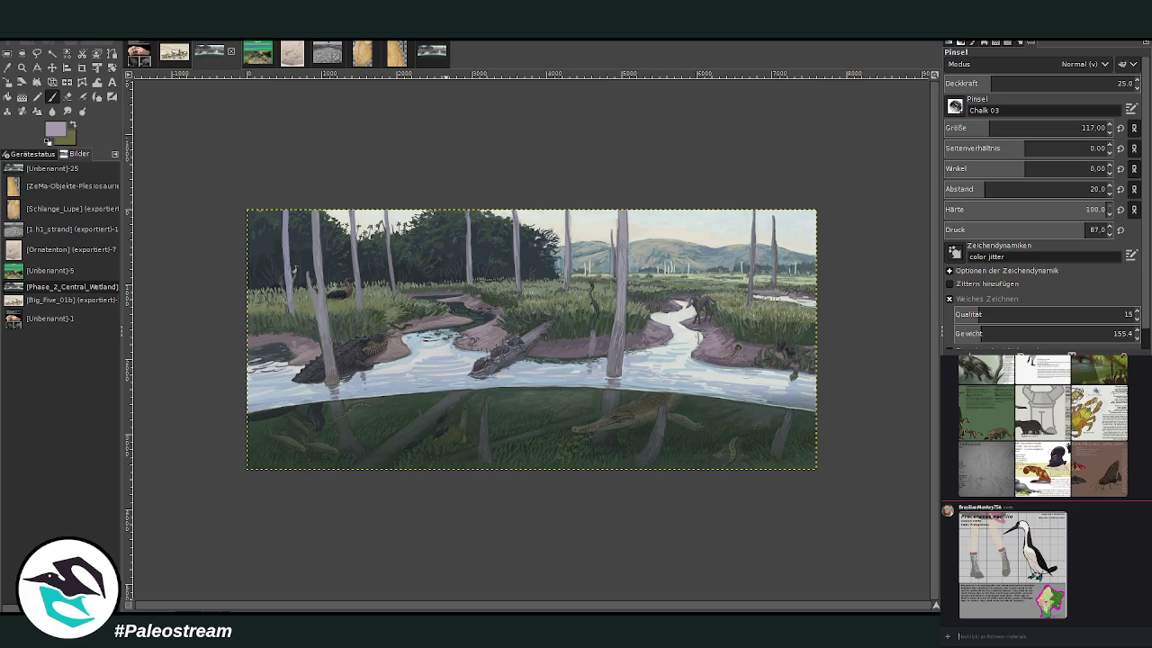
# Step: Zoom in so the painting with the bird and hand-print reference cards fills the view
pyautogui.click(1030, 632)
pyautogui.scroll(-5, 1080, 567)
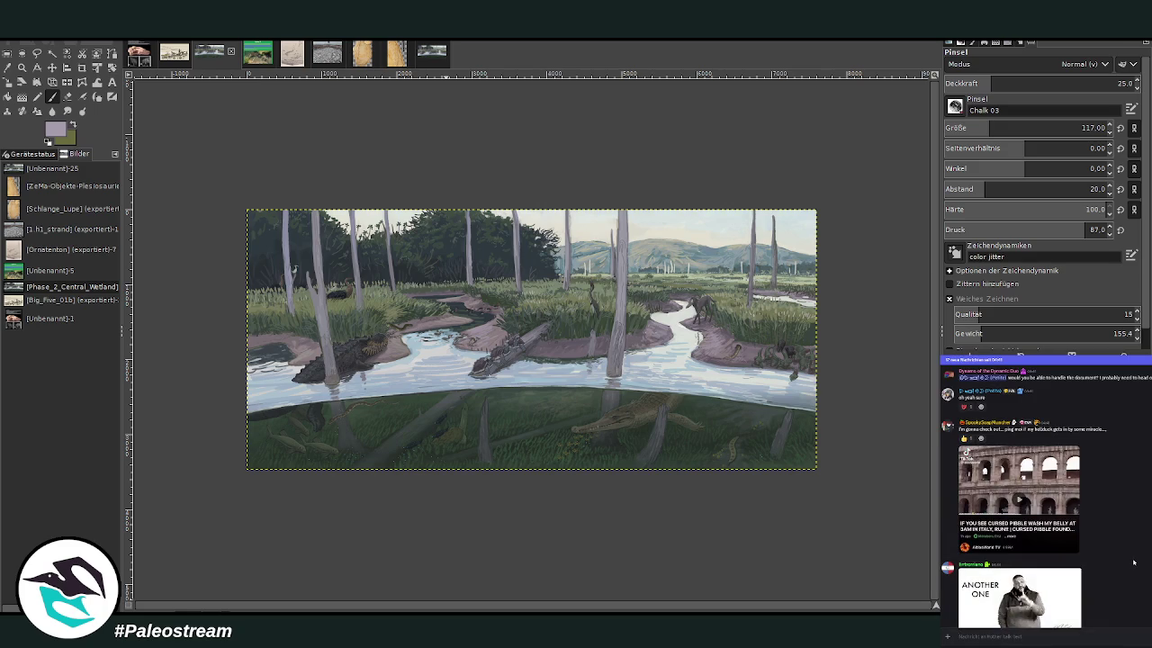
pyautogui.scroll(-2, 1134, 562)
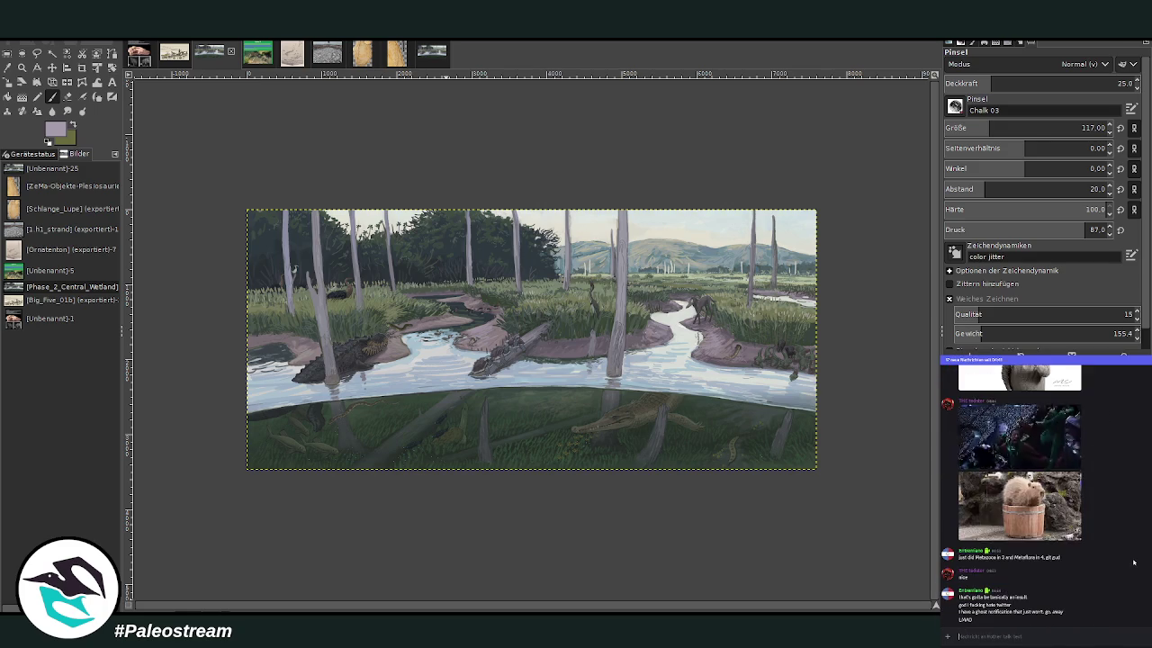
pyautogui.scroll(3, 1134, 563)
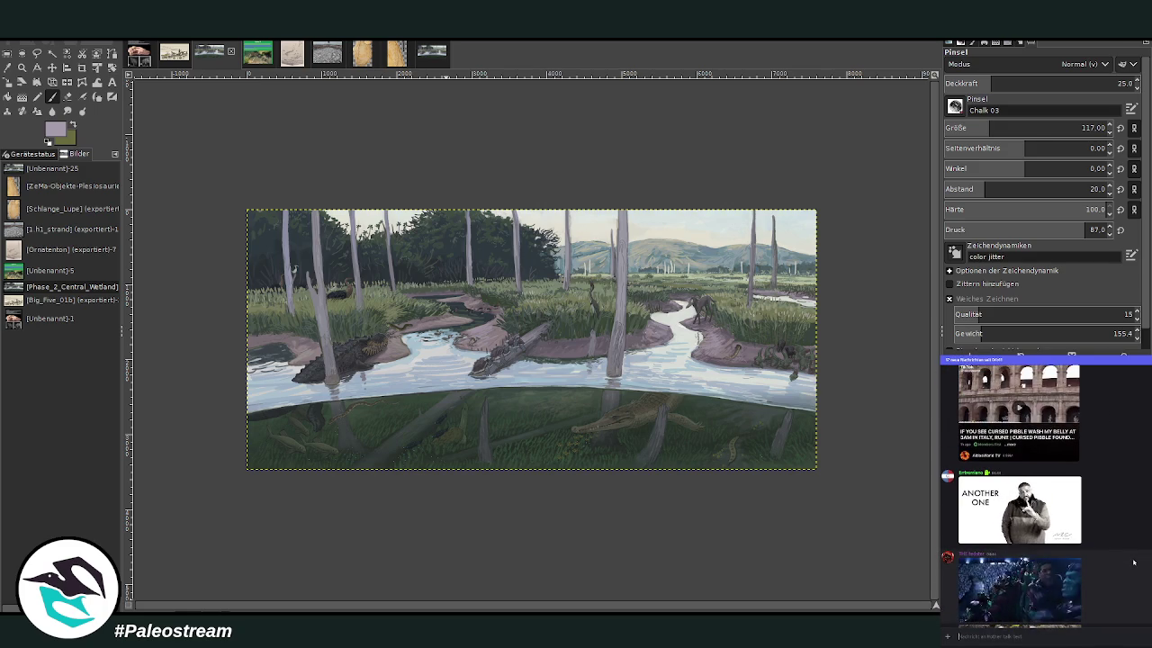
pyautogui.scroll(-3, 1133, 563)
pyautogui.scroll(-2, 1133, 558)
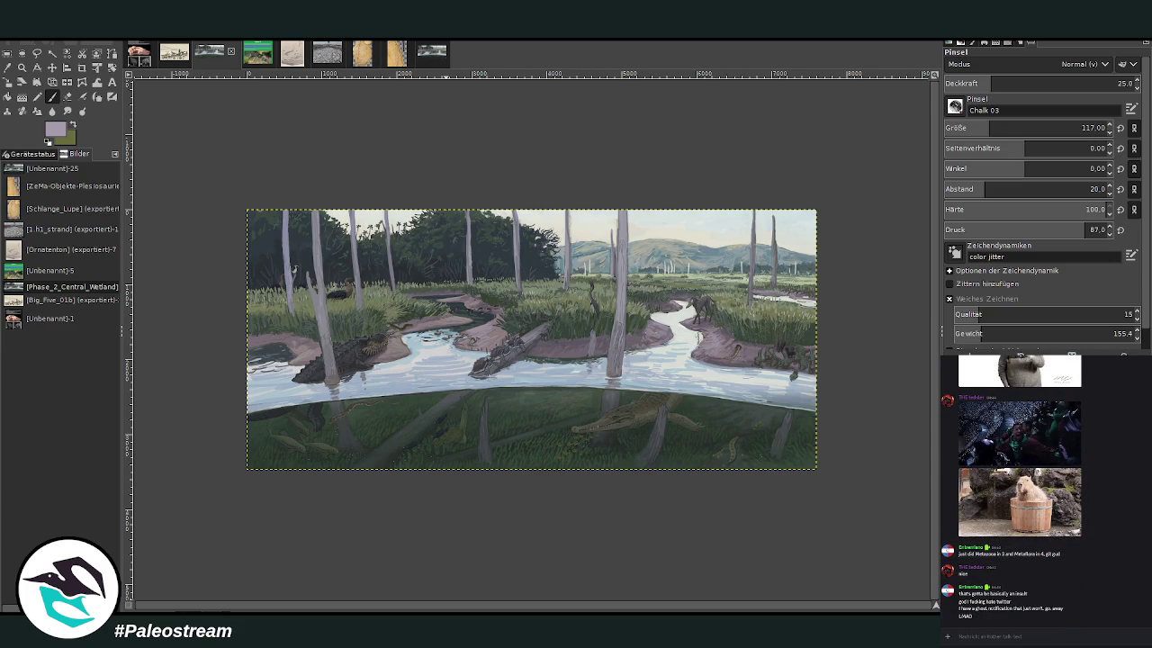
pyautogui.press('z')
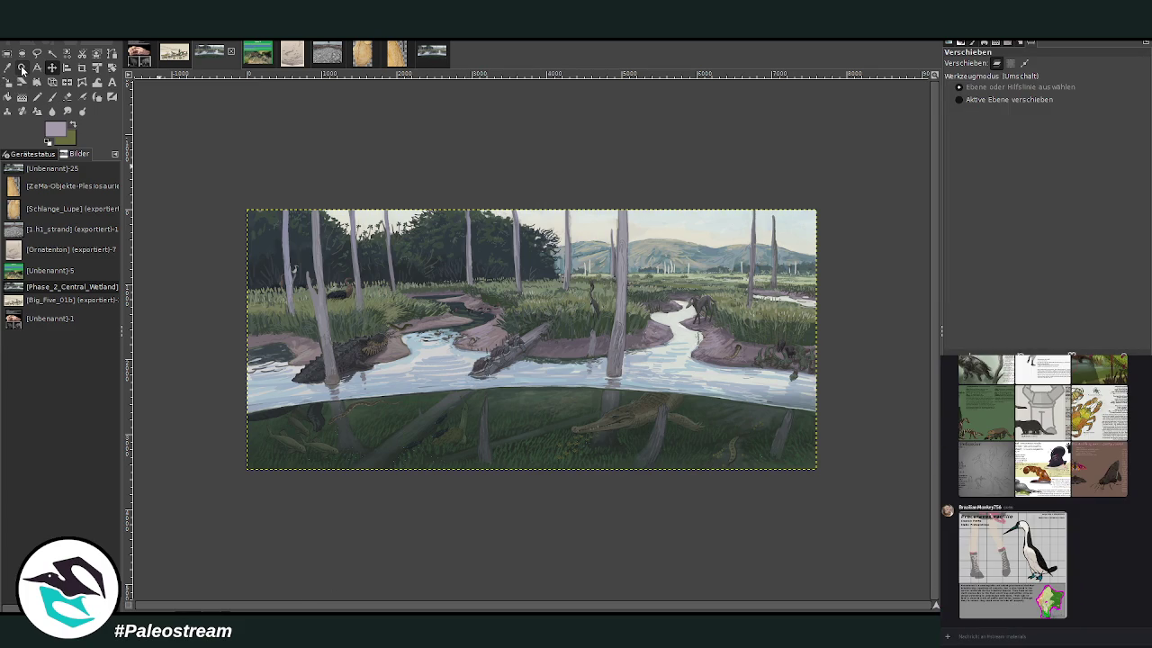
pyautogui.moveTo(238, 197); pyautogui.dragTo(822, 470)
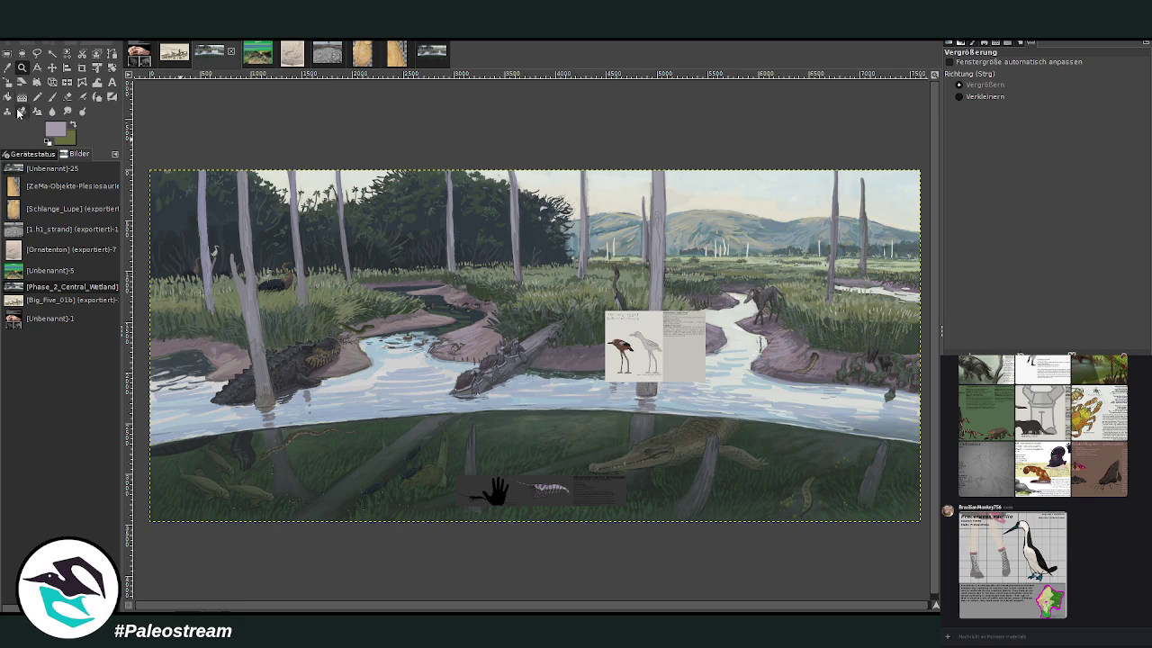
# Step: Move the Long-Legged Ballbird card right and down, then zoom in and out to inspect it
pyautogui.click(52, 68)
pyautogui.moveTo(674, 355); pyautogui.dragTo(724, 374)
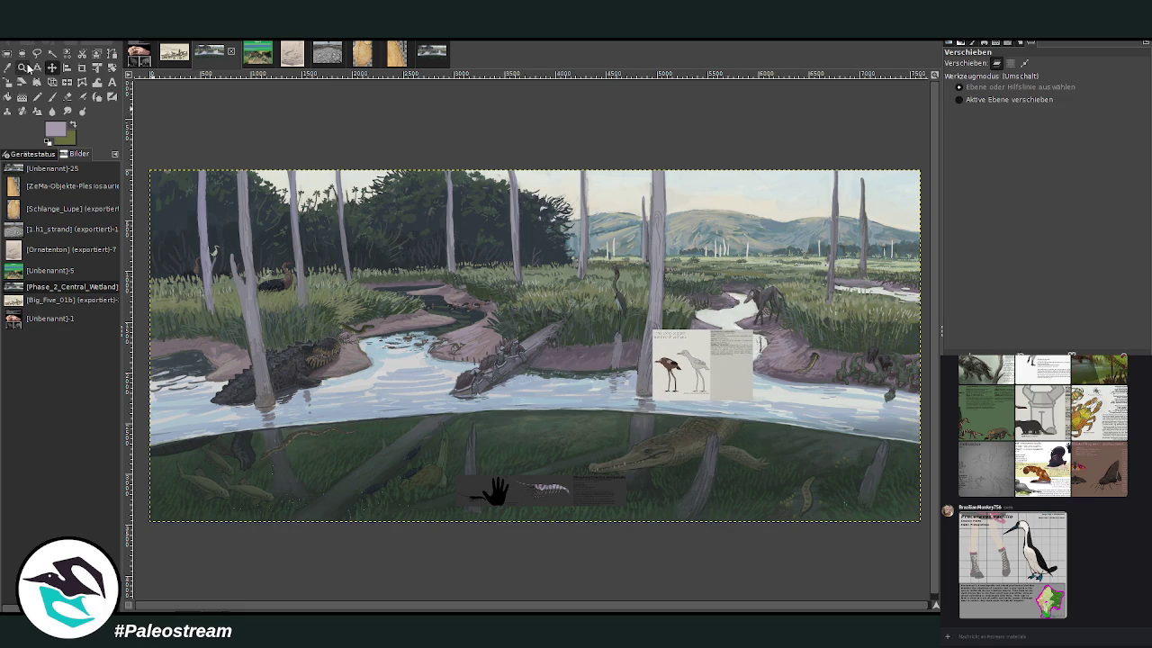
pyautogui.click(22, 67)
pyautogui.moveTo(508, 289); pyautogui.dragTo(725, 434)
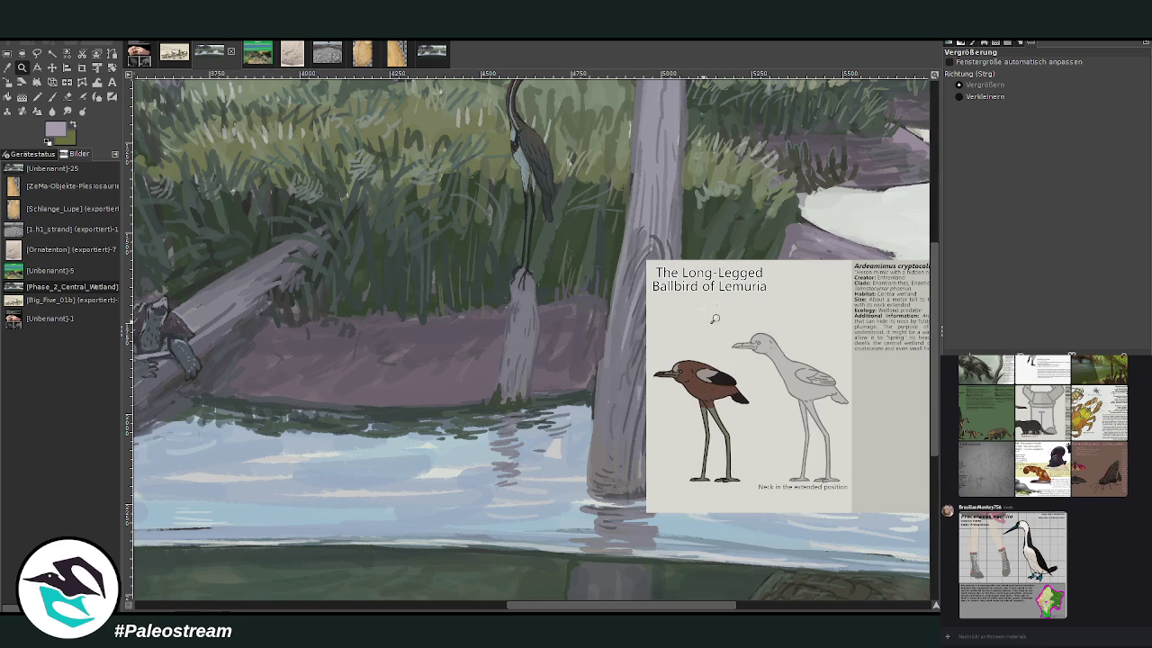
pyautogui.moveTo(703, 277); pyautogui.dragTo(916, 449)
pyautogui.click(959, 96)
pyautogui.click(851, 260)
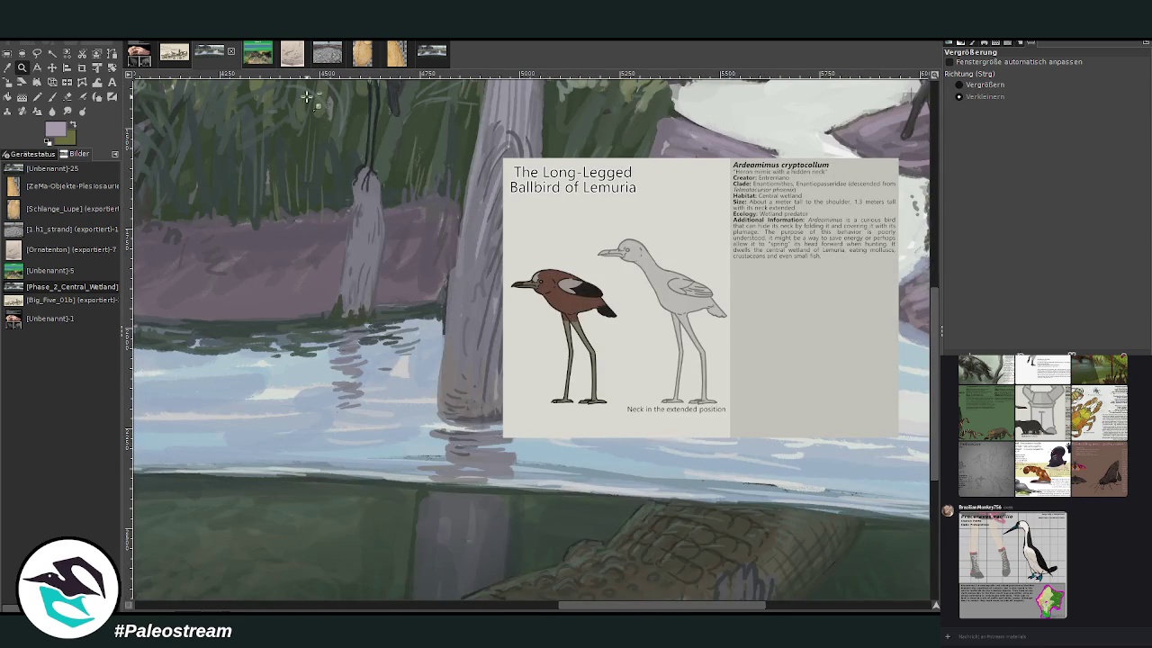
# Step: Reposition the ballbird card beside the reed bank and sample a dark grey for painting
pyautogui.click(52, 67)
pyautogui.moveTo(585, 285); pyautogui.dragTo(487, 281)
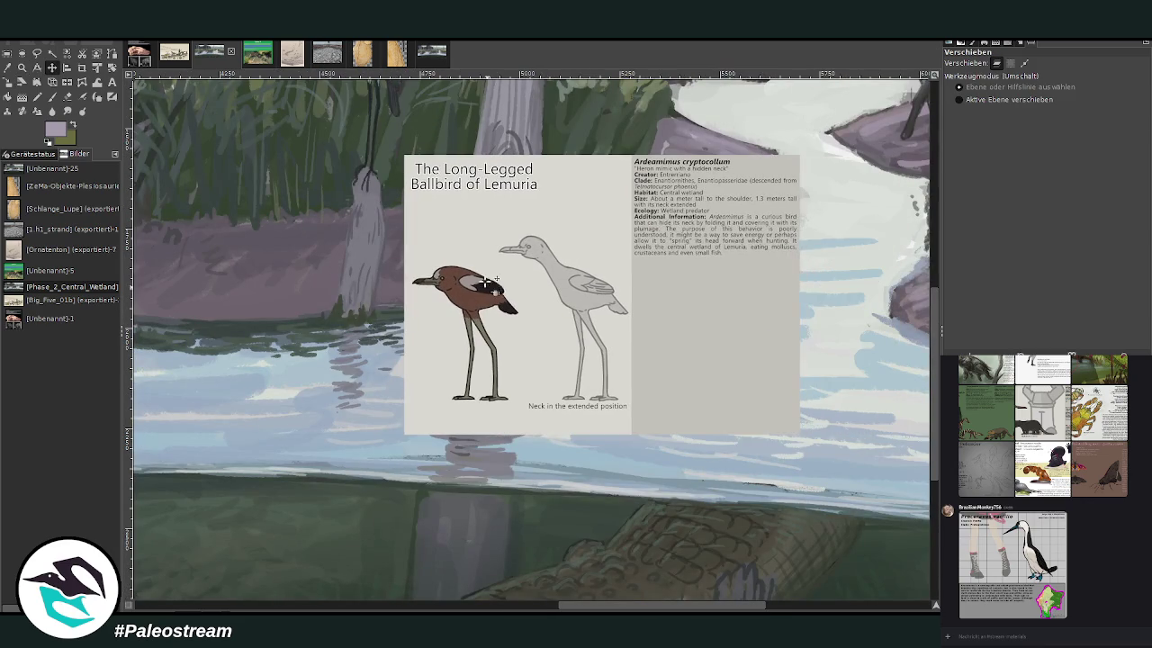
pyautogui.moveTo(630, 603); pyautogui.dragTo(514, 602)
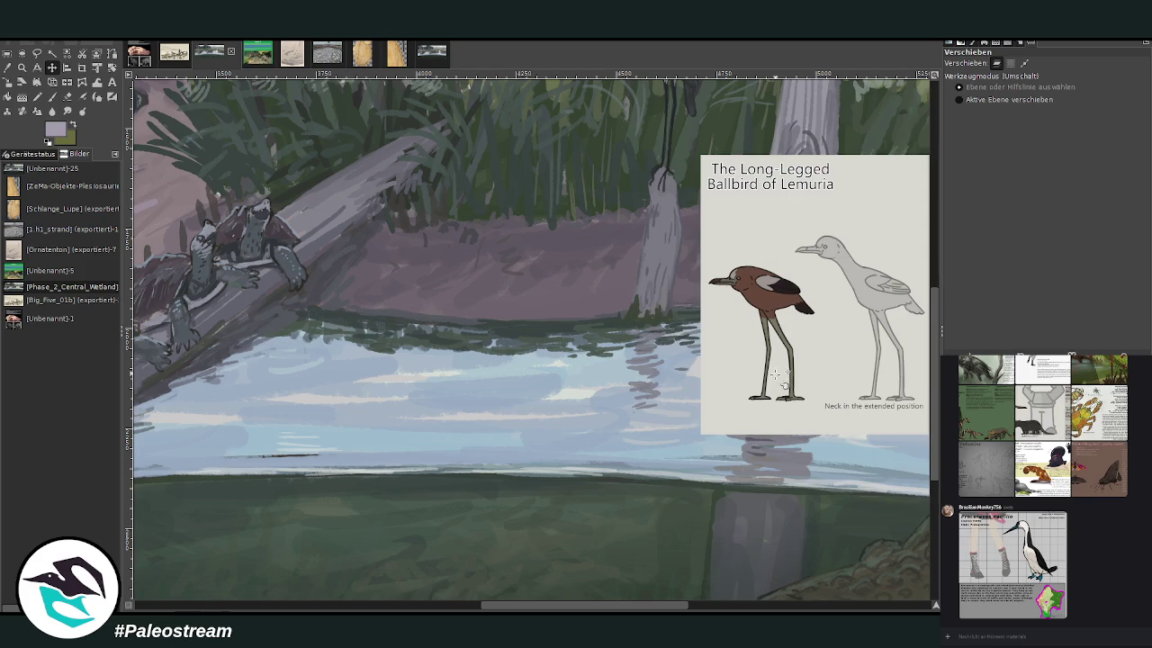
pyautogui.moveTo(775, 371); pyautogui.dragTo(696, 456)
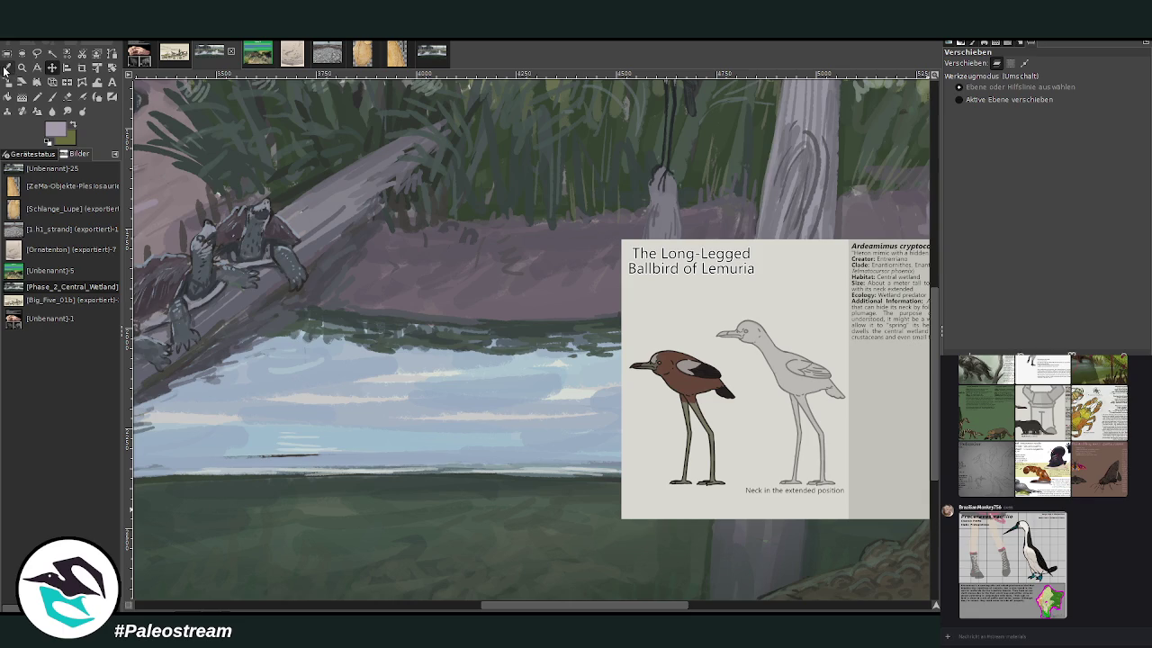
pyautogui.press('p')
pyautogui.press('o')
pyautogui.click(281, 236)
pyautogui.press('p')
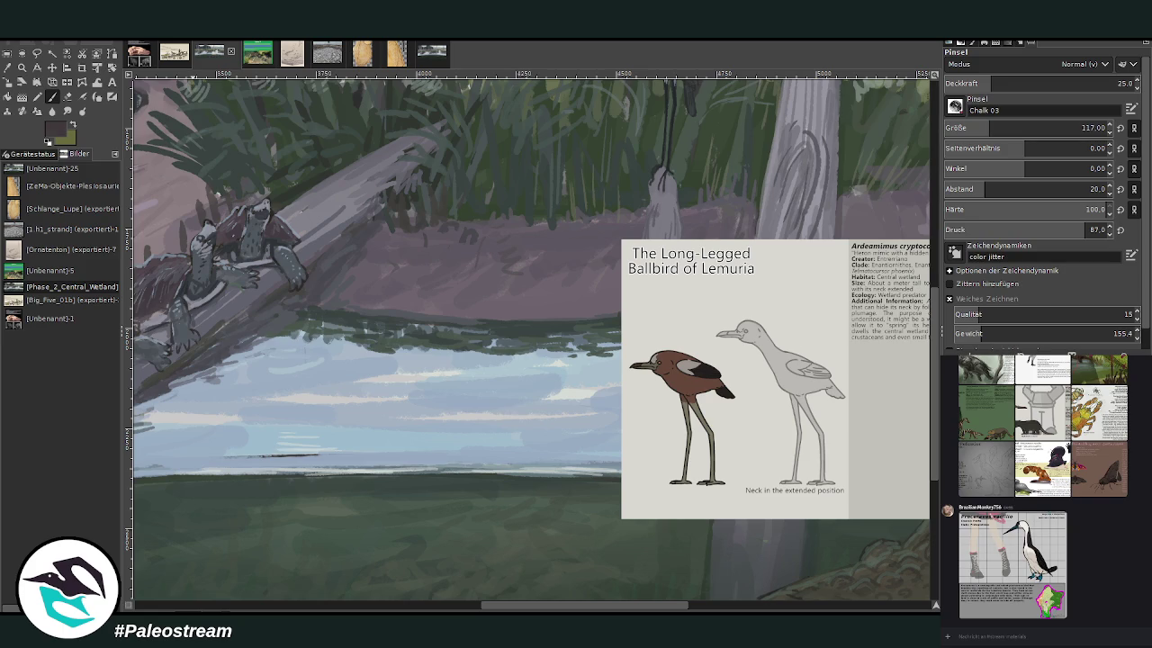
# Step: Dab four dark ballbird heads into the reeds, raising opacity to 89.6 and brush size 56
pyautogui.hscroll(1, 574, 551)
pyautogui.hscroll(3, 558, 531)
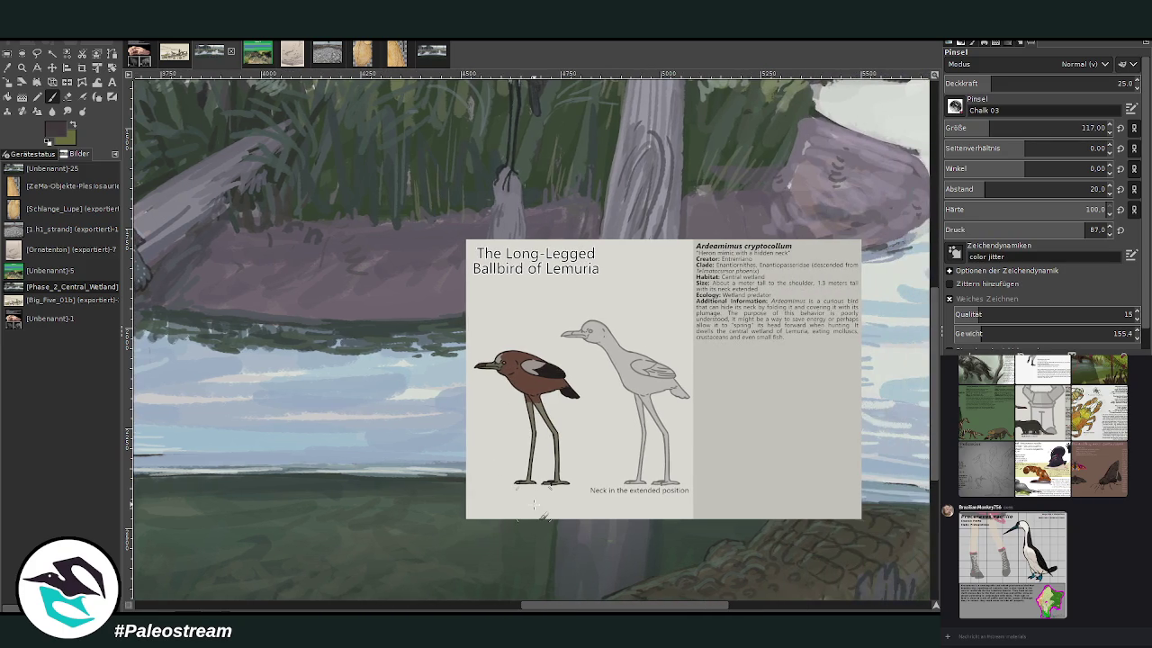
pyautogui.click(1053, 83)
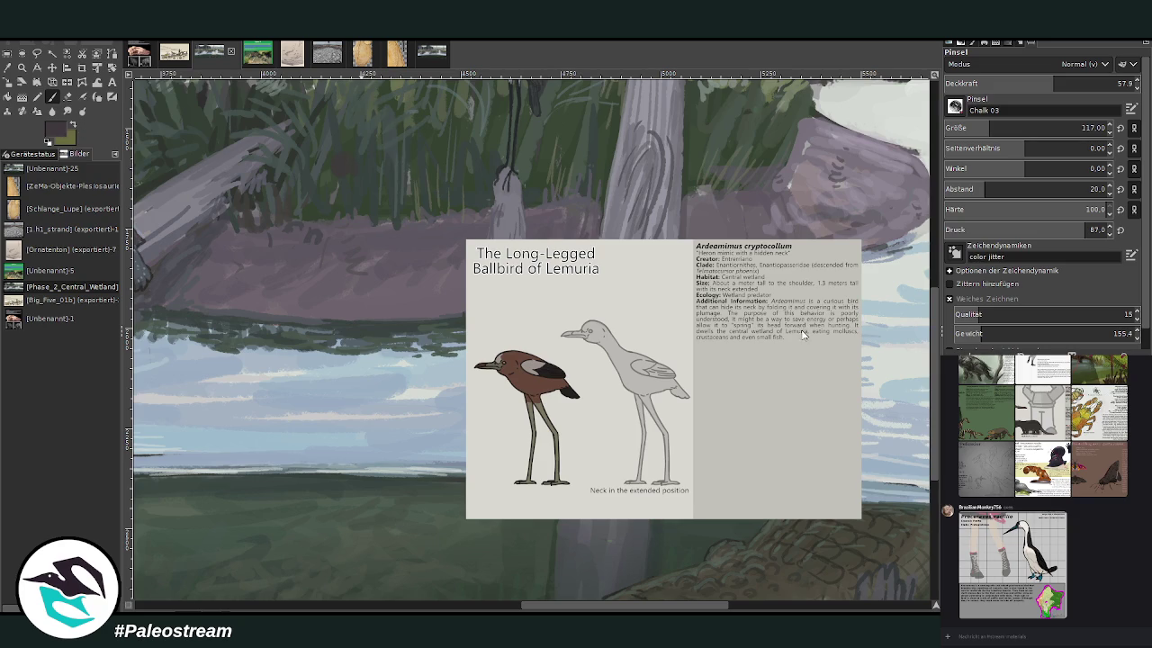
pyautogui.click(337, 160)
pyautogui.click(381, 170)
pyautogui.click(411, 167)
pyautogui.moveTo(996, 79); pyautogui.dragTo(1097, 83)
pyautogui.moveTo(983, 126); pyautogui.dragTo(972, 126)
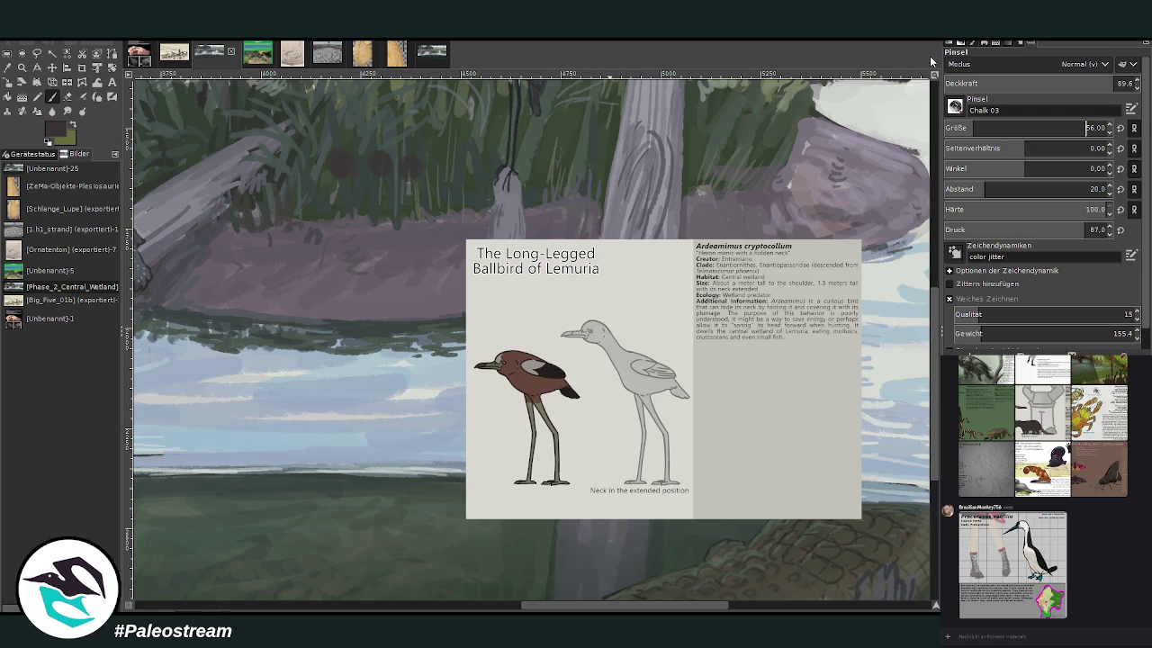
pyautogui.click(297, 140)
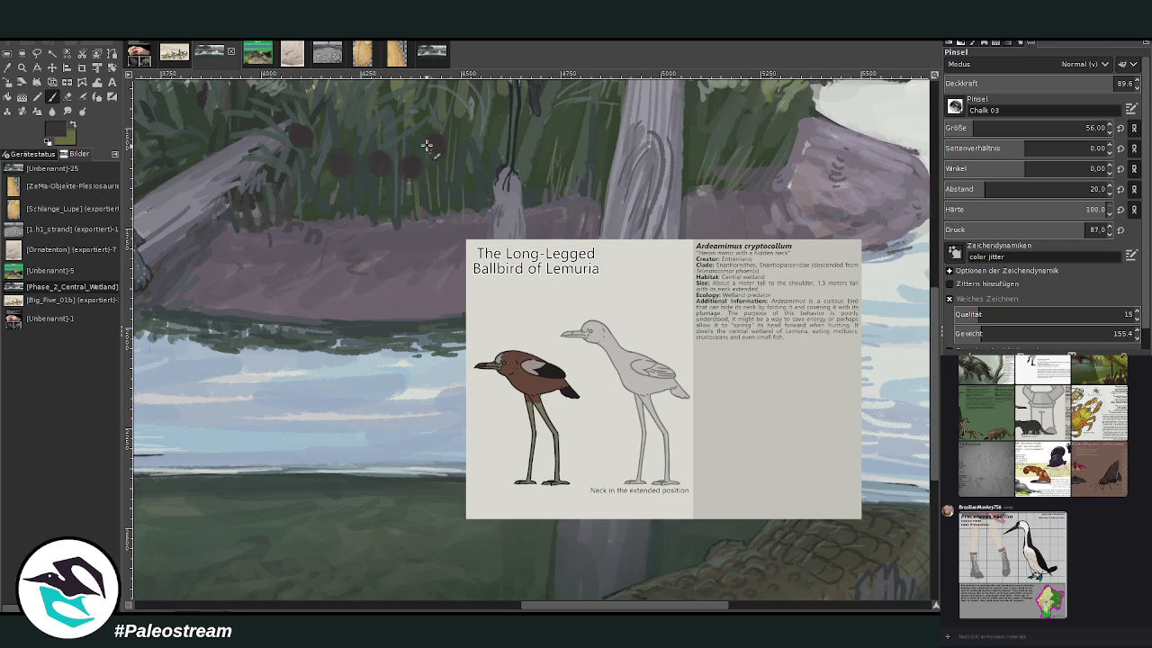
# Step: Paint a thin leg, reduce the brush to 35, and add another head in very dark grey
pyautogui.click(7, 67)
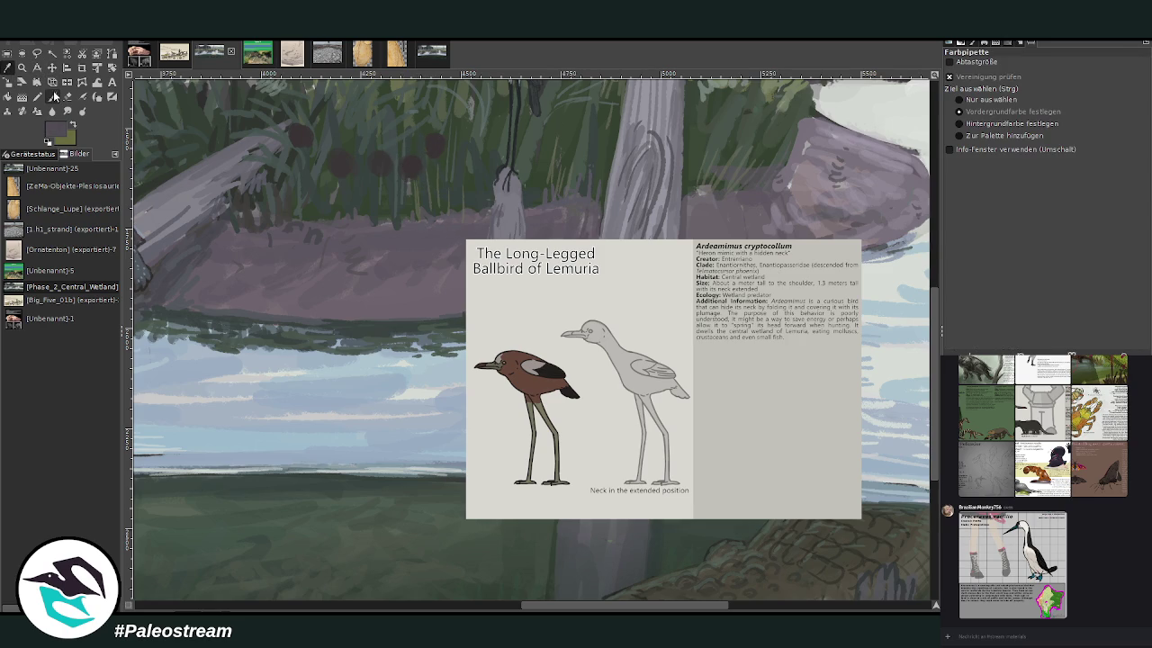
pyautogui.click(53, 96)
pyautogui.moveTo(411, 183); pyautogui.dragTo(412, 260)
pyautogui.press('[')
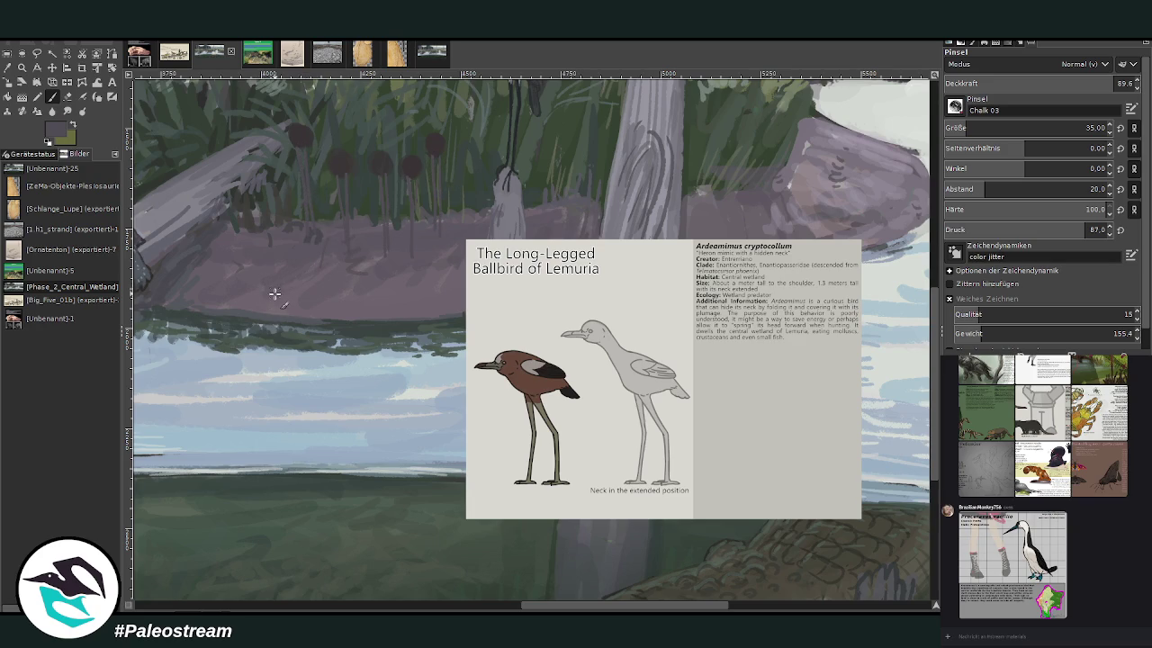
pyautogui.press('o')
pyautogui.click(393, 157)
pyautogui.click(791, 329)
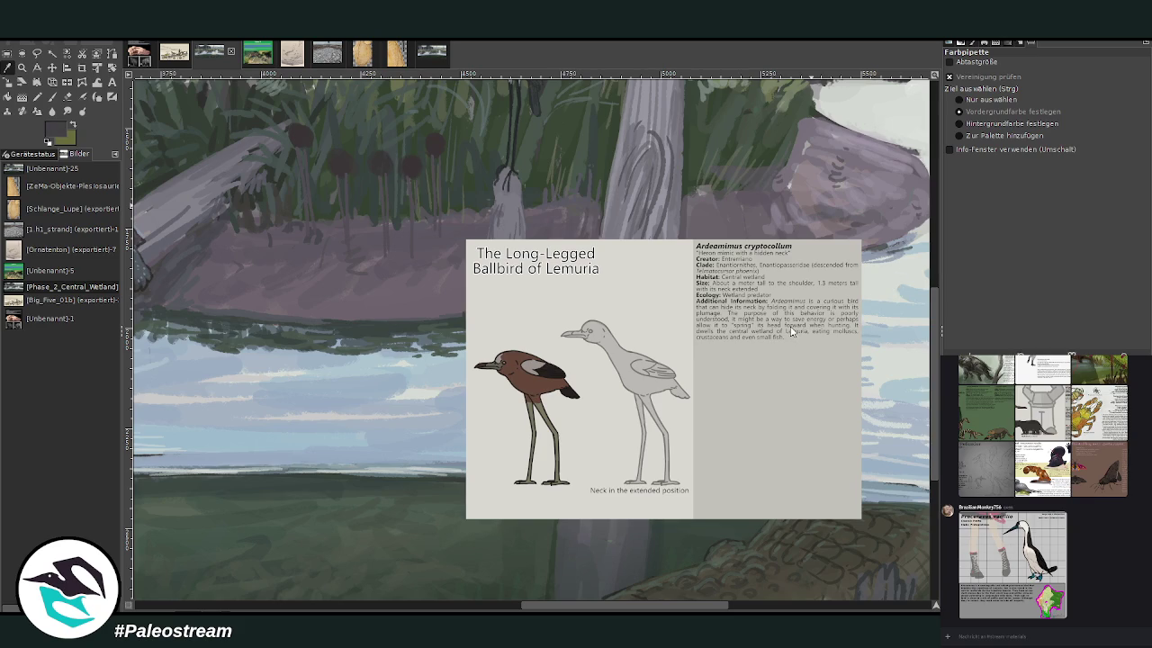
pyautogui.press('p')
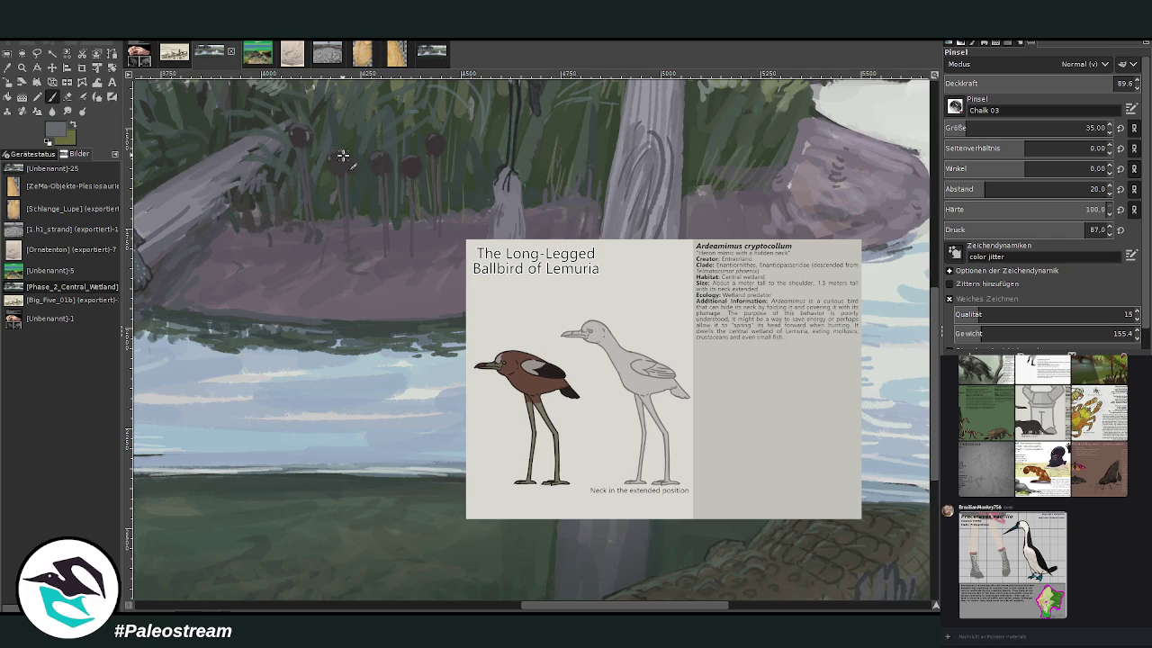
pyautogui.click(412, 165)
pyautogui.keyDown('ctrl'); pyautogui.click(789, 340); pyautogui.keyUp('ctrl')
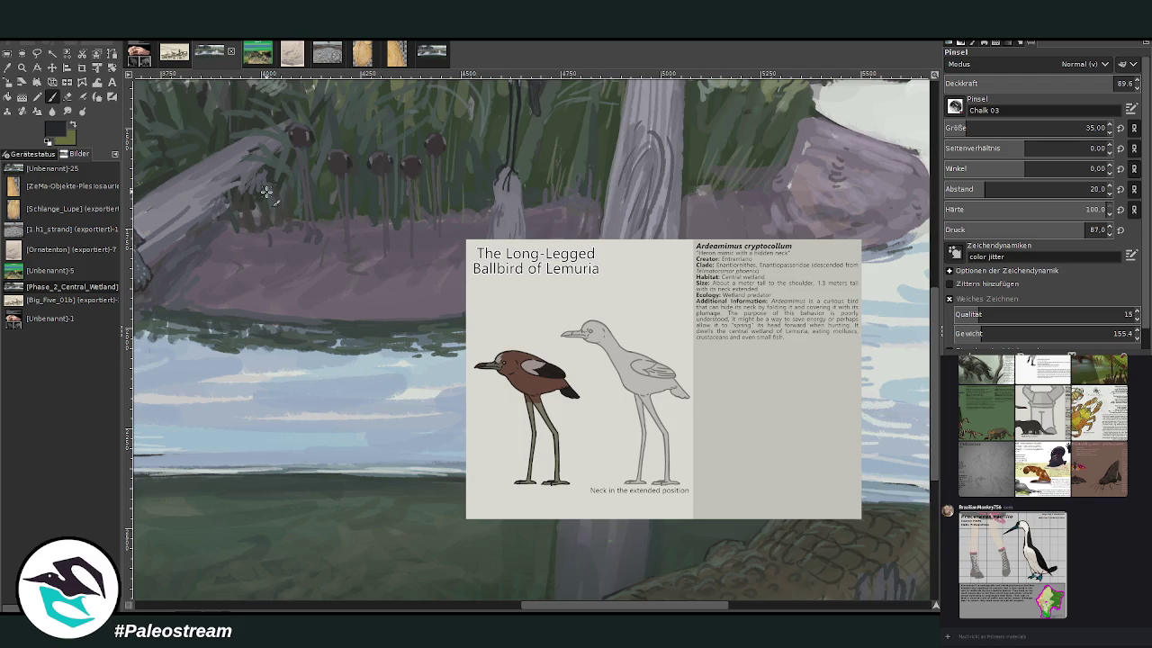
pyautogui.keyDown('ctrl'); pyautogui.scroll(-2, 266, 192); pyautogui.keyUp('ctrl')
pyautogui.keyDown('ctrl'); pyautogui.scroll(-1, 266, 192); pyautogui.keyUp('ctrl')
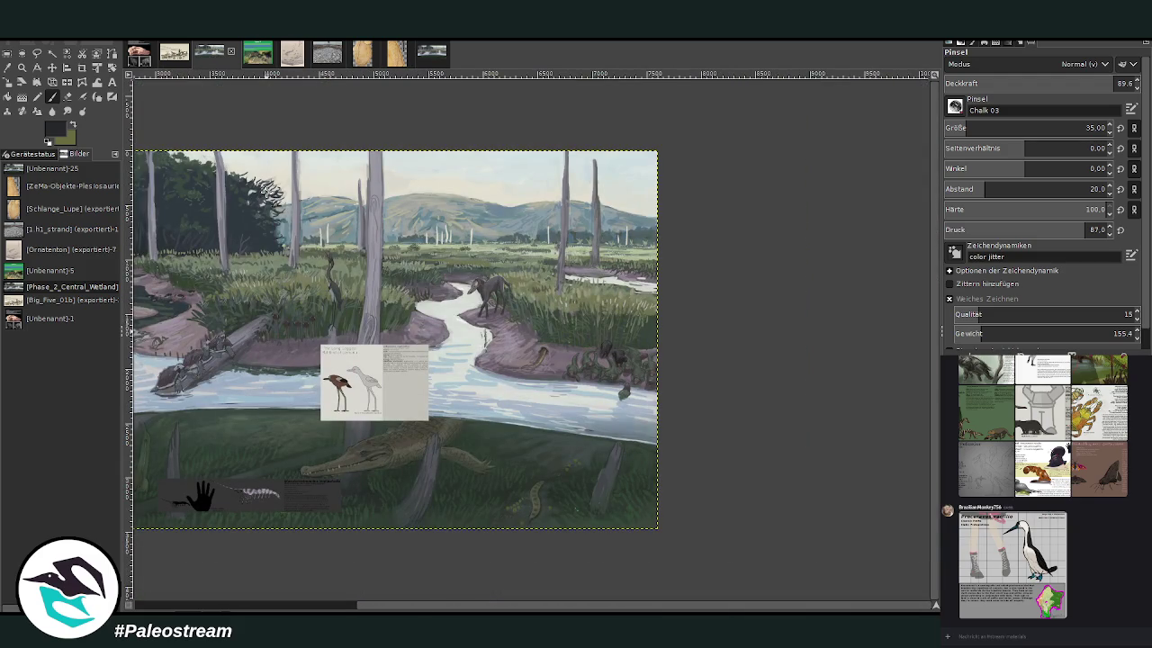
# Step: Nudge the Ballbird reference card up and right beside the painted ballbirds, then zoom in on it
pyautogui.hotkey('shift', 'ctrl', 'j')
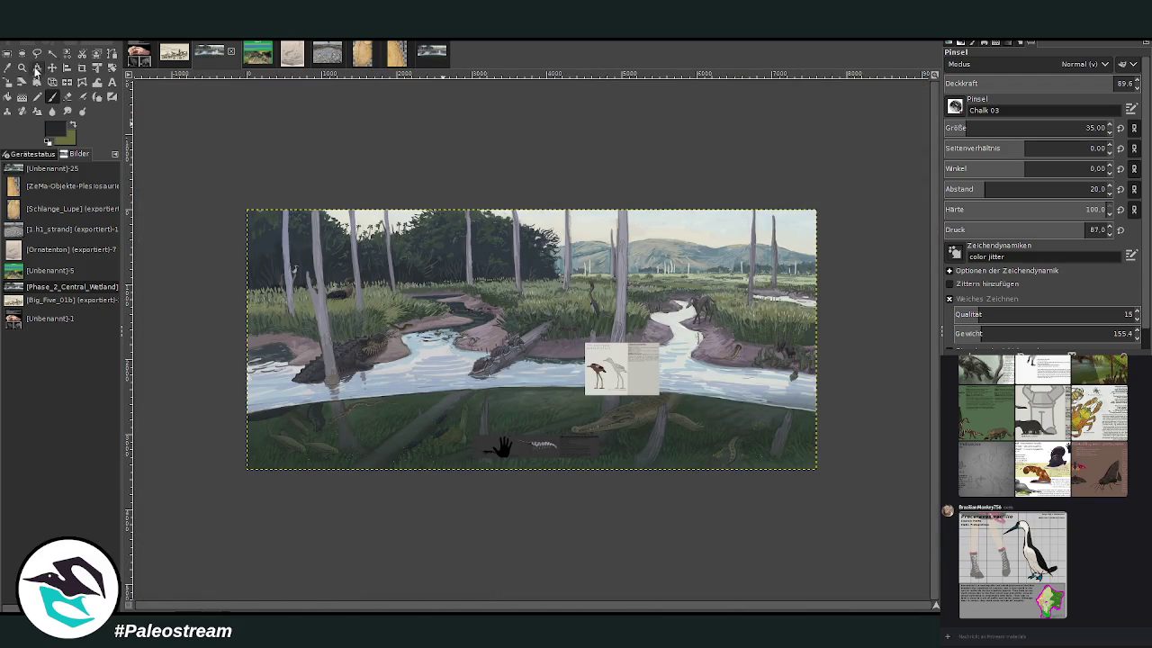
pyautogui.click(22, 68)
pyautogui.moveTo(526, 293); pyautogui.dragTo(622, 398)
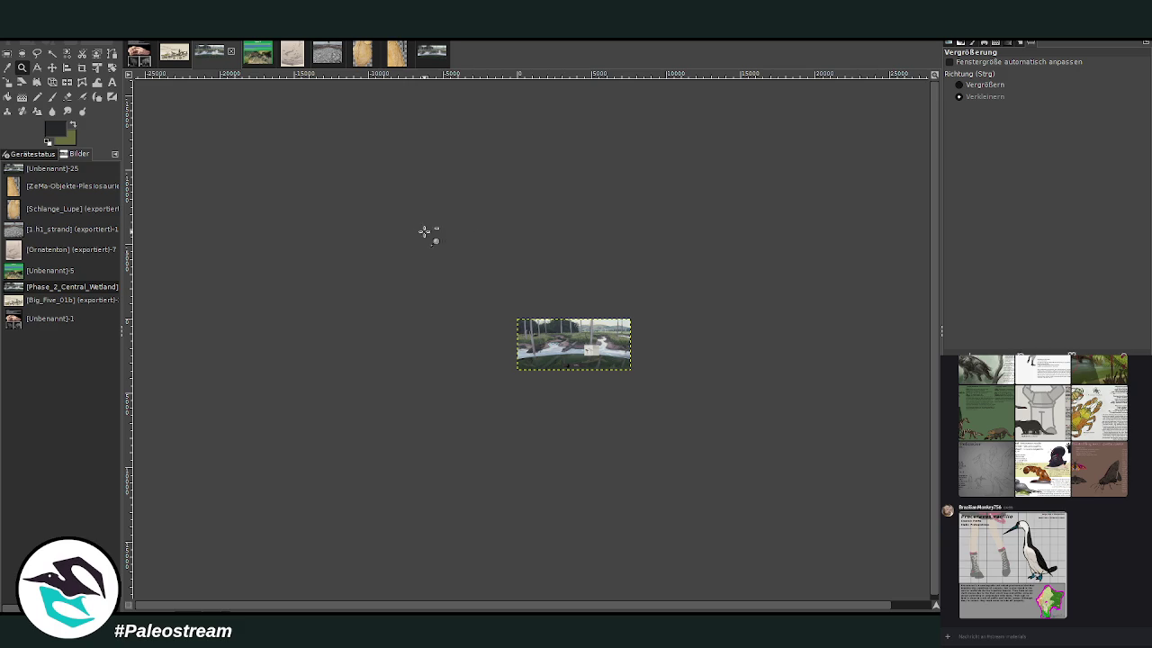
pyautogui.click(959, 85)
pyautogui.moveTo(629, 311); pyautogui.dragTo(539, 367)
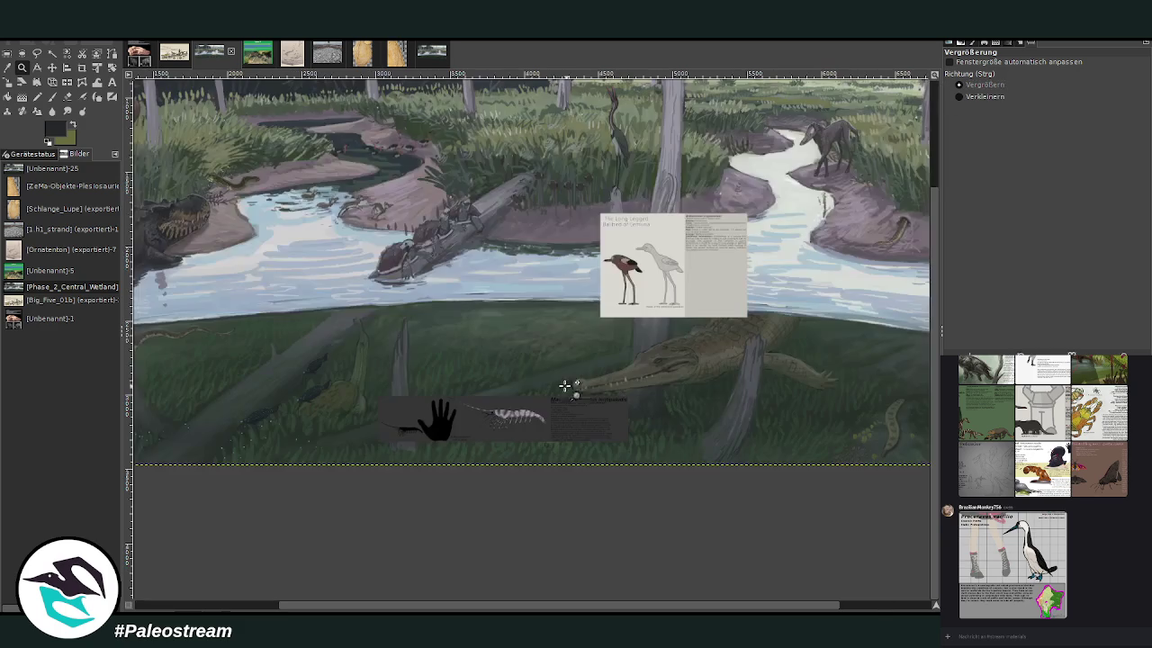
pyautogui.moveTo(482, 140); pyautogui.dragTo(668, 292)
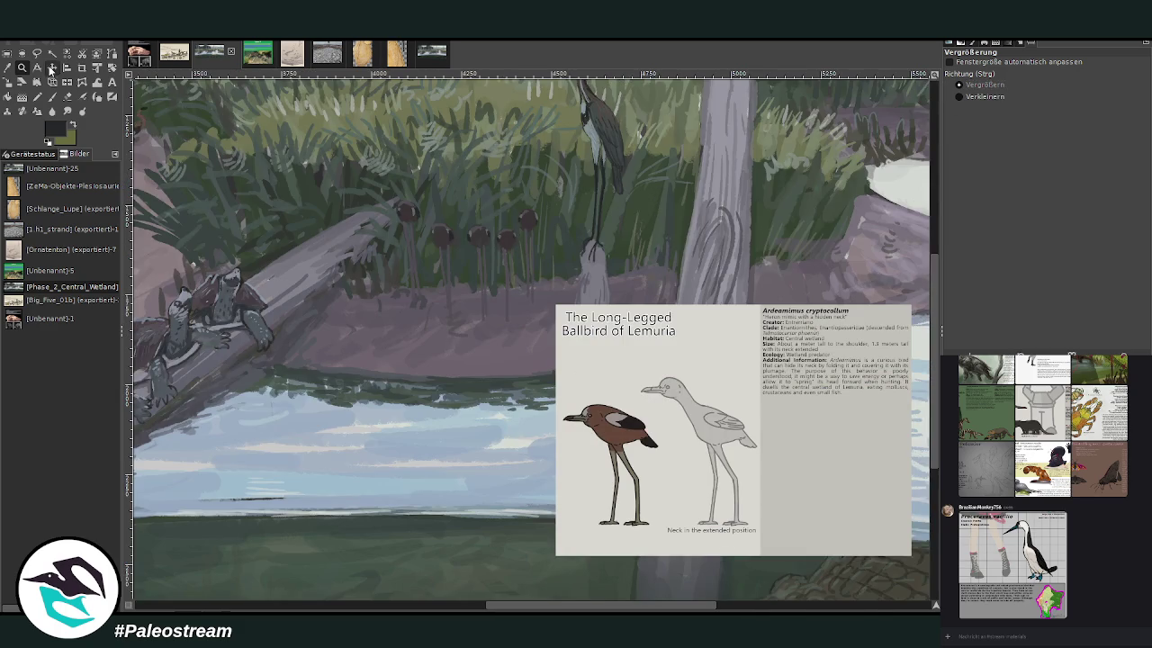
pyautogui.click(51, 68)
pyautogui.moveTo(557, 351); pyautogui.dragTo(570, 294)
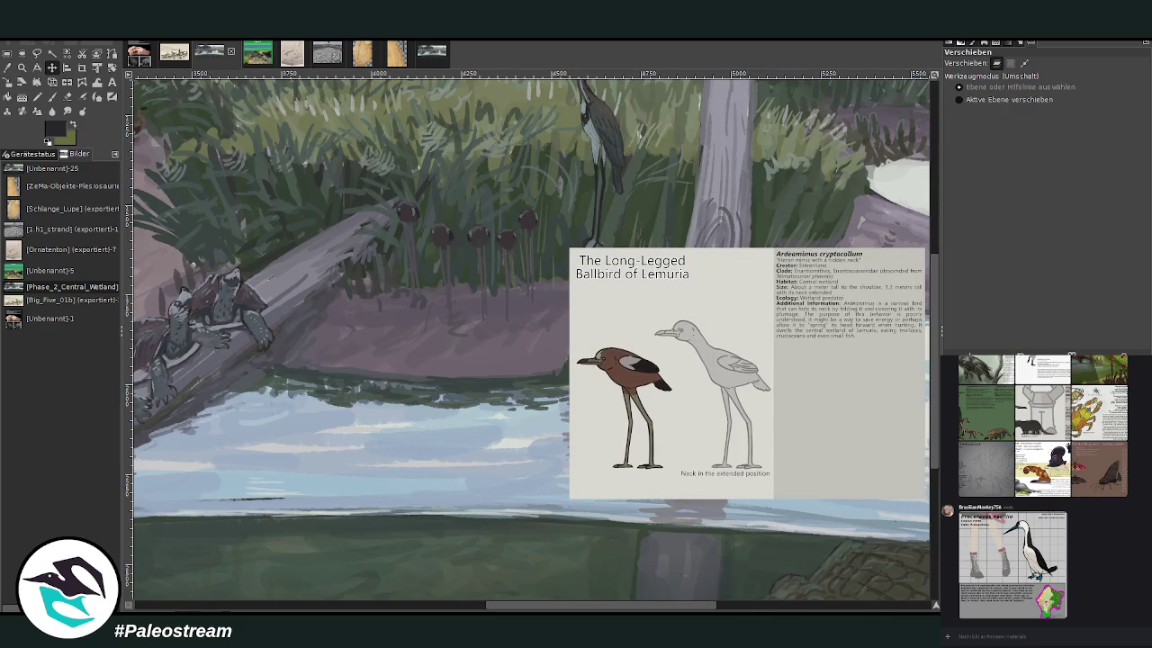
pyautogui.click(22, 67)
pyautogui.moveTo(360, 151); pyautogui.dragTo(736, 506)
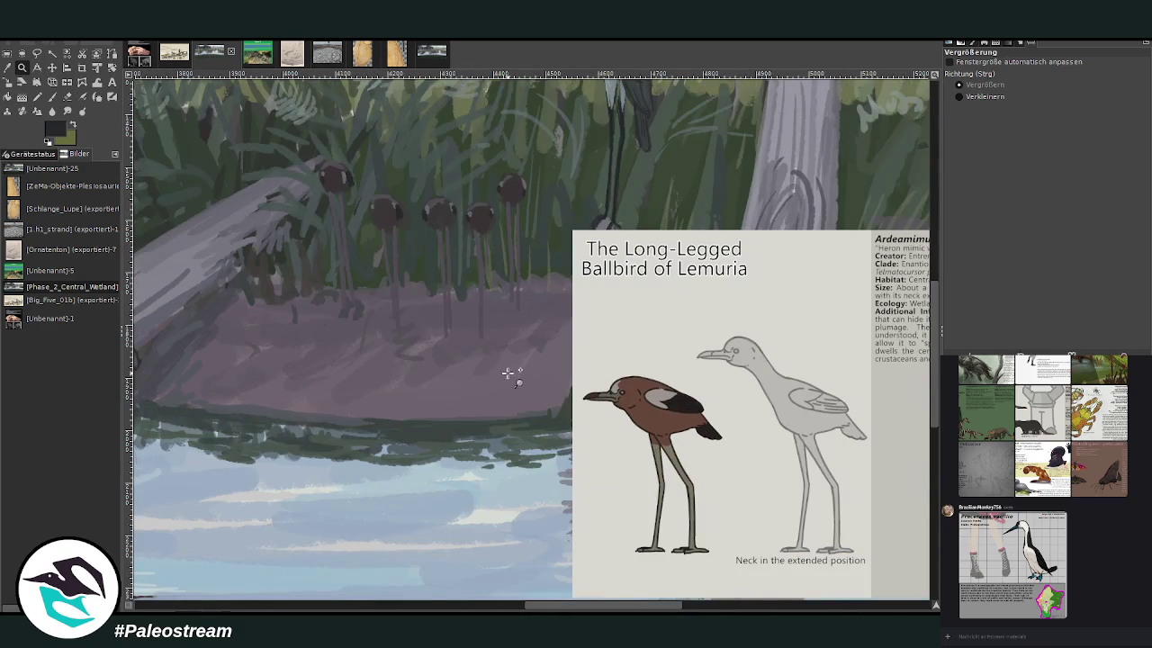
# Step: Sample a grey from the reeds and lower the brush opacity
pyautogui.moveTo(283, 106)
pyautogui.mouseDown()
pyautogui.moveTo(693, 446)
pyautogui.moveTo(784, 560)
pyautogui.mouseUp()
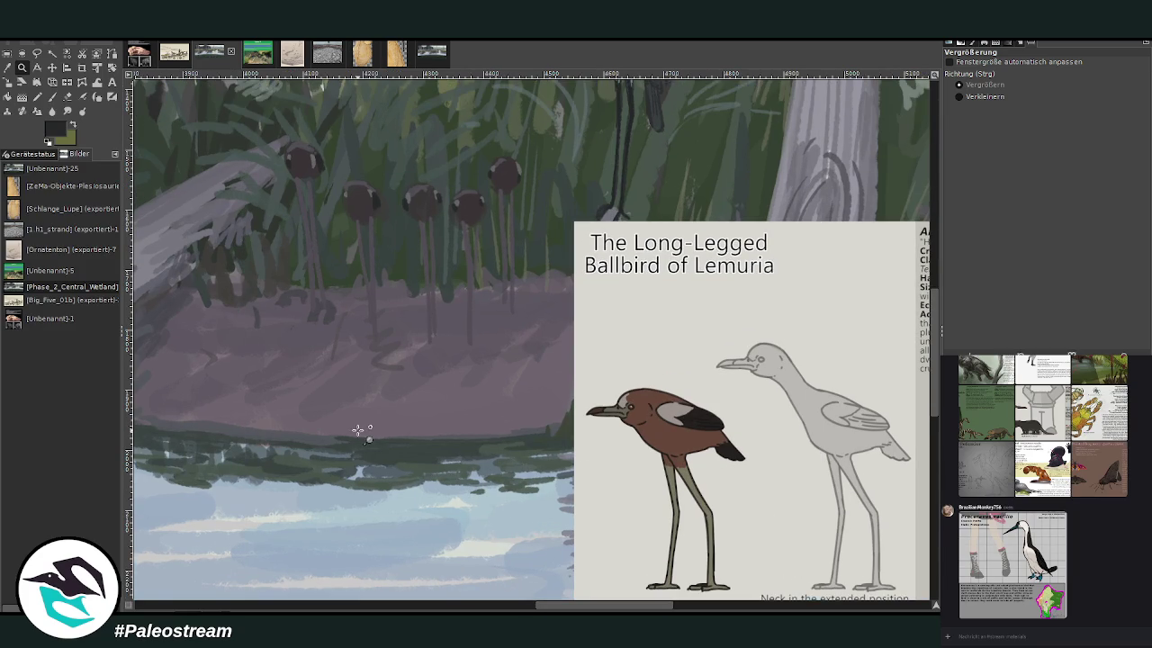
pyautogui.moveTo(583, 605)
pyautogui.mouseDown()
pyautogui.moveTo(493, 605)
pyautogui.moveTo(583, 605)
pyautogui.mouseUp()
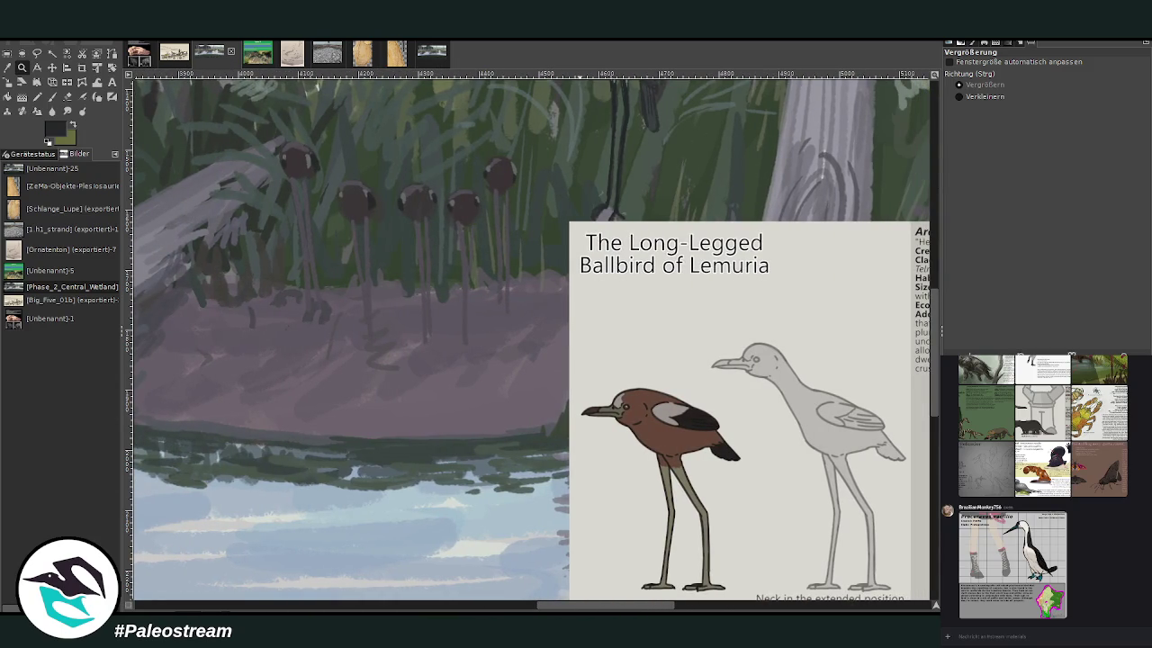
pyautogui.click(9, 68)
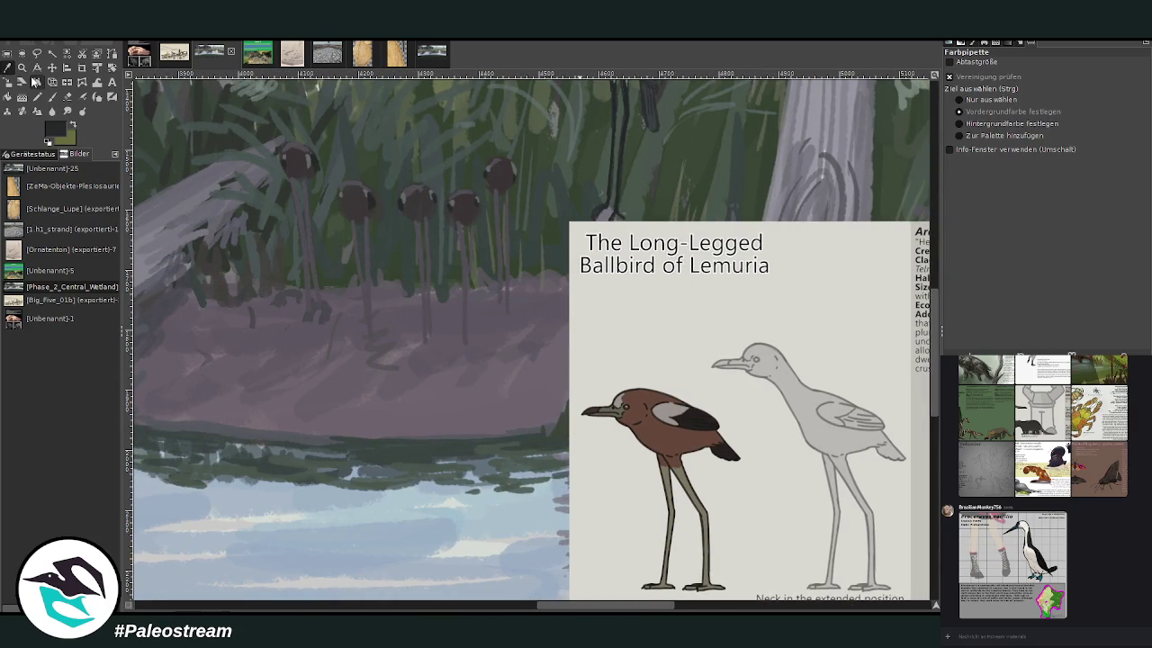
pyautogui.moveTo(586, 605)
pyautogui.mouseDown()
pyautogui.moveTo(676, 605)
pyautogui.moveTo(583, 608)
pyautogui.mouseUp()
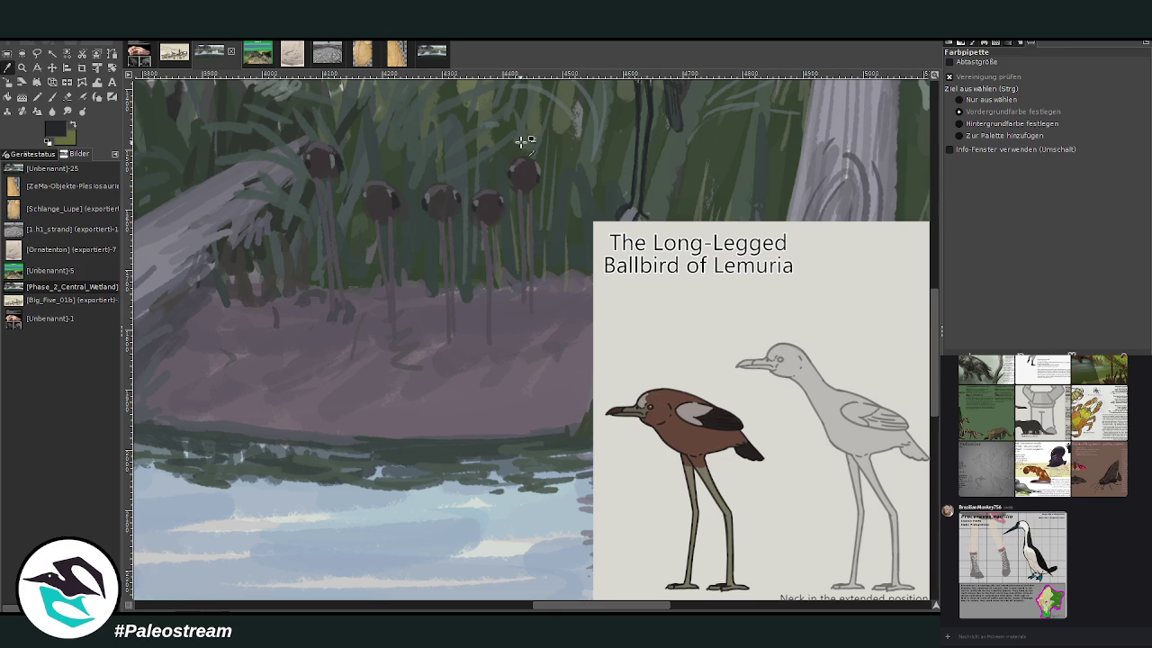
pyautogui.click(430, 196)
pyautogui.press('p')
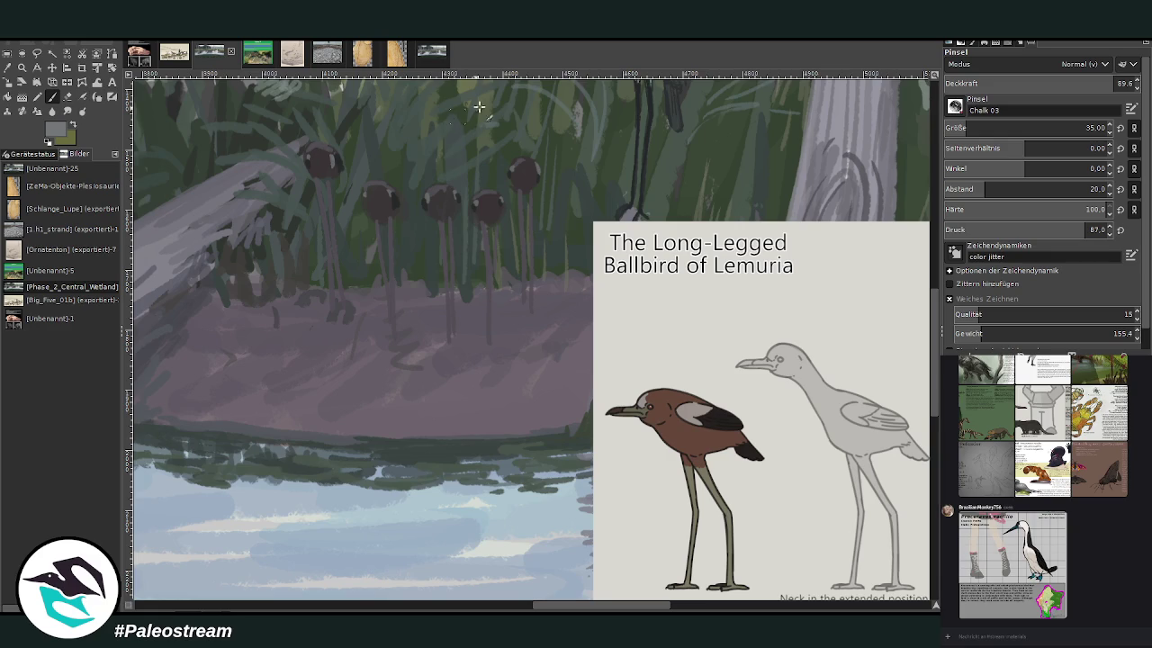
pyautogui.click(1058, 84)
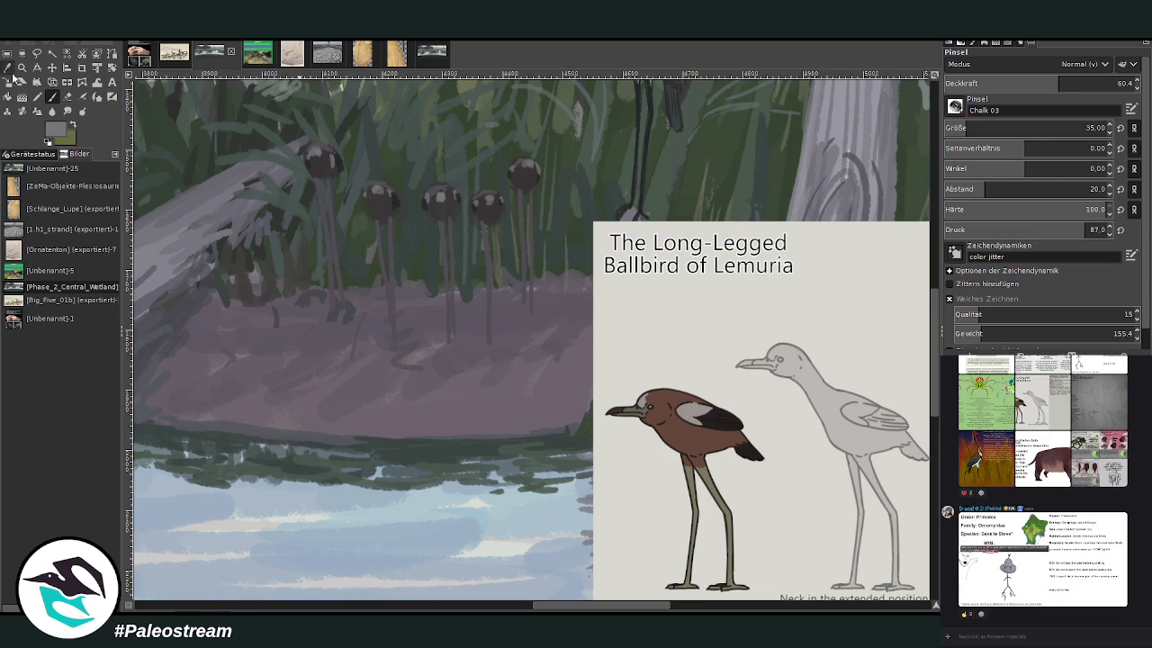
# Step: Raise brush opacity to 75.3 and paint a dark neck above the right ballbird
pyautogui.click(36, 82)
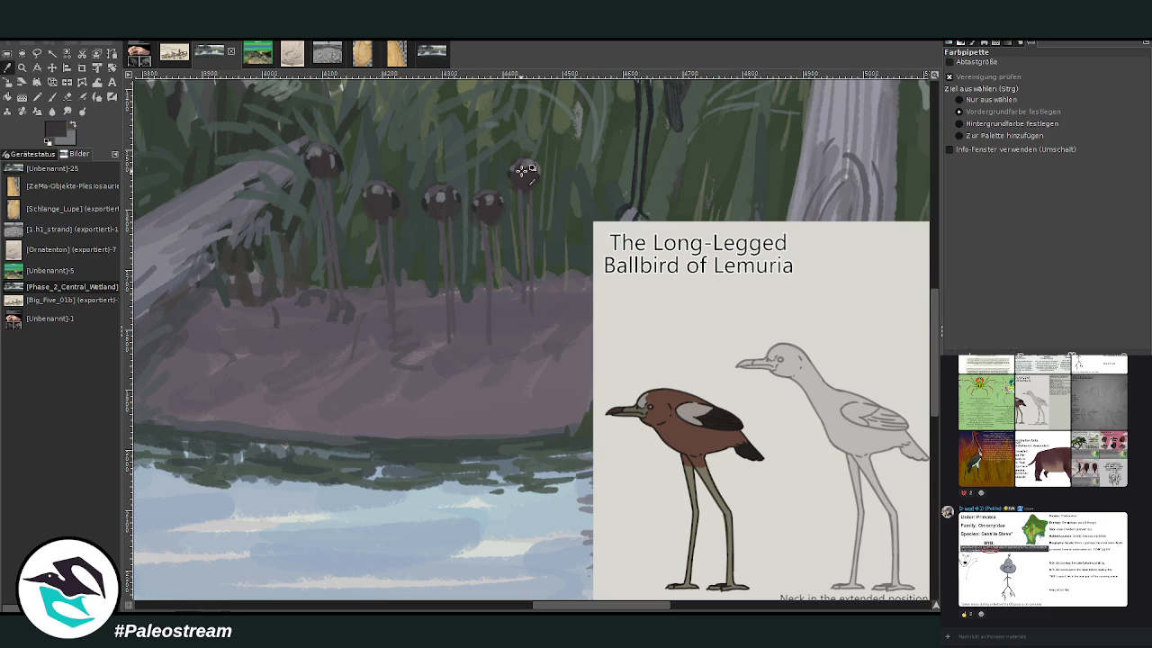
pyautogui.click(52, 96)
pyautogui.moveTo(1060, 86); pyautogui.dragTo(1087, 85)
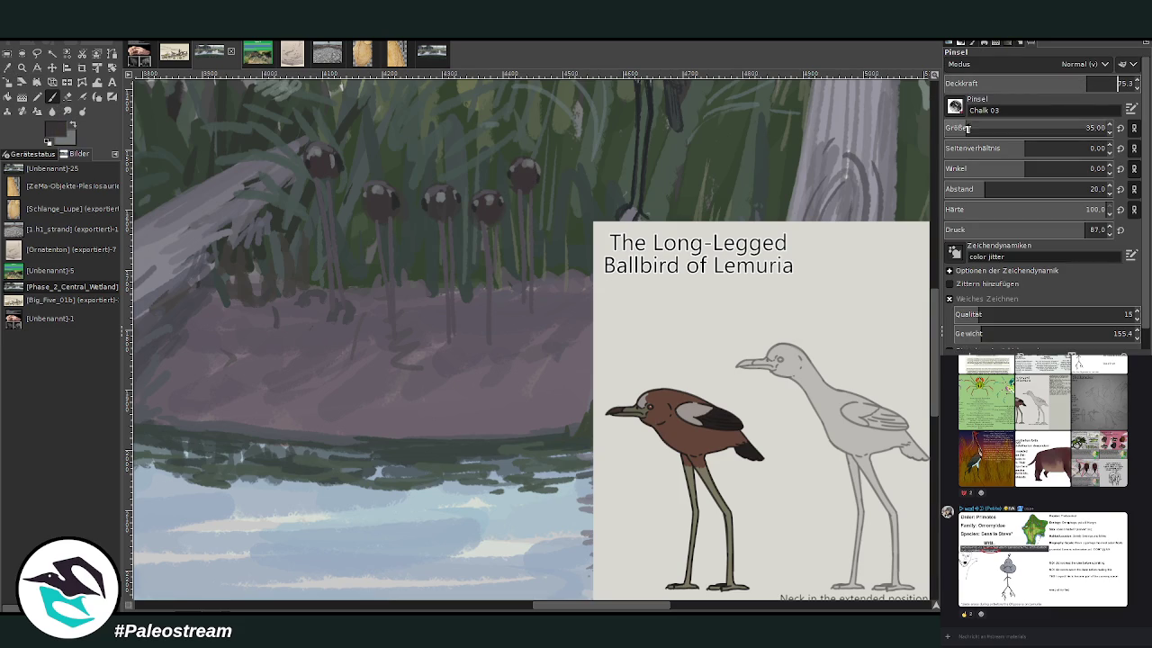
pyautogui.moveTo(528, 171); pyautogui.dragTo(529, 121)
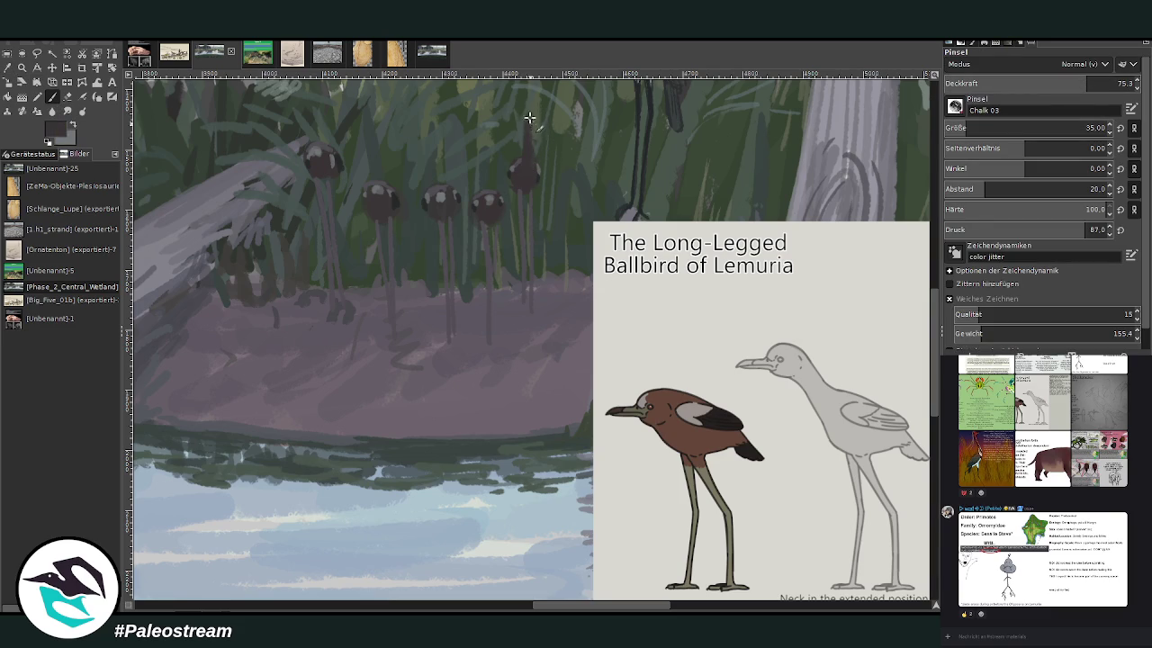
pyautogui.moveTo(528, 115); pyautogui.dragTo(527, 168)
# Step: Sample darker greys from the reference bird and repaint the neck and head at 82.0 opacity
pyautogui.click(76, 126)
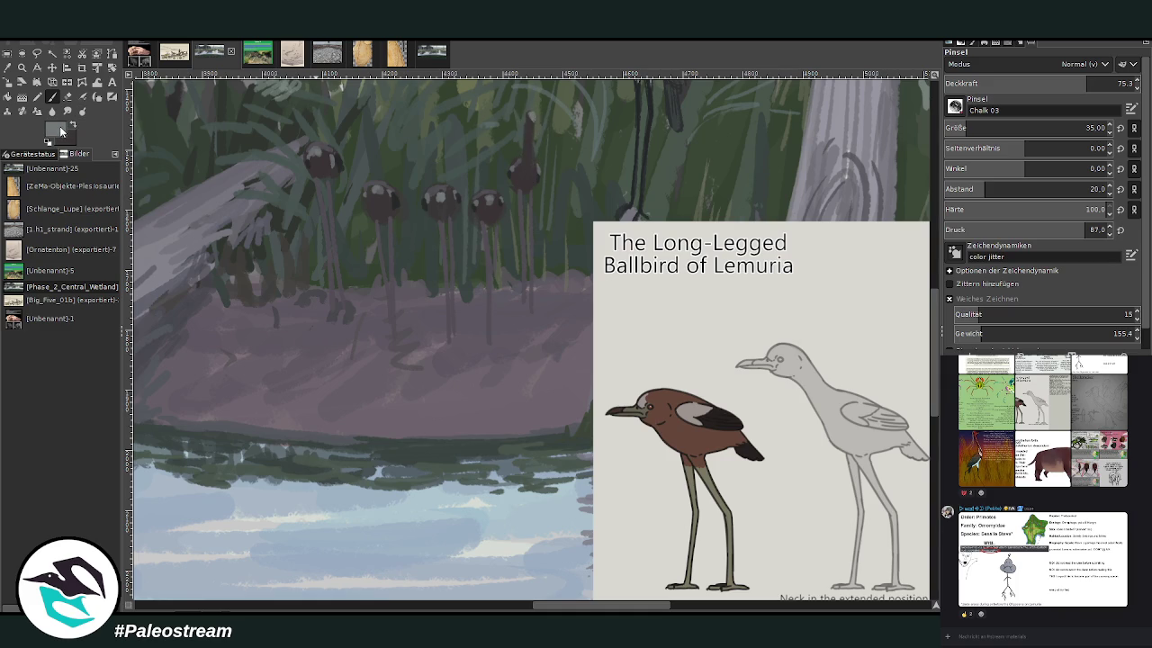
pyautogui.keyDown('ctrl'); pyautogui.click(794, 312); pyautogui.keyUp('ctrl')
pyautogui.click(1079, 82)
pyautogui.keyDown('ctrl'); pyautogui.click(801, 330); pyautogui.keyUp('ctrl')
pyautogui.moveTo(520, 116); pyautogui.dragTo(536, 137)
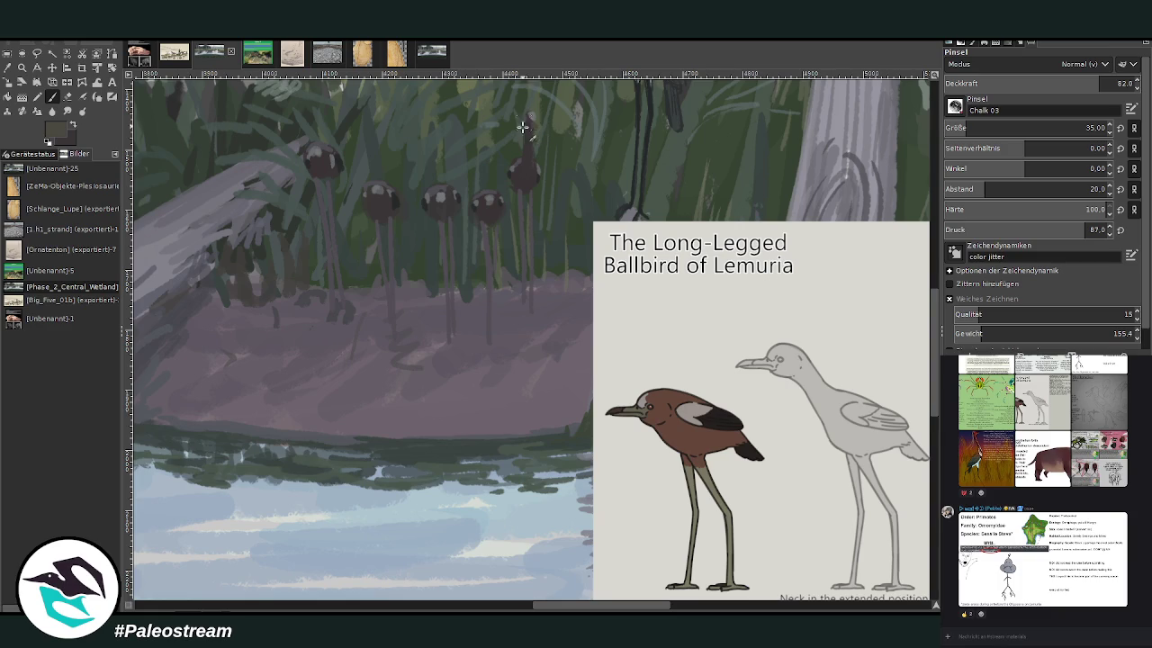
pyautogui.hscroll(3, 626, 583)
# Step: Add white highlight dabs to the leftmost ballbird's head
pyautogui.hscroll(3, 626, 583)
pyautogui.hscroll(1, 627, 583)
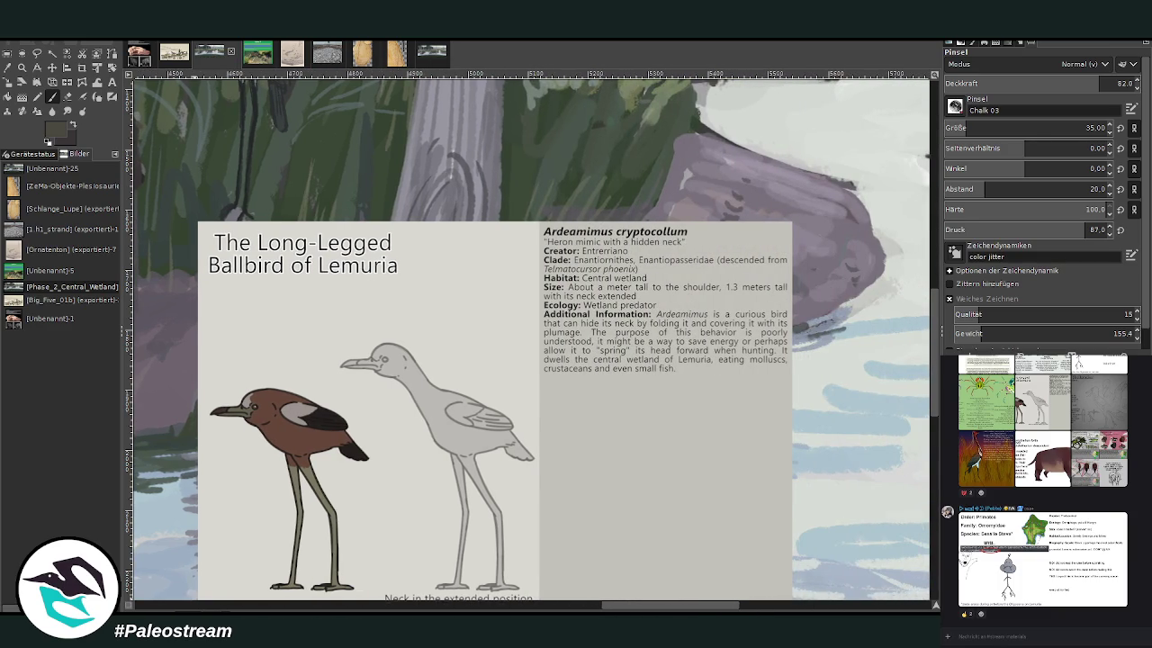
pyautogui.hscroll(-2, 532, 335)
pyautogui.hscroll(-7, 532, 334)
pyautogui.hscroll(1, 532, 335)
pyautogui.hscroll(6, 532, 335)
pyautogui.hscroll(2, 532, 335)
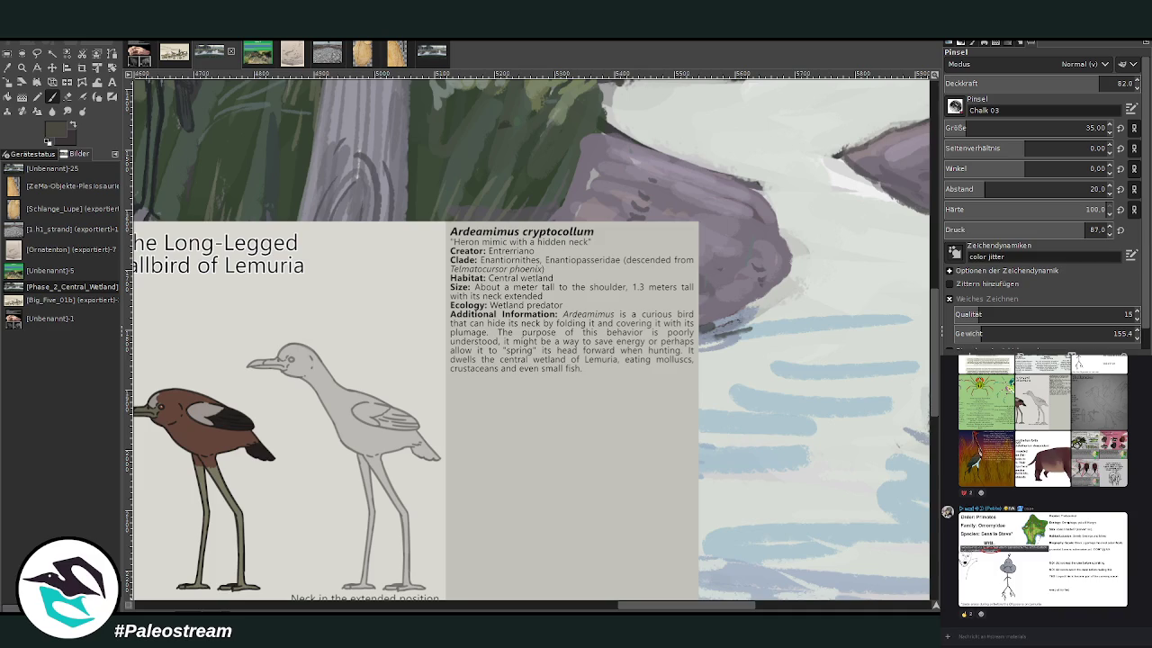
pyautogui.hscroll(-7, 560, 194)
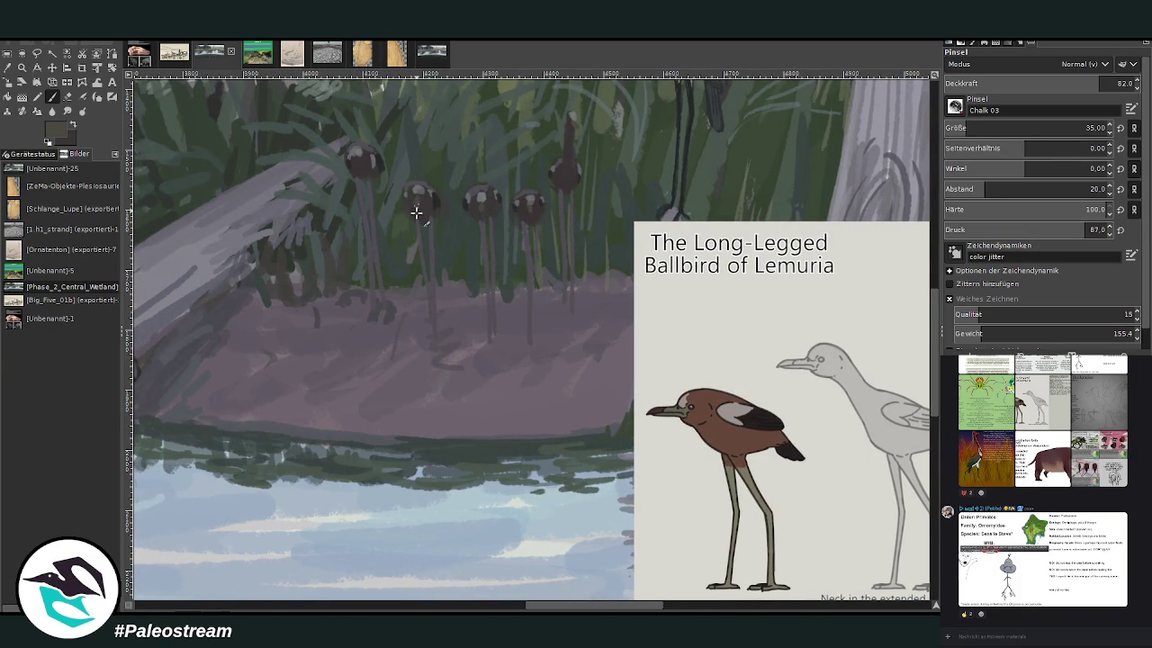
pyautogui.click(357, 162)
pyautogui.moveTo(568, 610); pyautogui.dragTo(611, 610)
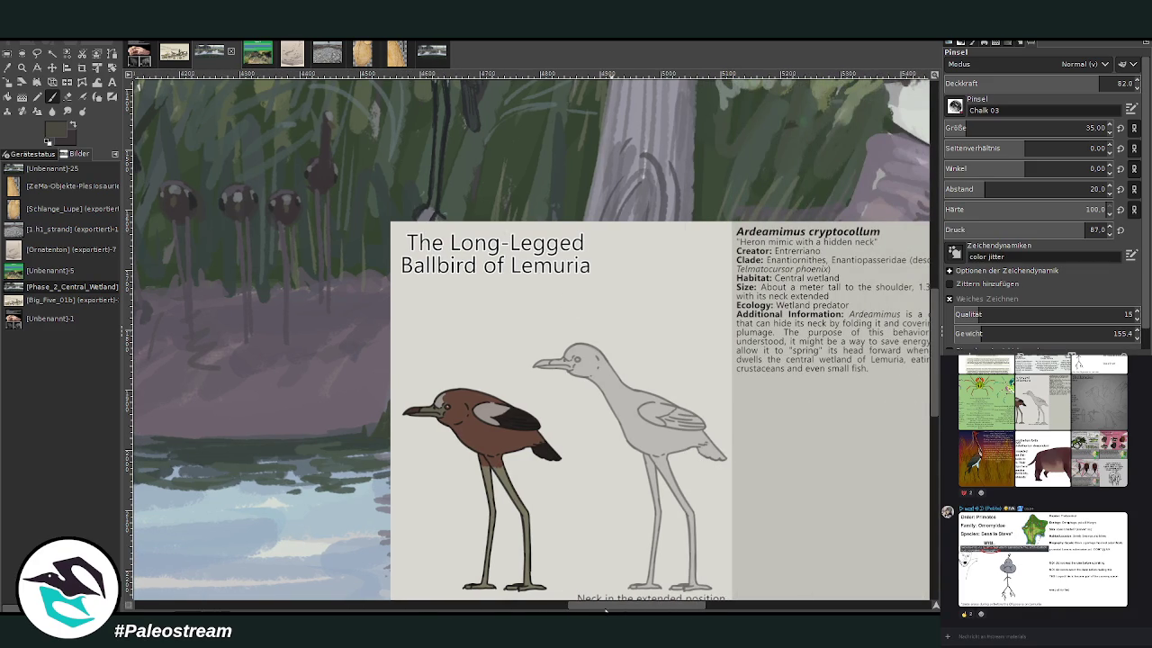
# Step: With brush size 18, paint clawed feet on the rightmost, third and first birds' legs
pyautogui.hscroll(-3, 498, 334)
pyautogui.hscroll(-3, 498, 334)
pyautogui.press('o')
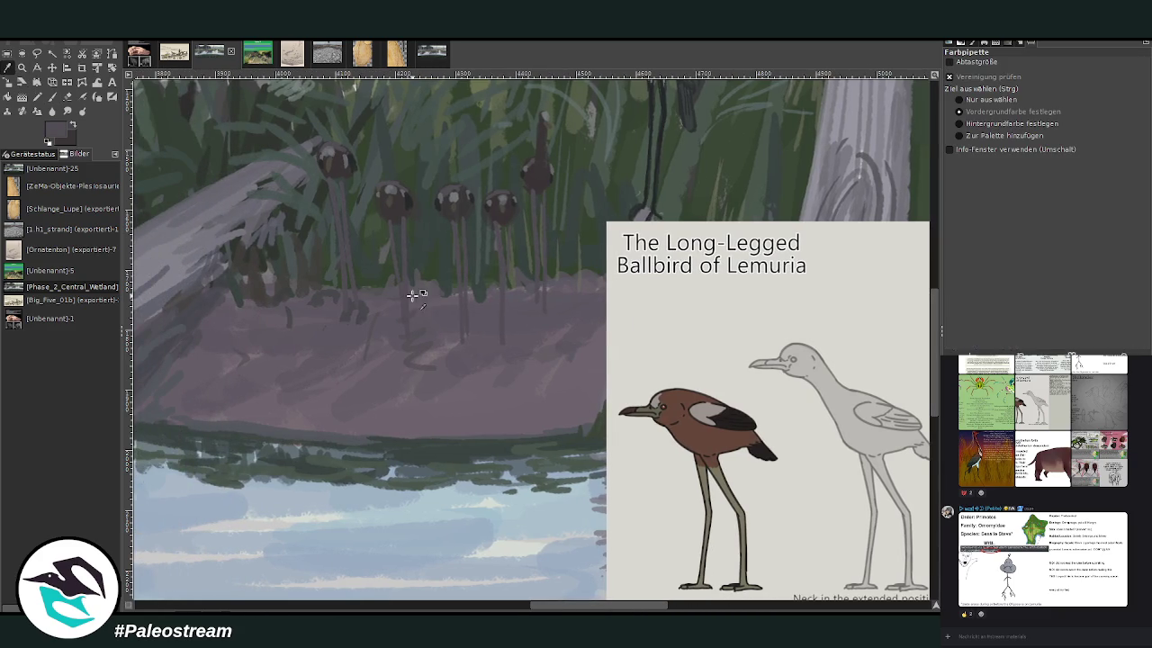
pyautogui.click(51, 97)
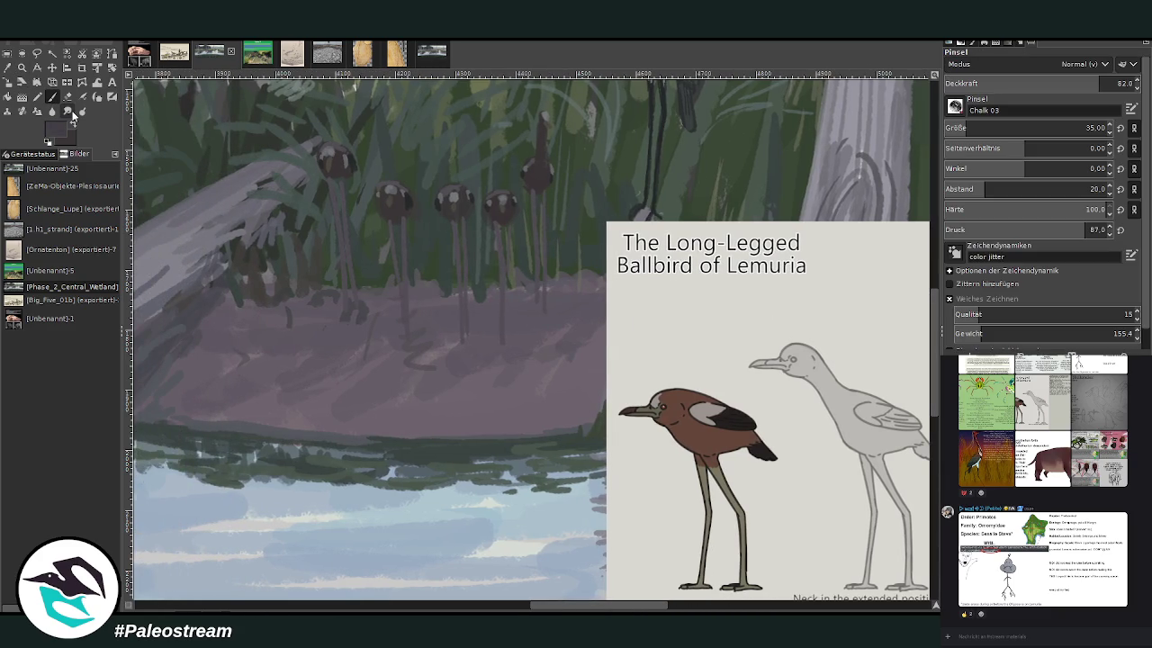
pyautogui.click(959, 127)
pyautogui.moveTo(538, 305); pyautogui.dragTo(545, 310)
pyautogui.moveTo(468, 344); pyautogui.dragTo(398, 337)
pyautogui.moveTo(343, 311); pyautogui.dragTo(350, 319)
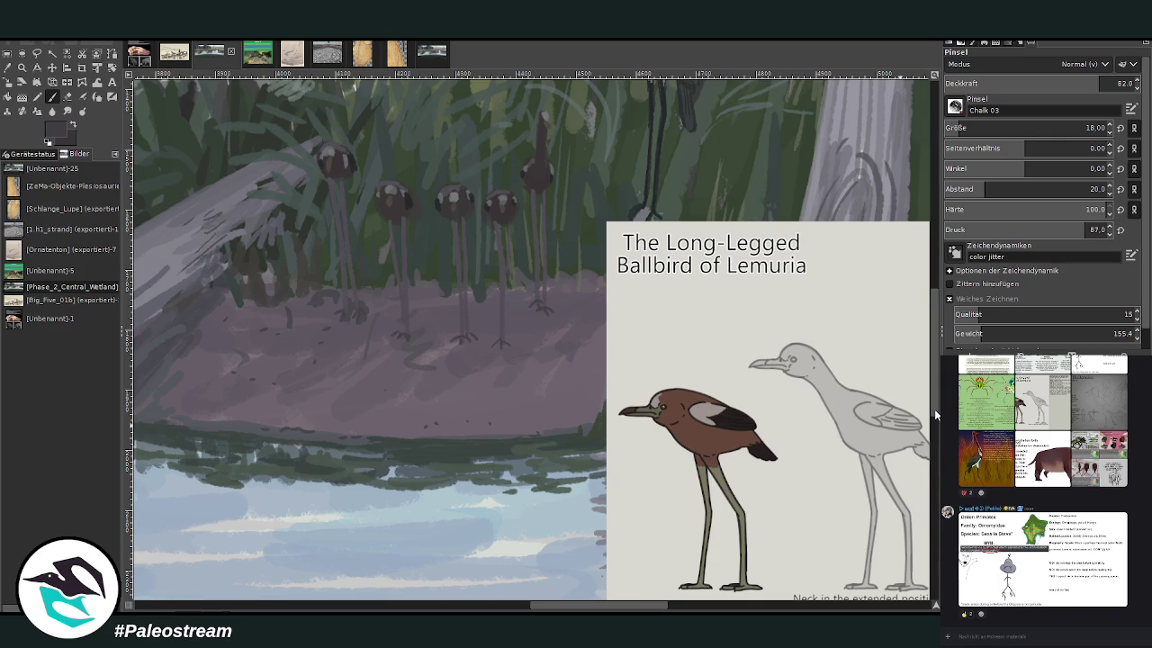
pyautogui.hotkey('shift', 'ctrl', 'j')
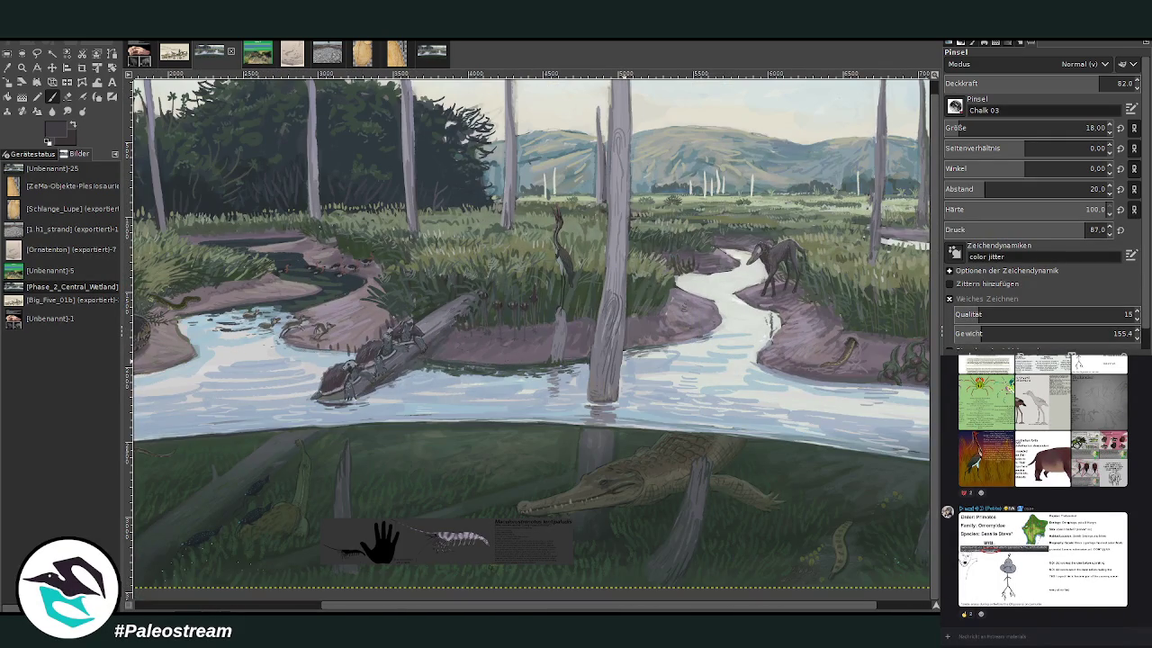
# Step: Make the bird reference layer active and move it over the middle of the river
pyautogui.press('pageup')
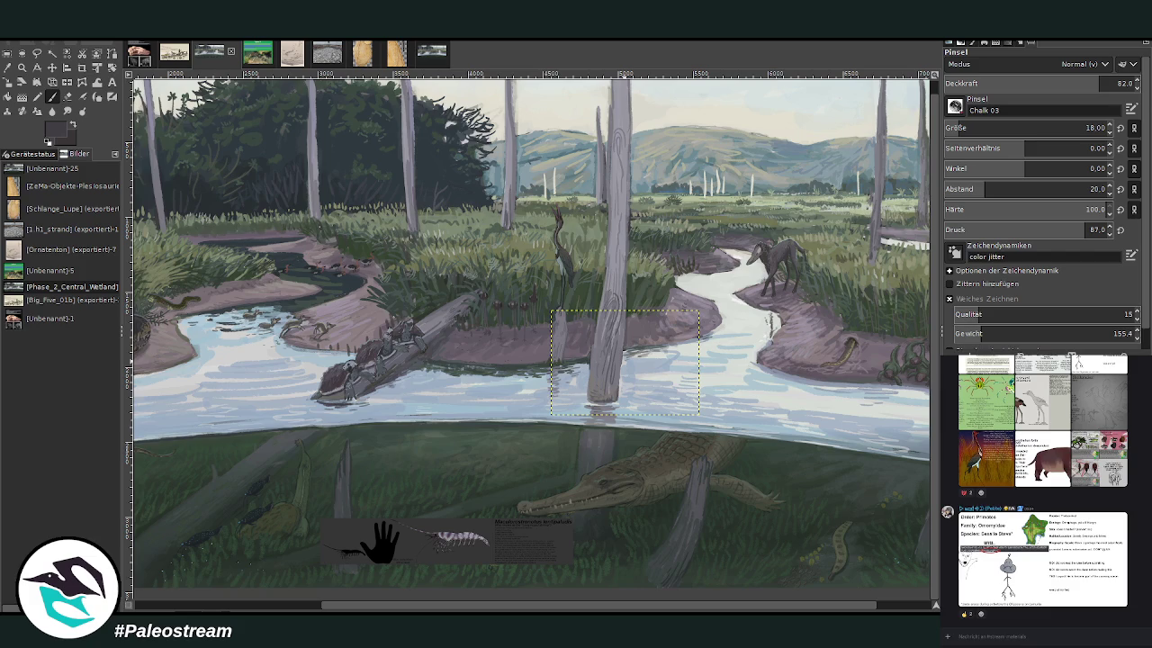
pyautogui.press('pageup')
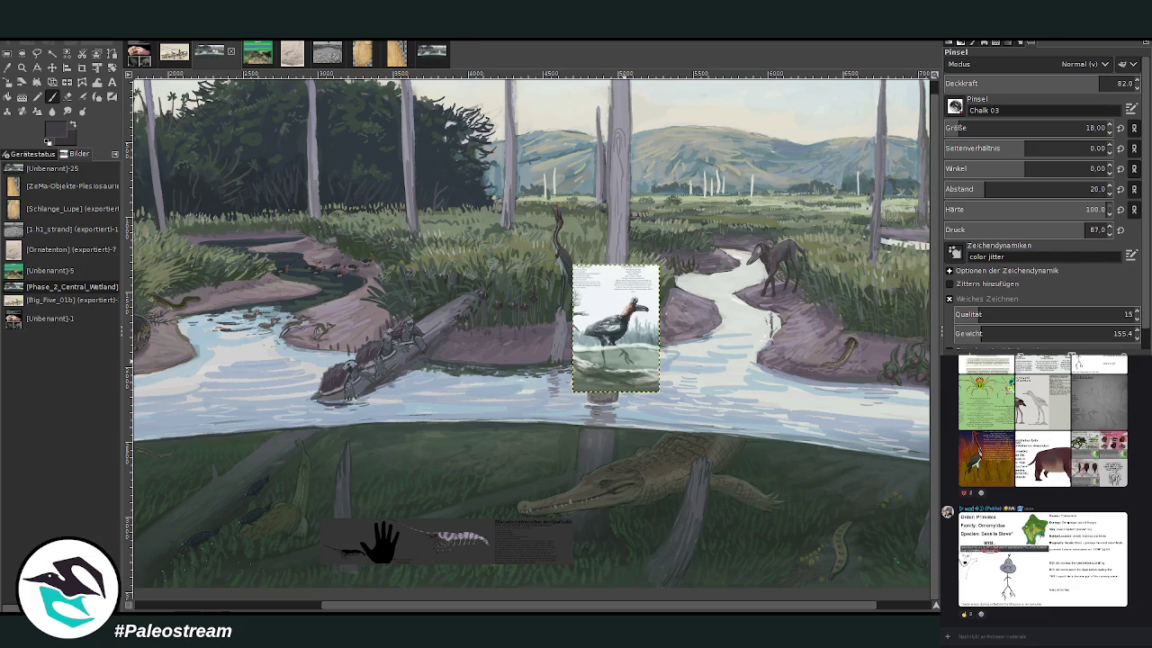
pyautogui.hscroll(3, 545, 608)
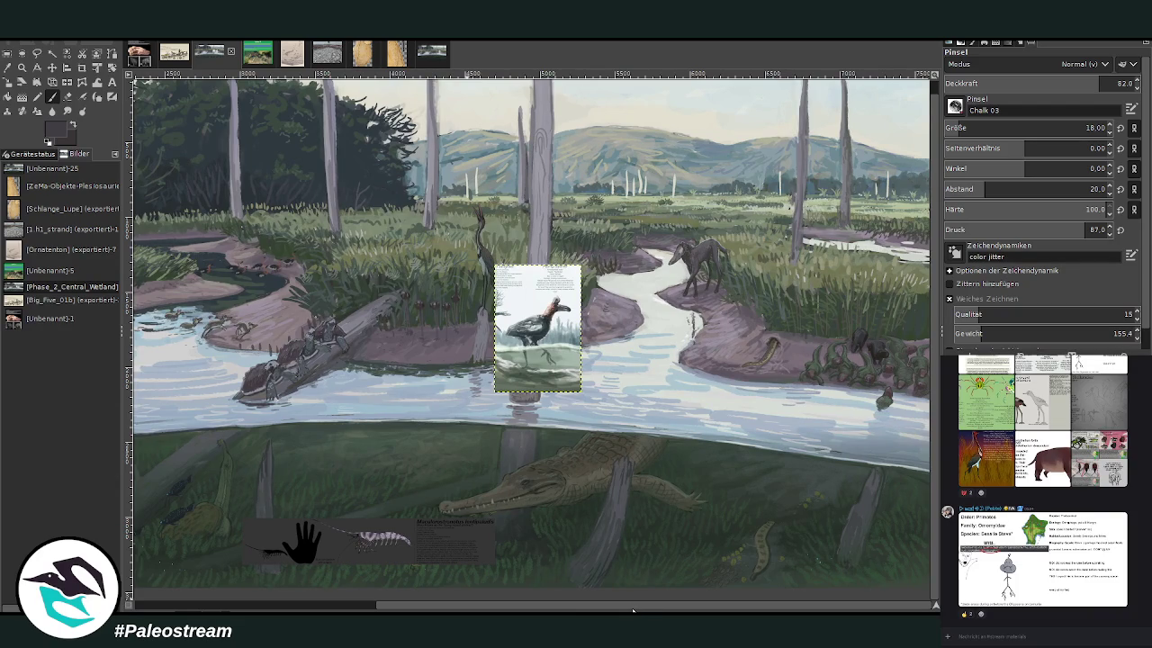
pyautogui.hscroll(-3, 633, 610)
pyautogui.hscroll(-3, 633, 610)
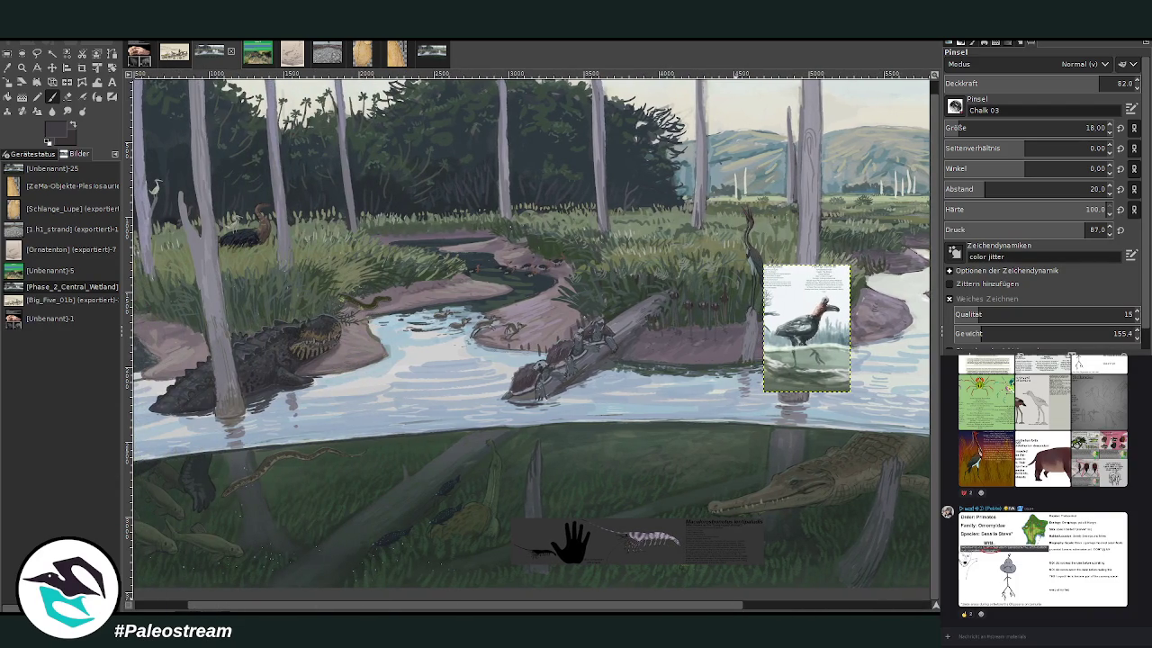
pyautogui.click(52, 68)
pyautogui.moveTo(805, 329); pyautogui.dragTo(531, 342)
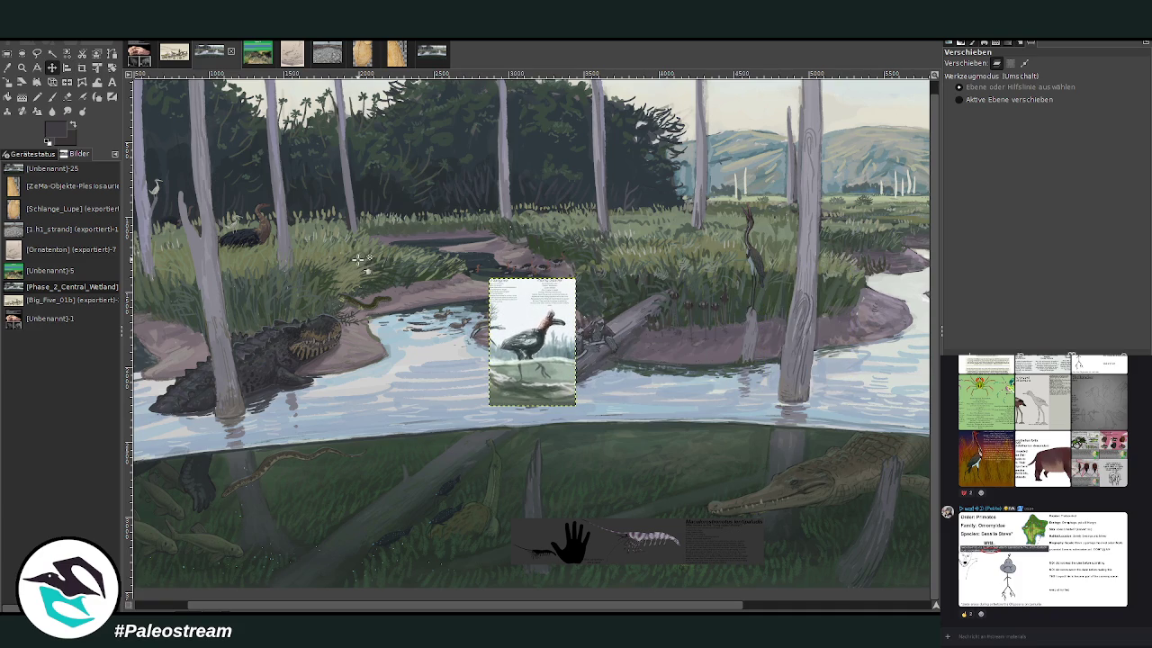
pyautogui.scroll(-3, 356, 279)
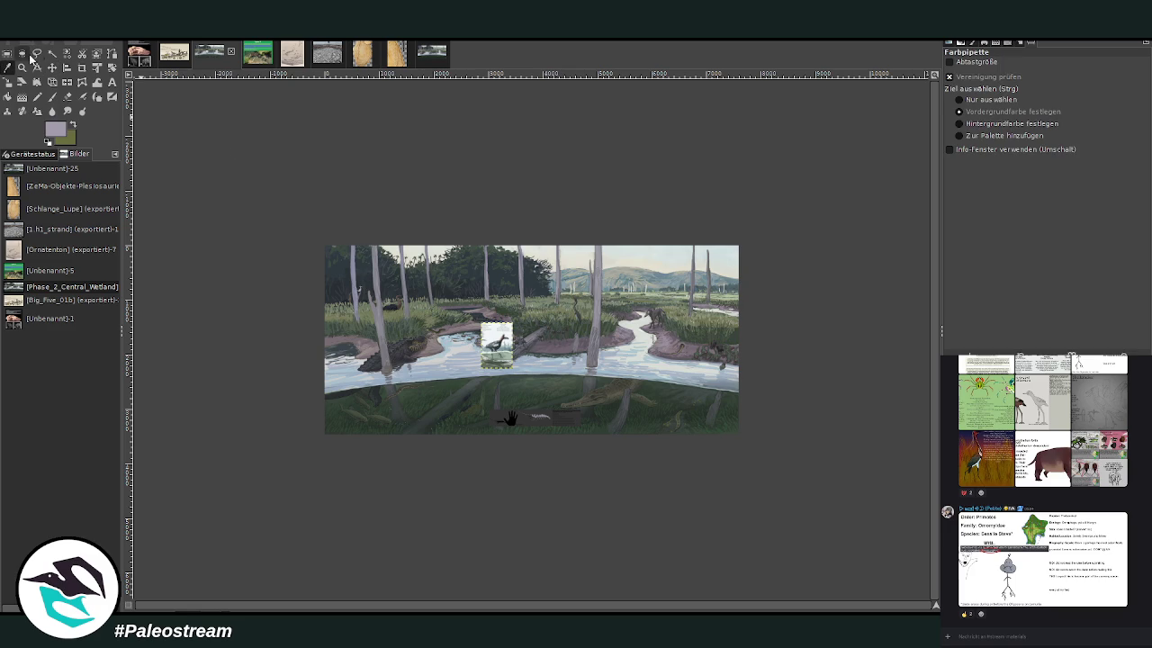
# Step: Zoom in on the river around the bird reference and pan across it
pyautogui.click(21, 69)
pyautogui.moveTo(338, 292); pyautogui.dragTo(580, 421)
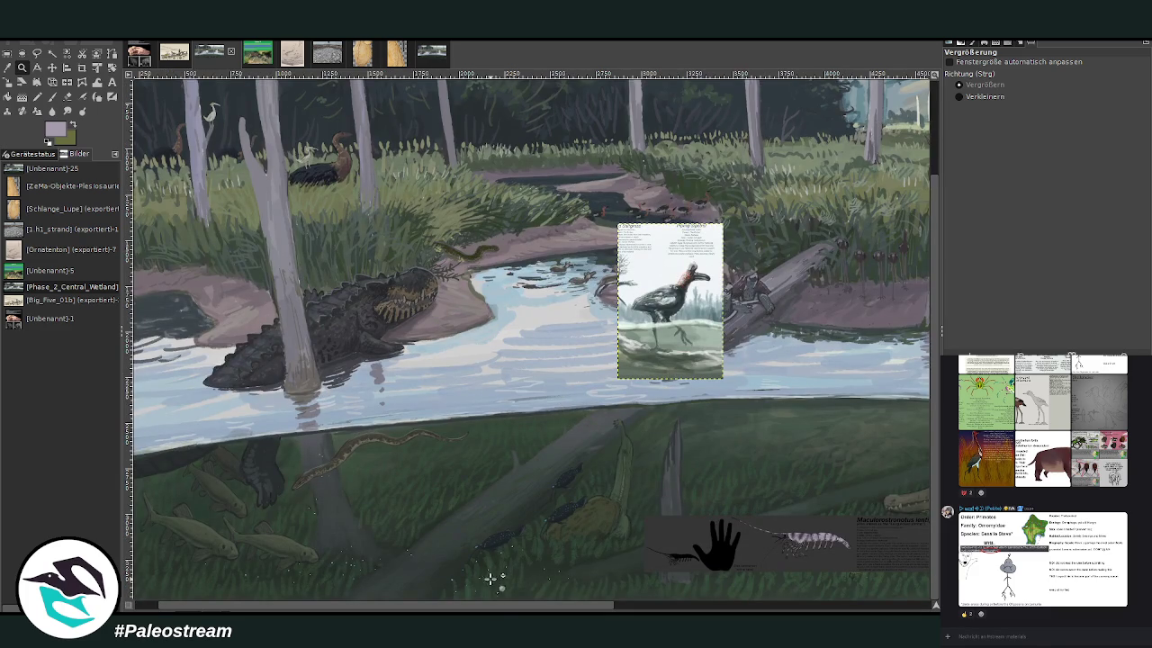
pyautogui.moveTo(499, 610); pyautogui.dragTo(525, 610)
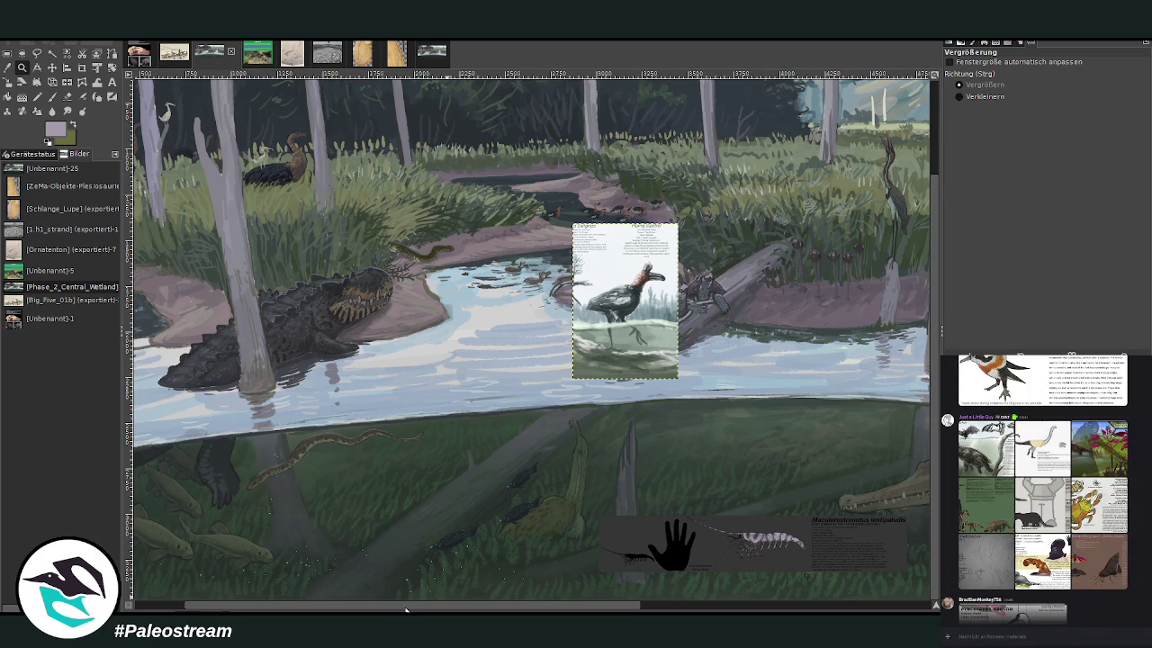
pyautogui.moveTo(405, 607); pyautogui.dragTo(495, 607)
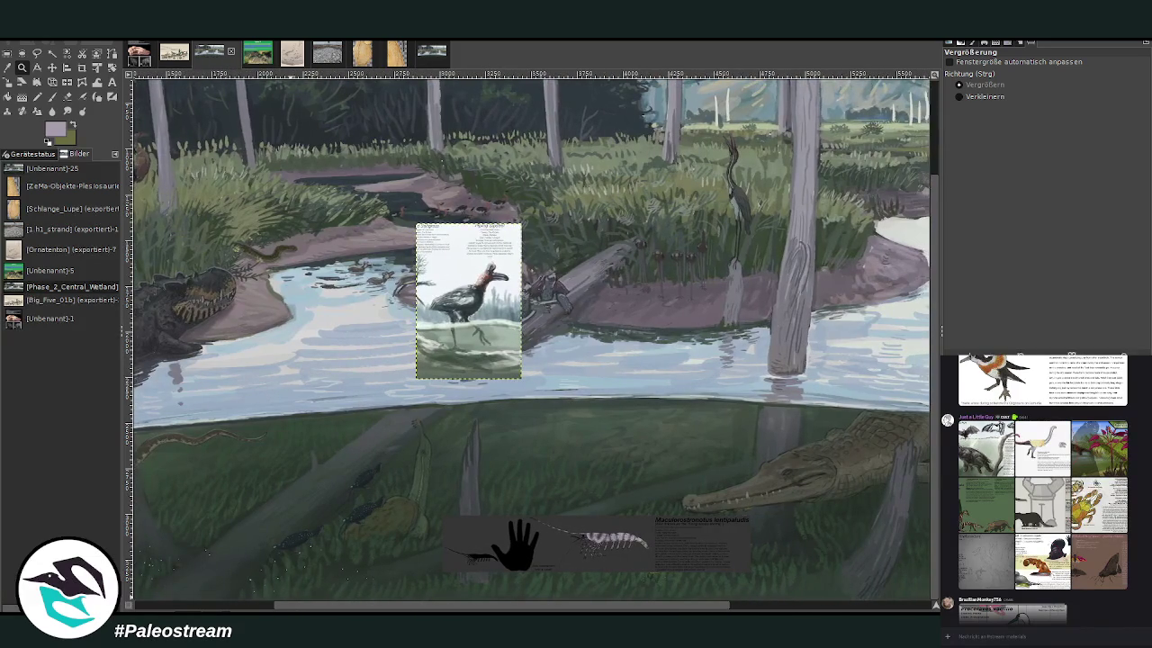
pyautogui.hscroll(-2, 531, 335)
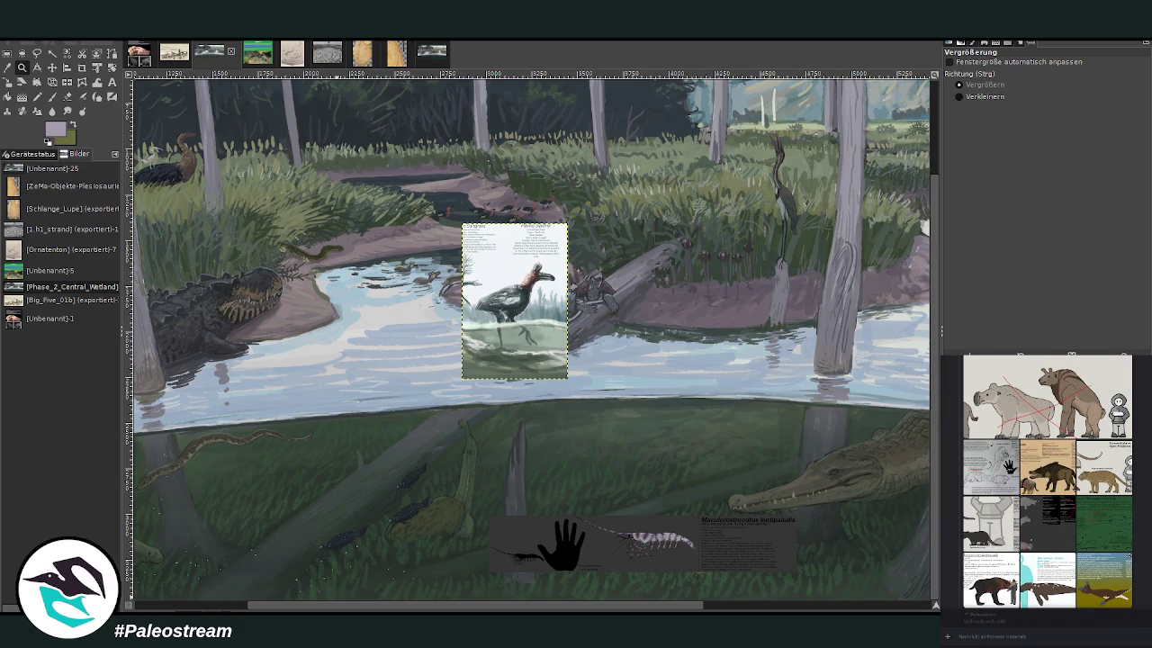
# Step: View the Water Dwellers reference image enlarged, then close it
pyautogui.click(1114, 538)
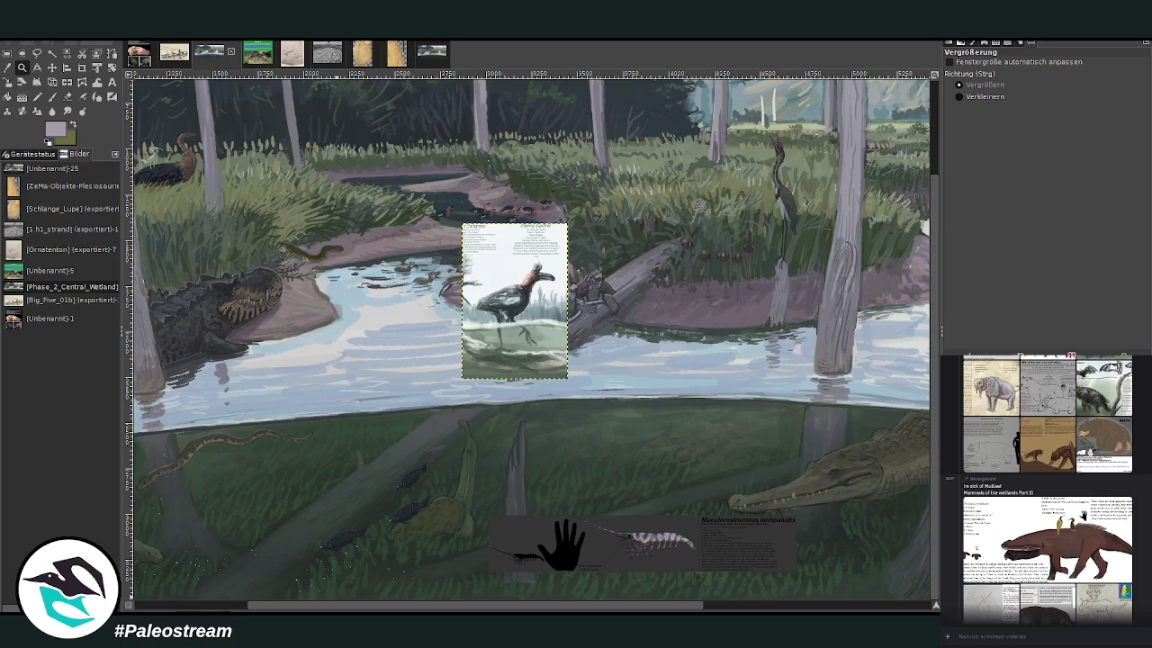
pyautogui.click(1115, 530)
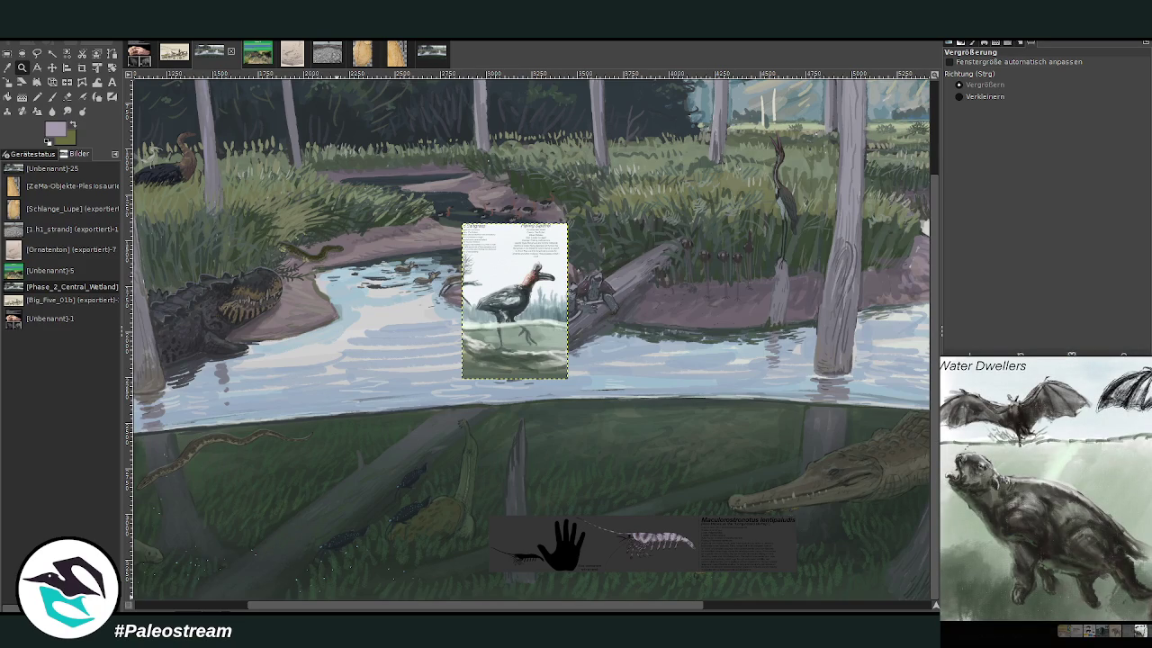
pyautogui.press('Escape')
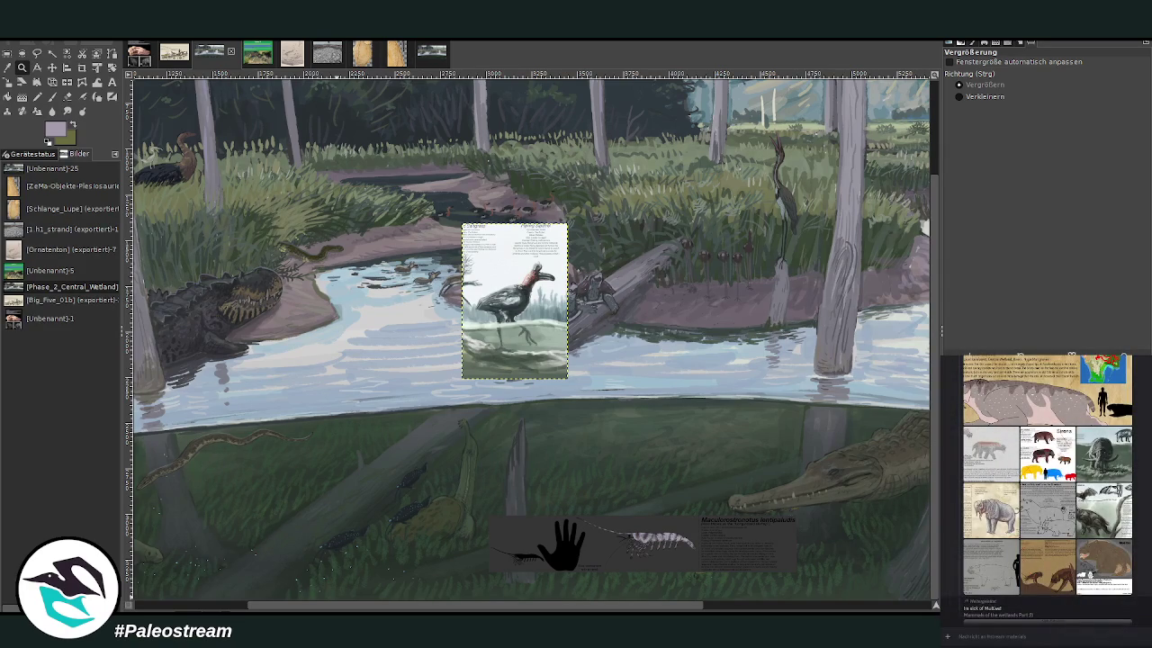
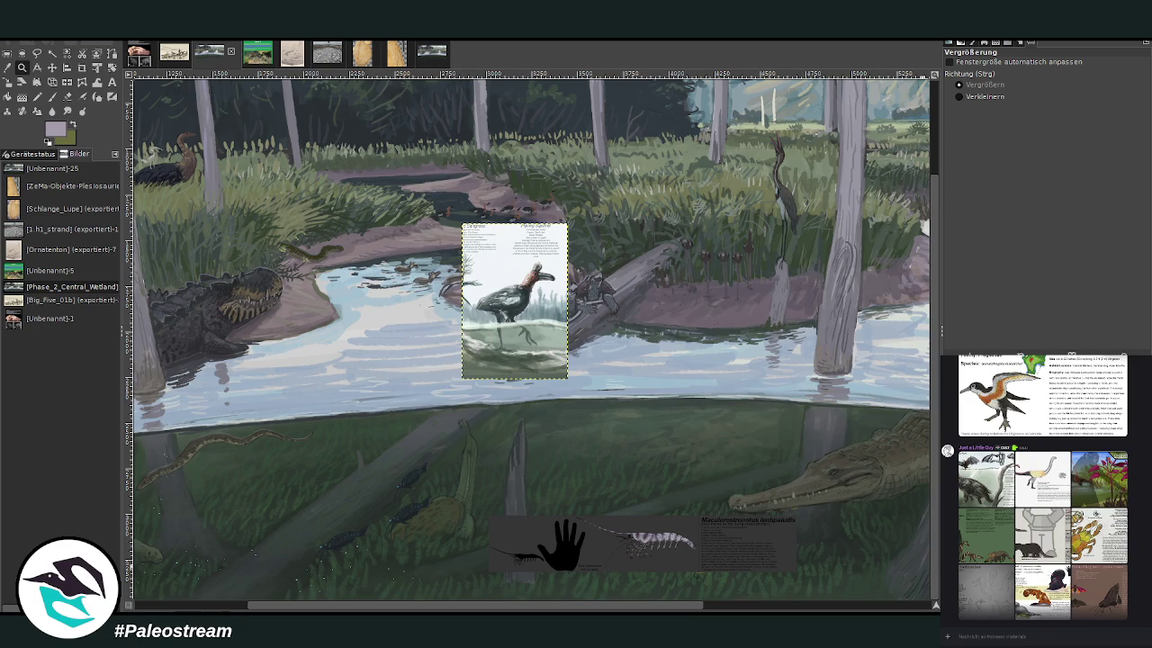
# Step: Pan across the wetland panorama to locate the Sovereign Meselemury card
pyautogui.hscroll(5, 747, 564)
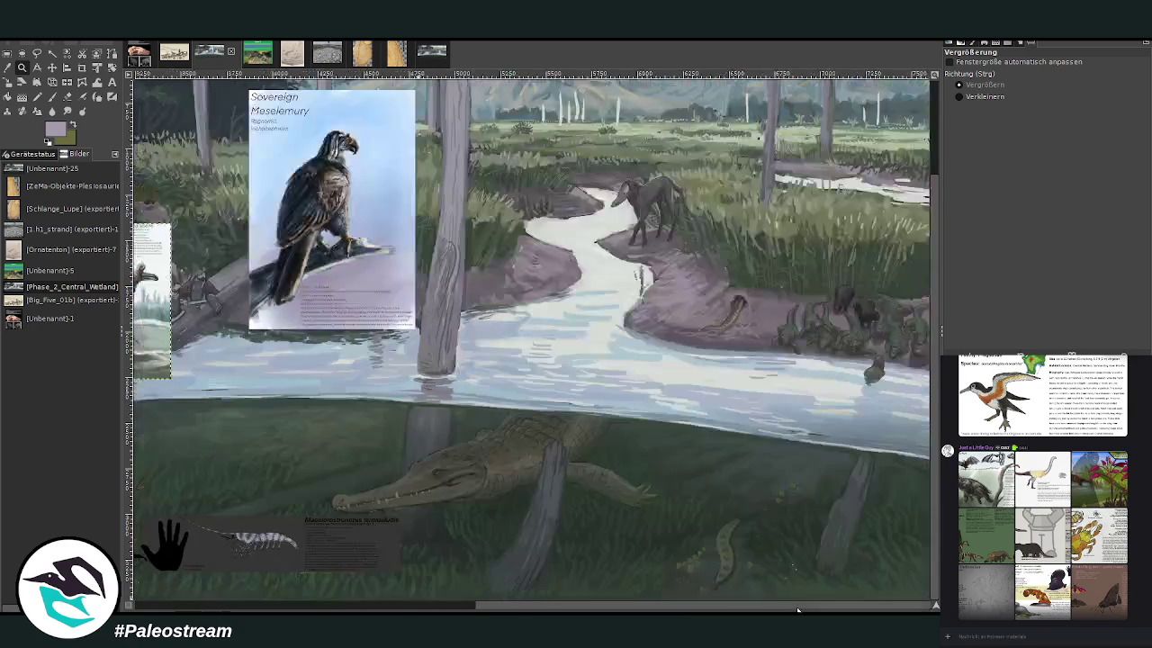
pyautogui.scroll(2, 745, 564)
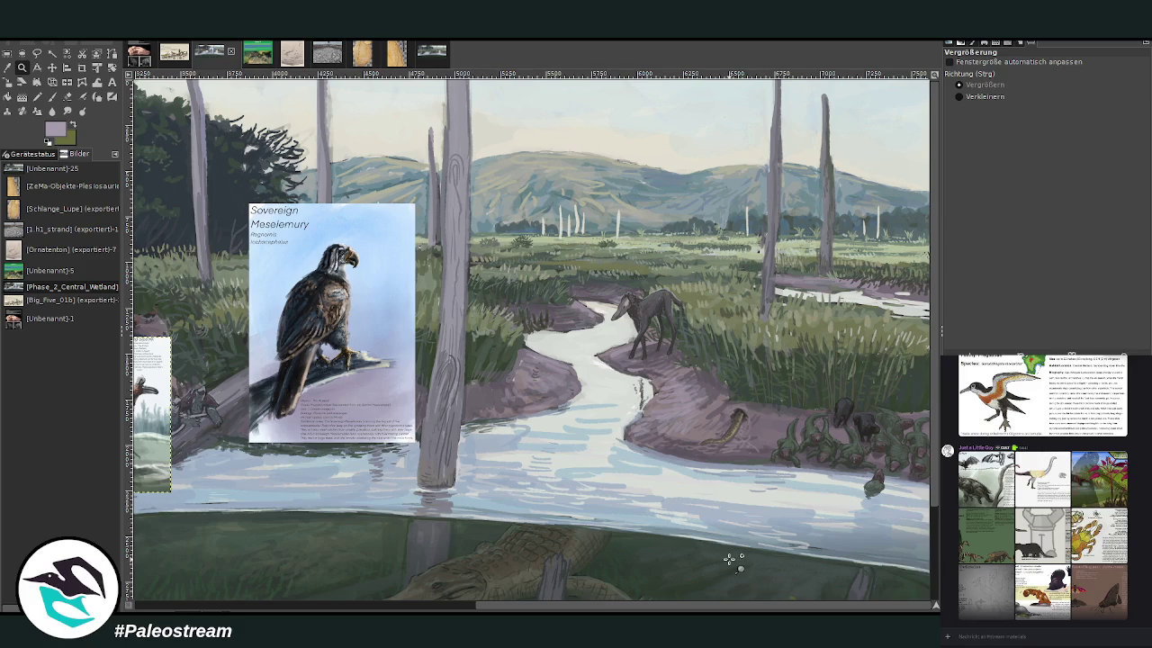
pyautogui.scroll(-2, 720, 556)
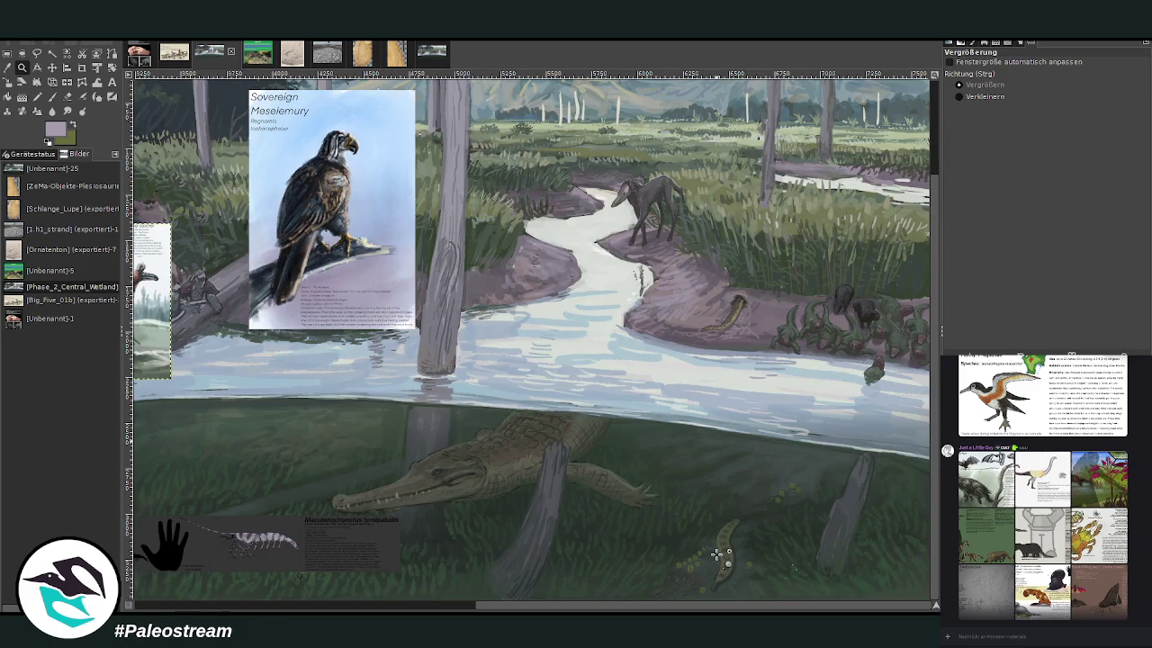
pyautogui.scroll(2, 717, 555)
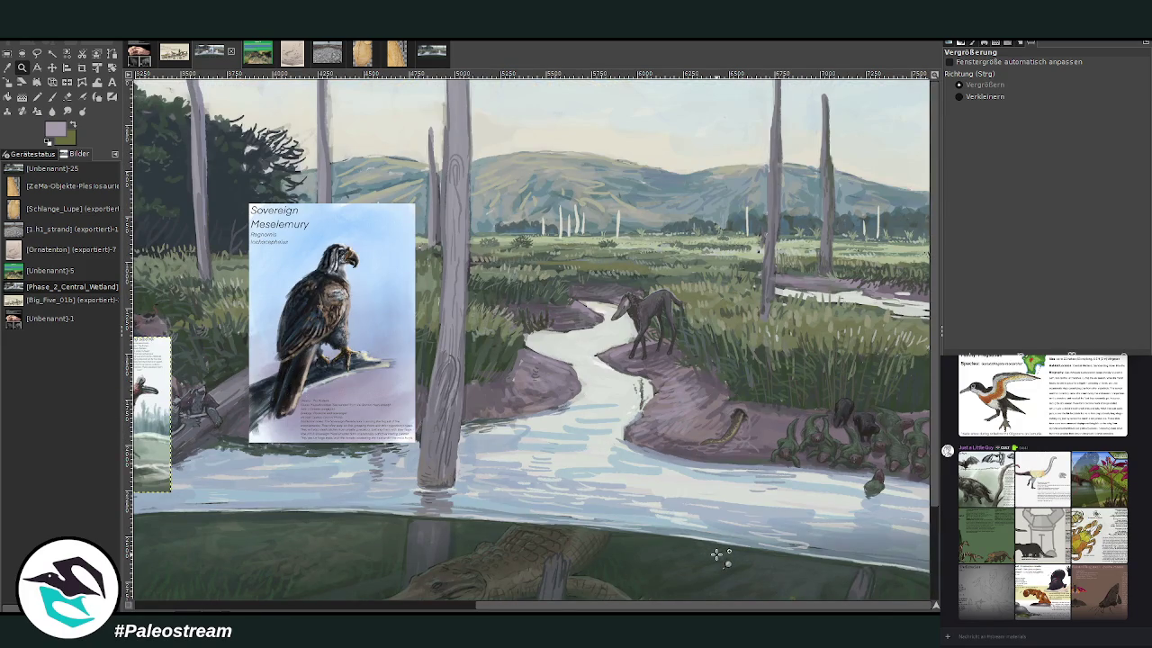
pyautogui.hscroll(-1, 716, 553)
pyautogui.hscroll(1, 706, 551)
pyautogui.moveTo(783, 606)
pyautogui.mouseDown()
pyautogui.moveTo(528, 604)
pyautogui.moveTo(591, 602)
pyautogui.mouseUp()
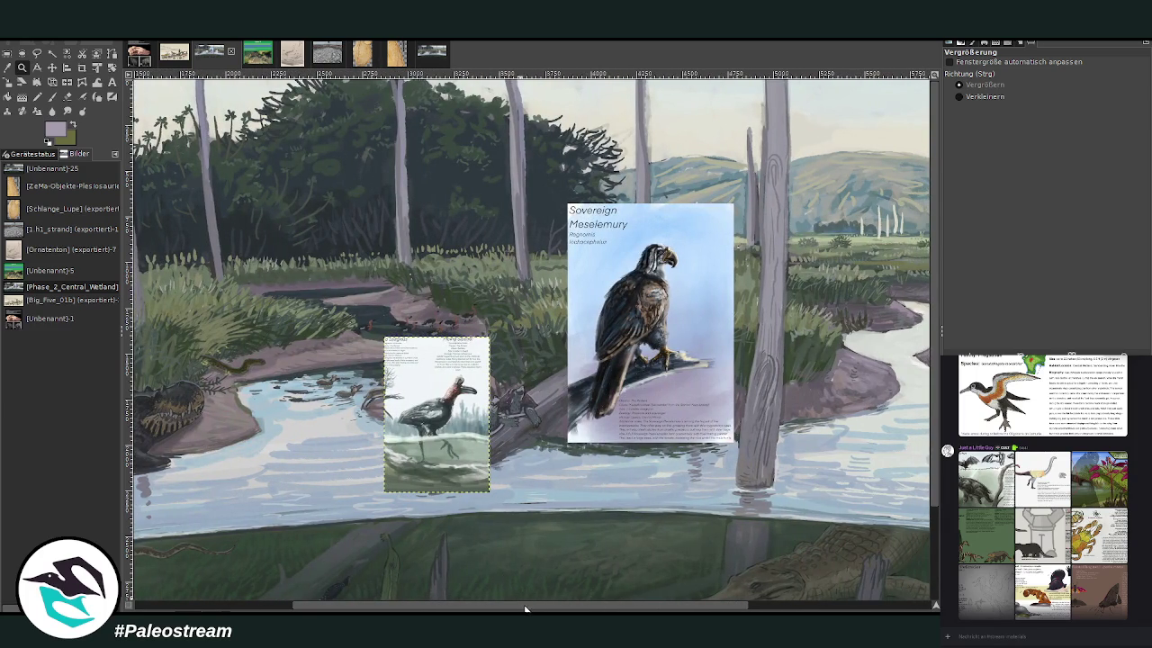
pyautogui.moveTo(522, 604); pyautogui.dragTo(333, 606)
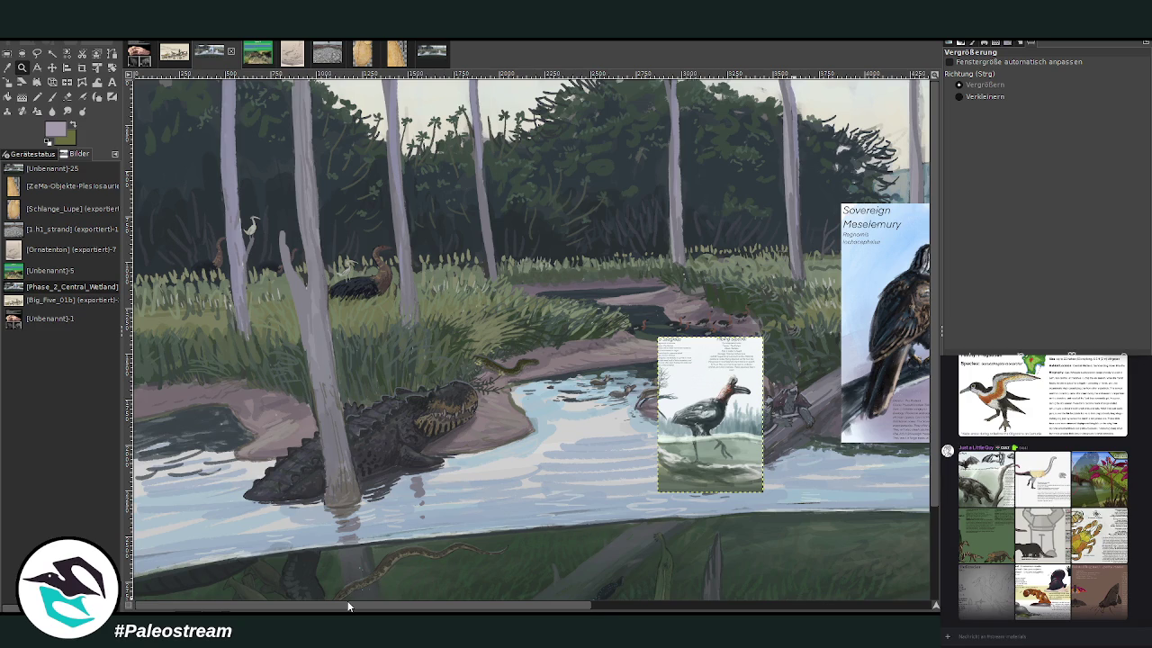
pyautogui.moveTo(349, 606); pyautogui.dragTo(651, 607)
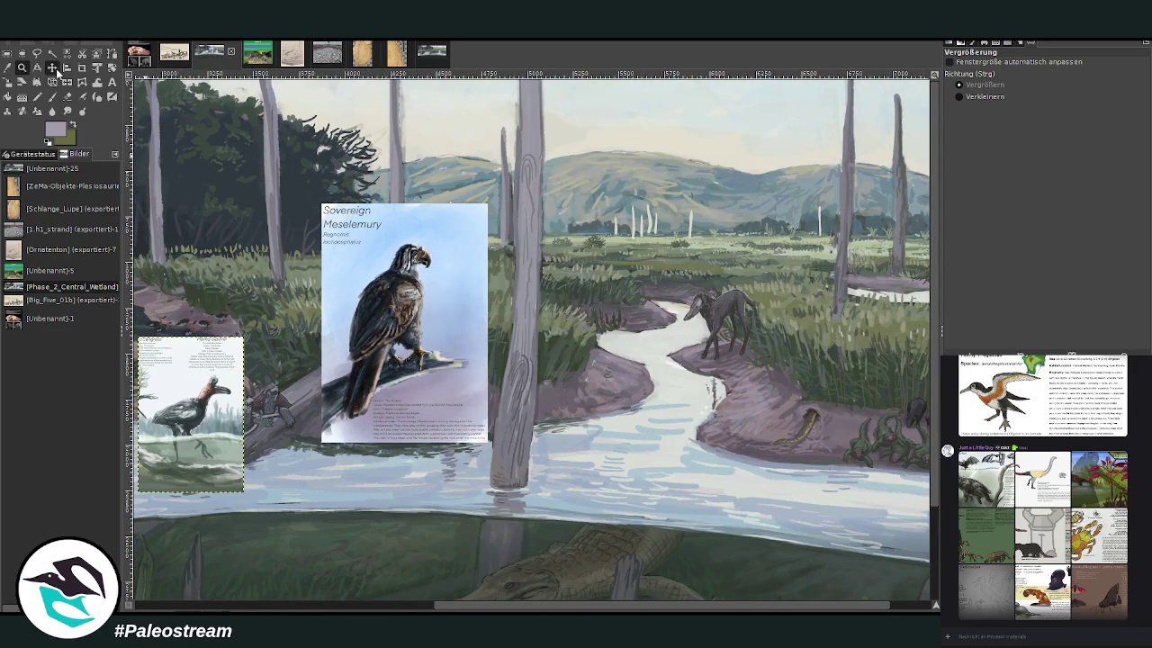
# Step: Move the Sovereign Meselemury card to the canvas centre and zoom out to the full panorama
pyautogui.click(52, 68)
pyautogui.moveTo(363, 321)
pyautogui.mouseDown()
pyautogui.moveTo(731, 409)
pyautogui.moveTo(708, 406)
pyautogui.mouseUp()
pyautogui.hscroll(-1, 711, 409)
pyautogui.hscroll(-4, 850, 418)
pyautogui.moveTo(850, 419)
pyautogui.mouseDown()
pyautogui.moveTo(585, 382)
pyautogui.moveTo(568, 369)
pyautogui.mouseUp()
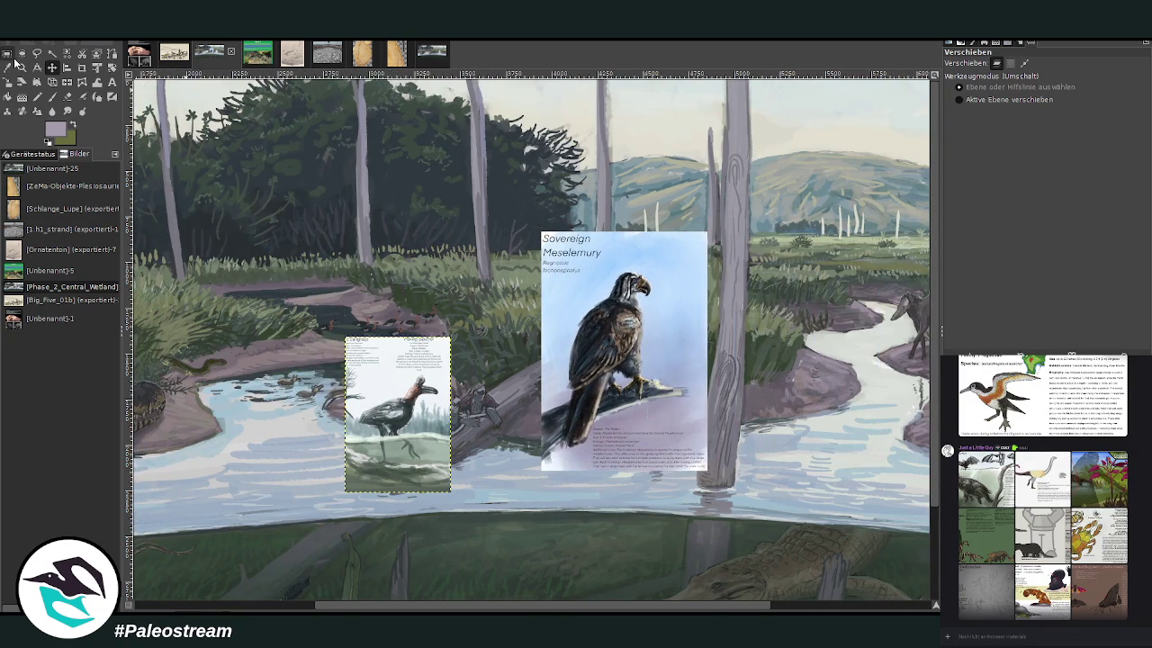
pyautogui.click(22, 68)
pyautogui.click(723, 238)
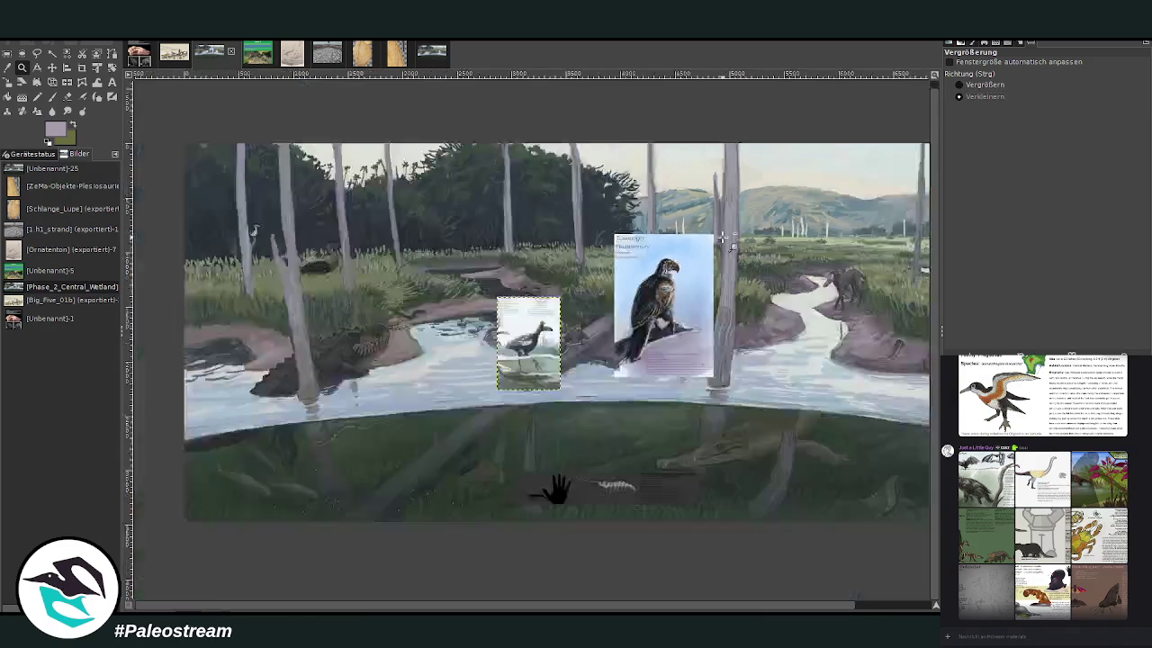
pyautogui.click(724, 241)
pyautogui.hscroll(2, 921, 606)
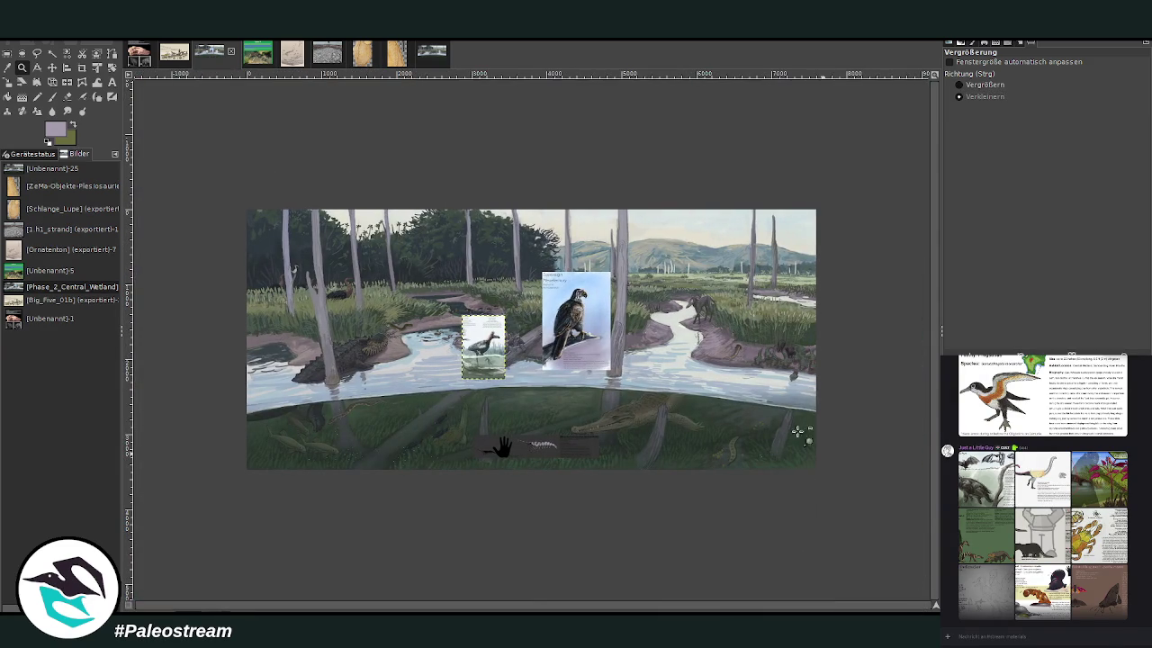
pyautogui.click(8, 53)
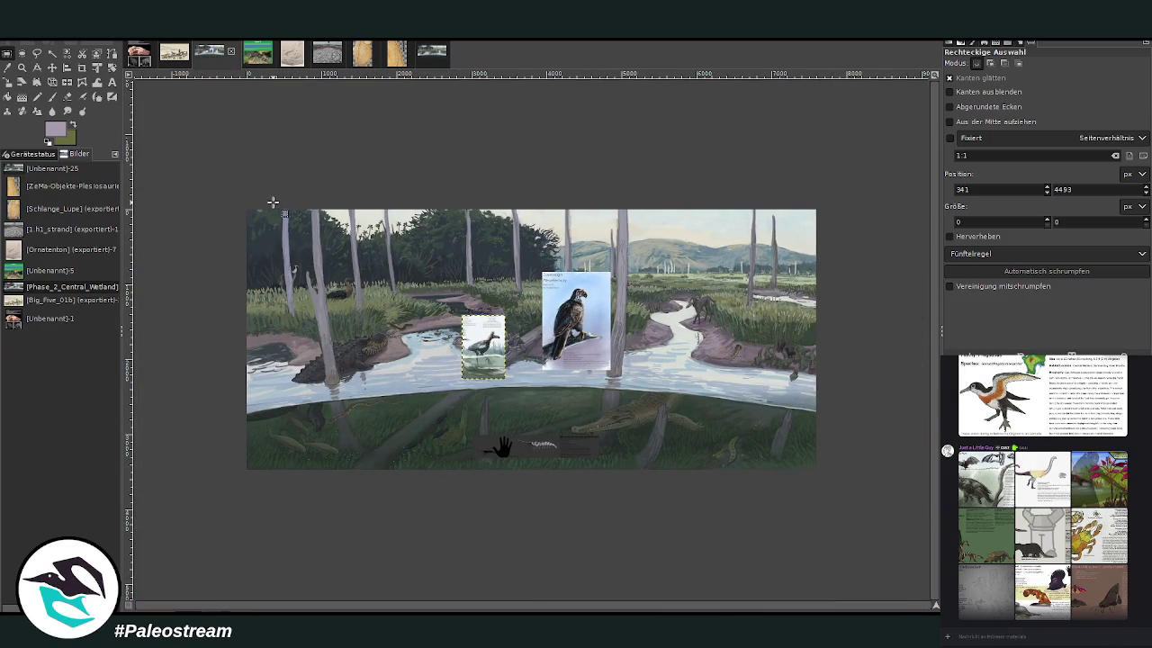
pyautogui.moveTo(247, 208)
pyautogui.mouseDown()
pyautogui.moveTo(713, 473)
pyautogui.moveTo(814, 469)
pyautogui.mouseUp()
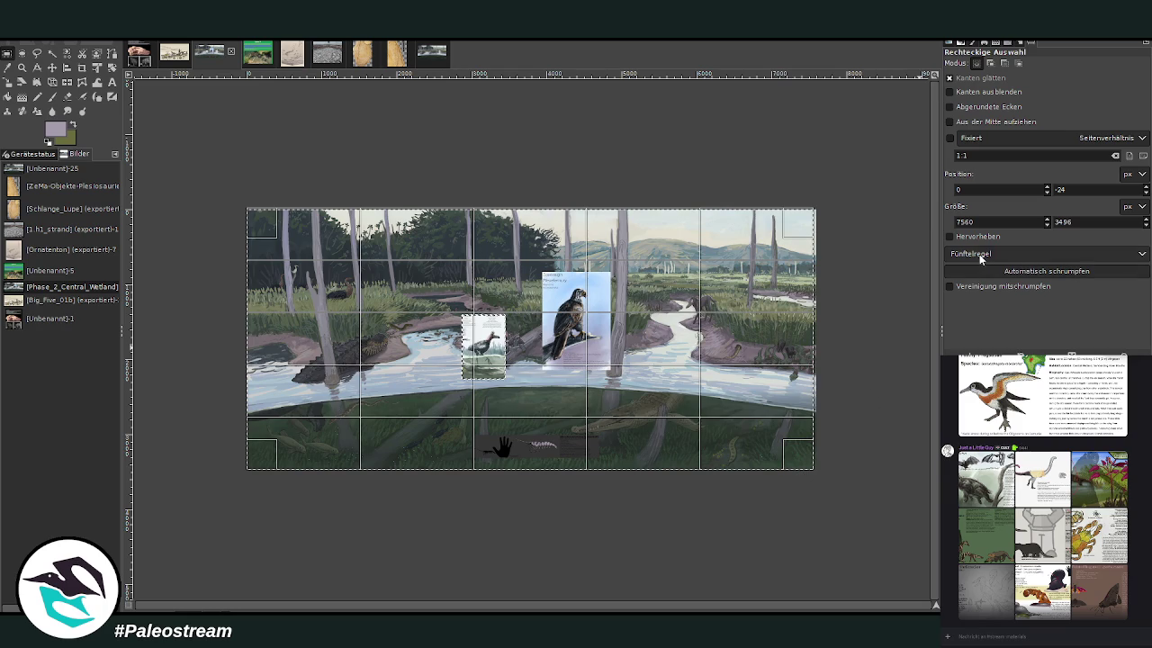
pyautogui.press('Up')
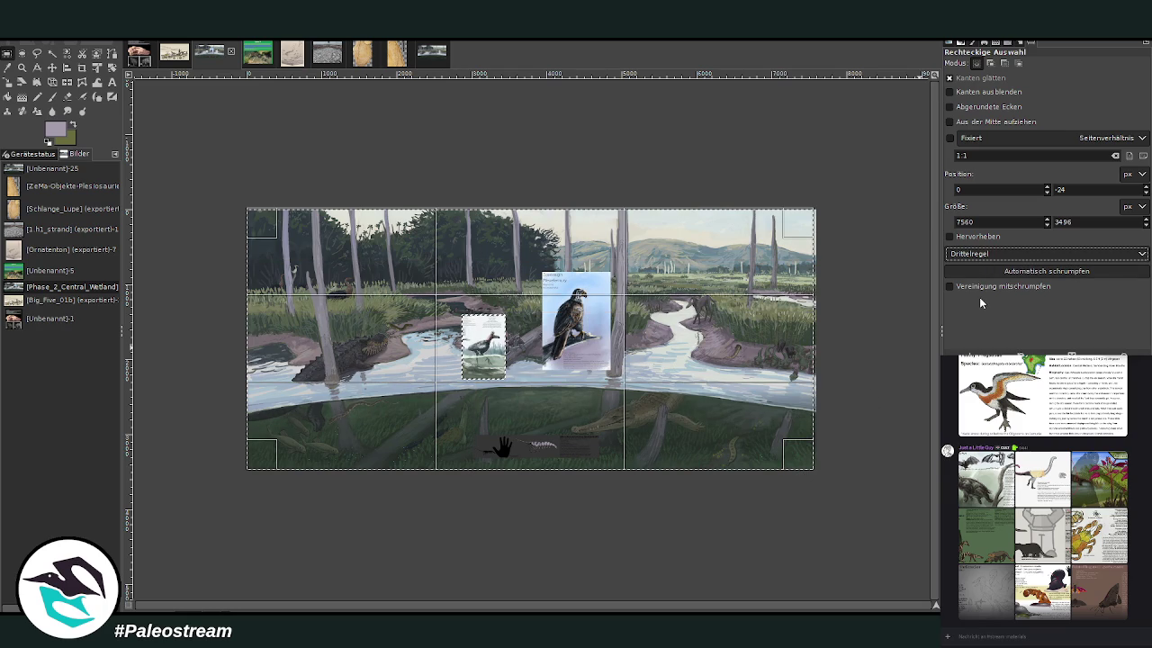
pyautogui.moveTo(792, 350); pyautogui.dragTo(799, 349)
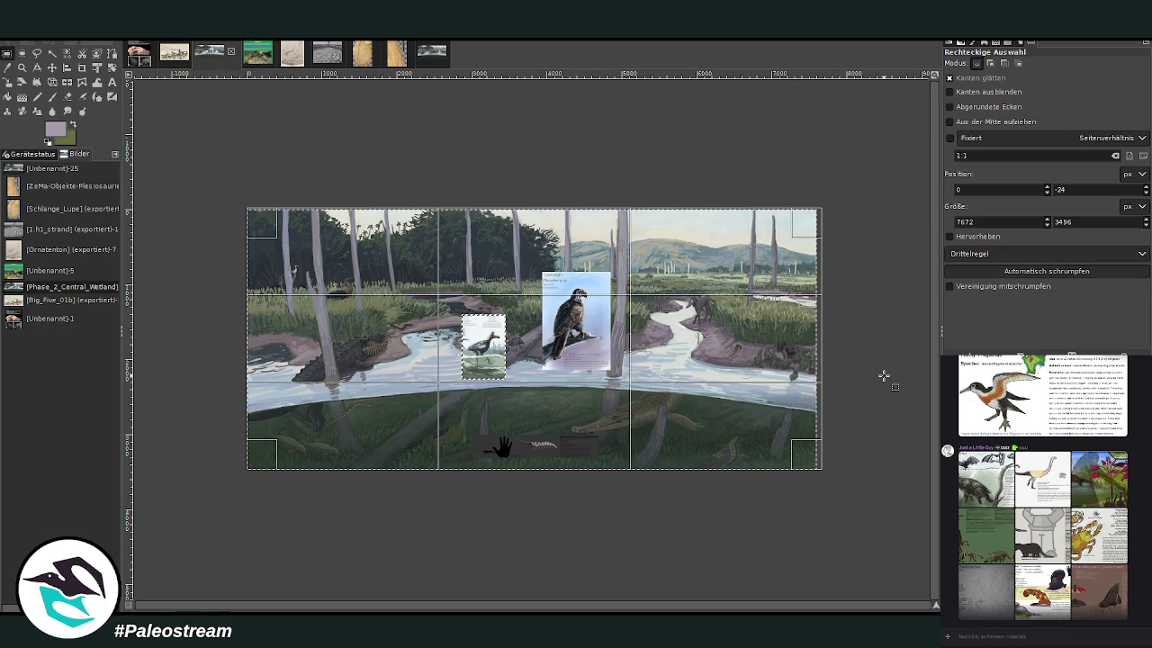
pyautogui.click(1004, 258)
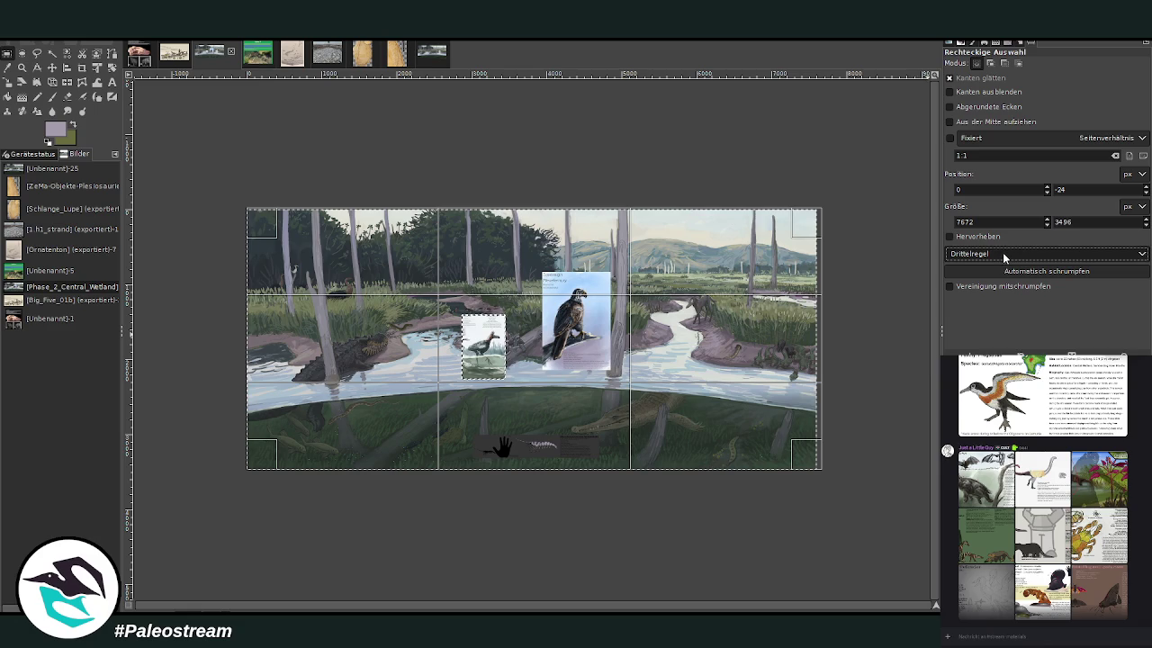
pyautogui.click(999, 312)
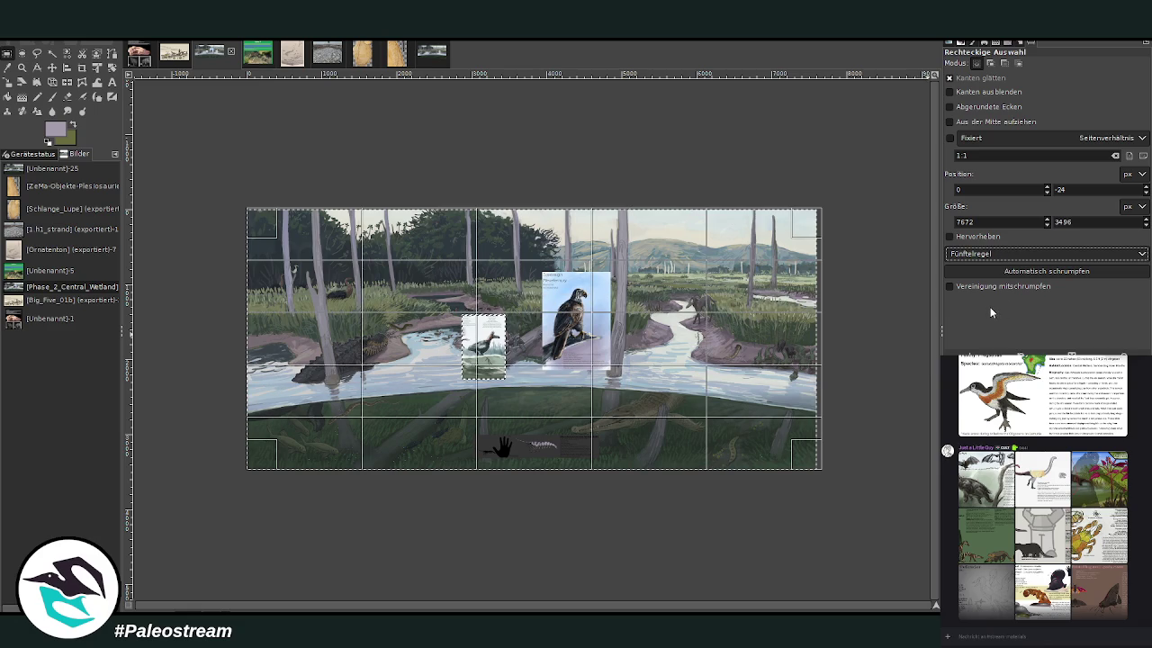
pyautogui.click(510, 502)
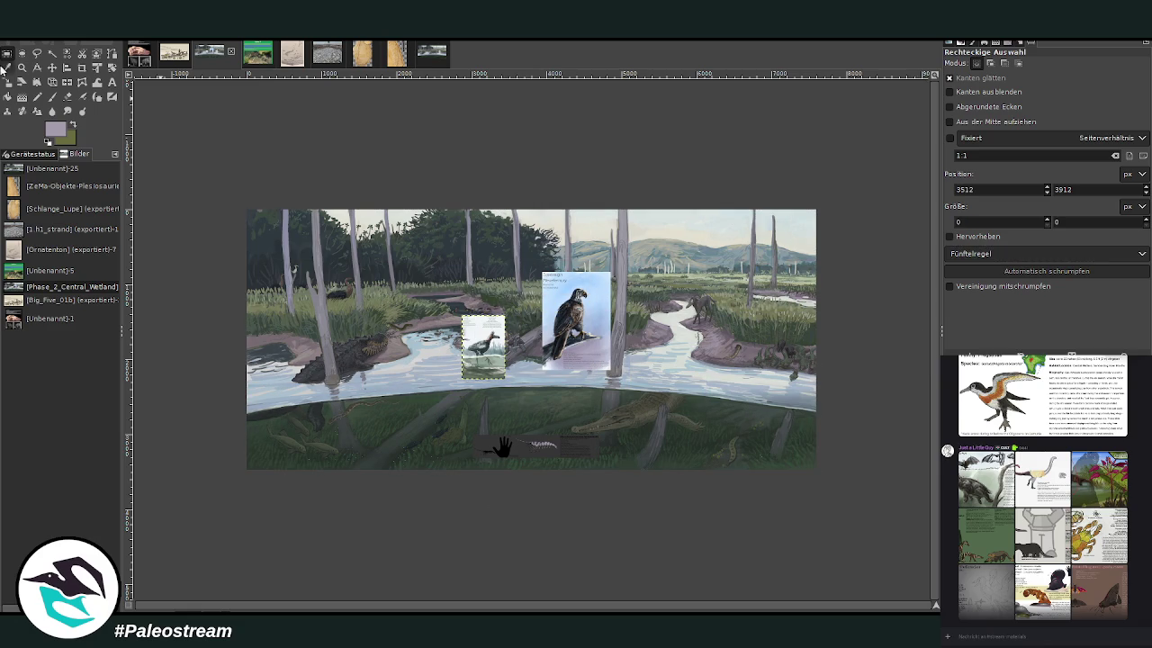
pyautogui.click(23, 67)
pyautogui.click(959, 84)
# Step: Shift the Meselemury card up and left so it overlaps the smaller bird card
pyautogui.moveTo(340, 202); pyautogui.dragTo(587, 388)
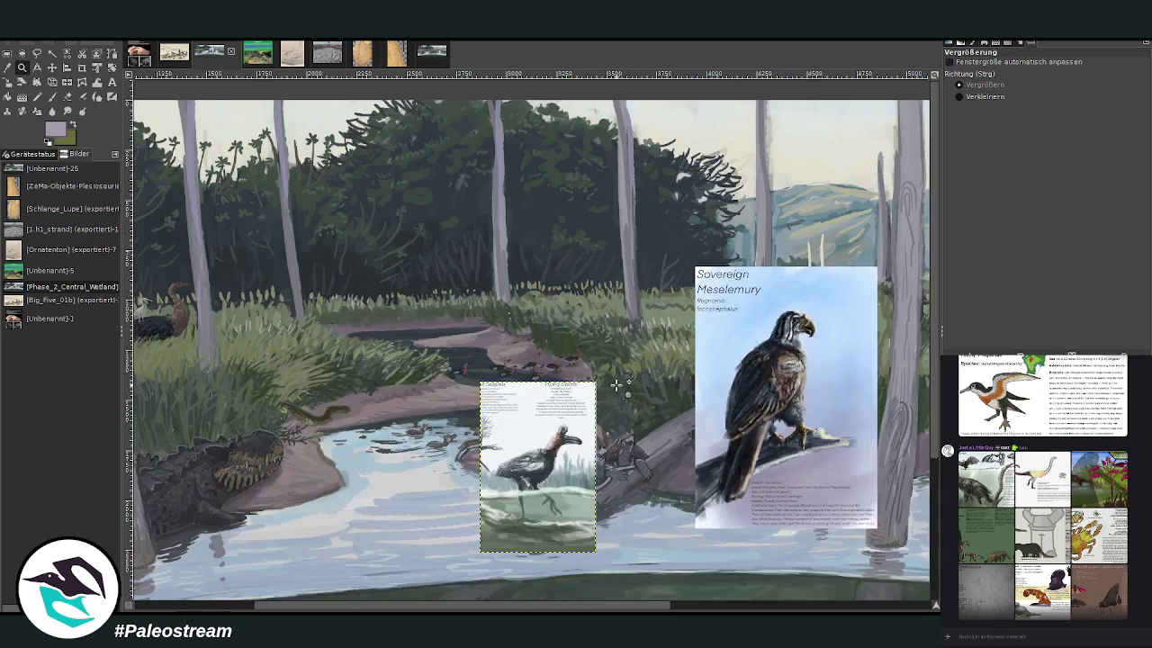
pyautogui.click(57, 72)
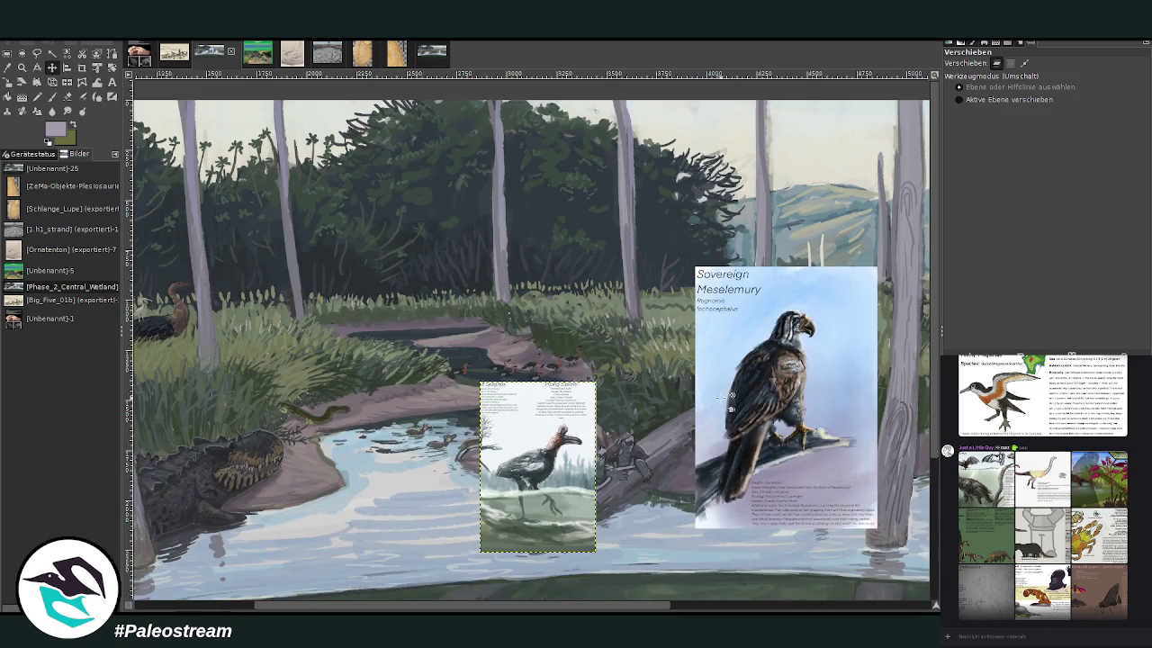
pyautogui.moveTo(739, 388); pyautogui.dragTo(562, 254)
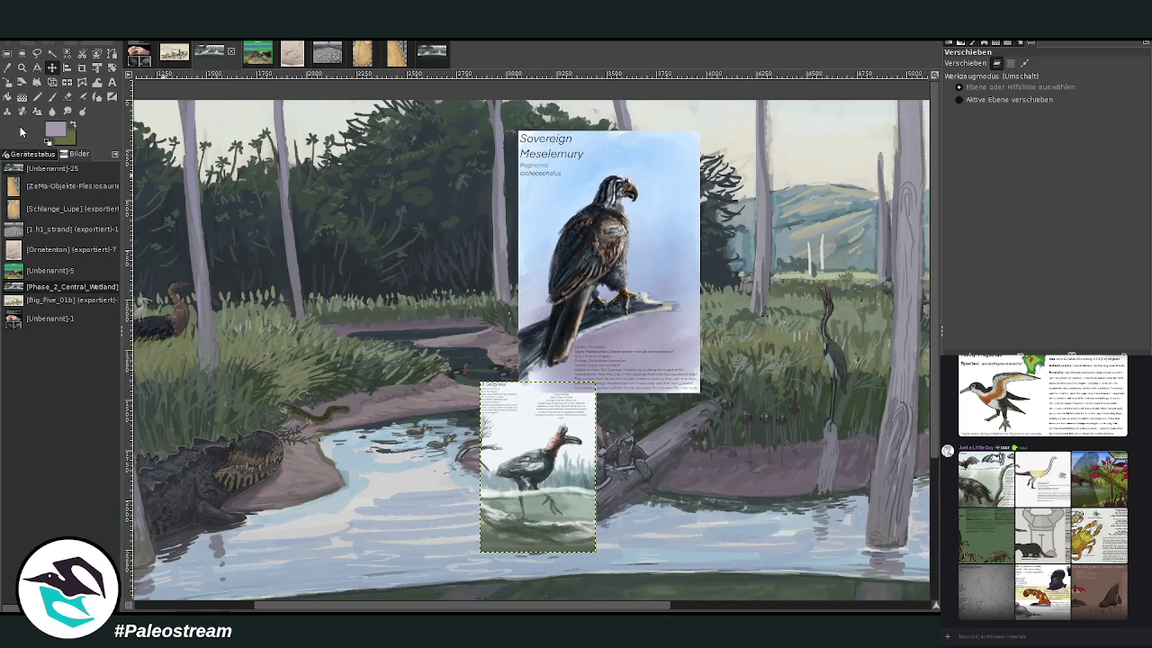
pyautogui.click(22, 67)
pyautogui.moveTo(204, 111); pyautogui.dragTo(720, 382)
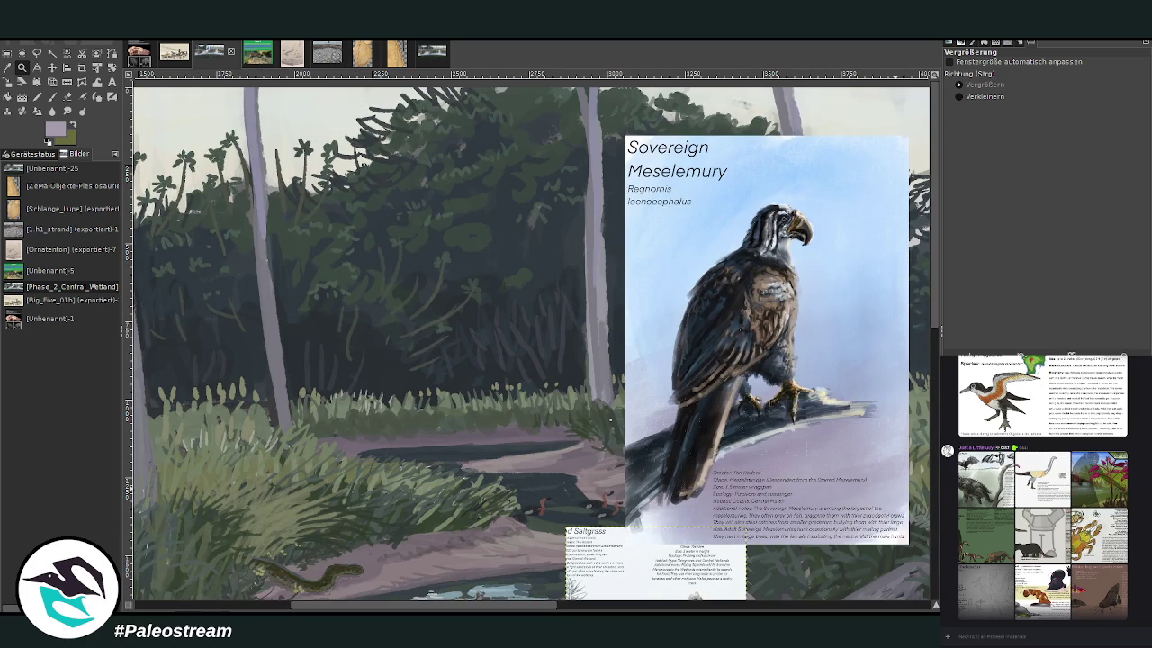
# Step: Make the full-size painting layer active and zoom in on the foliage beside the card
pyautogui.press('m')
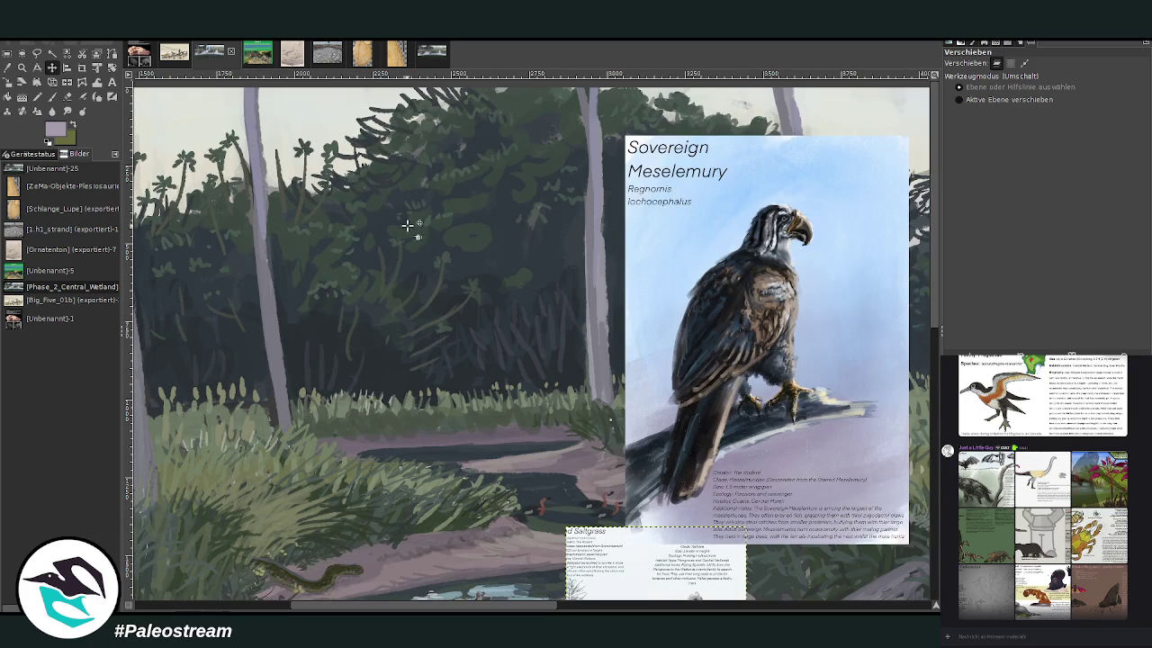
pyautogui.press('pagedown')
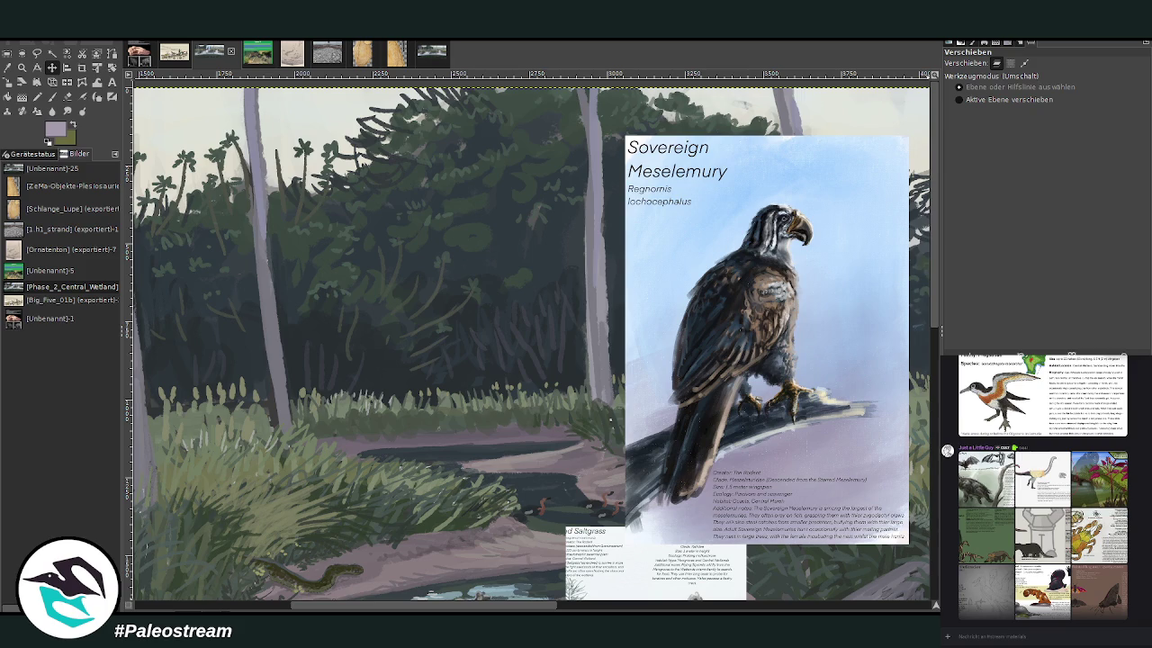
pyautogui.press('z')
pyautogui.moveTo(273, 124); pyautogui.dragTo(867, 544)
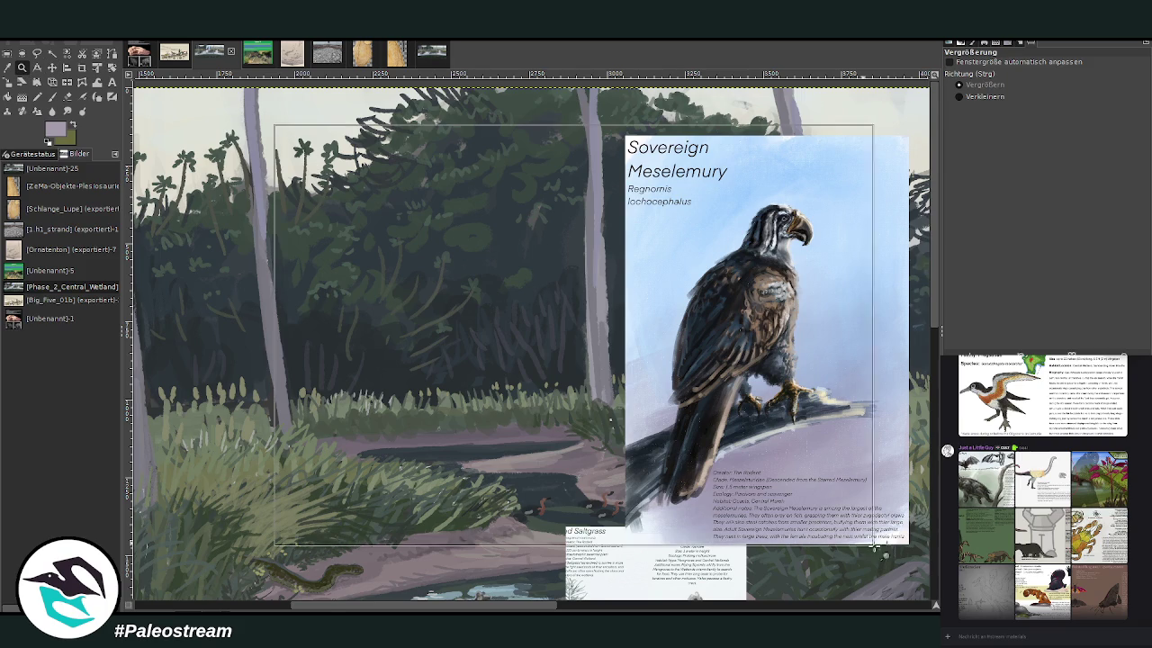
# Step: Sample a green-grey from the foliage and paint a thin pale stroke at 76.6 opacity
pyautogui.press('p')
pyautogui.press('o')
pyautogui.click(306, 425)
pyautogui.click(51, 97)
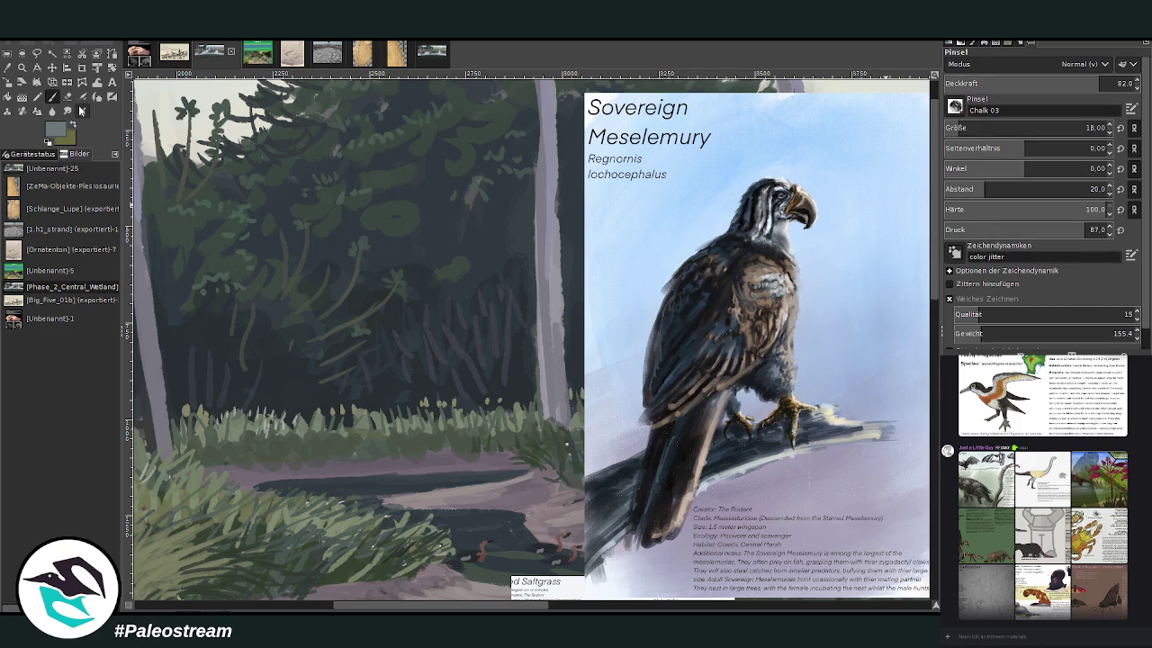
pyautogui.click(1090, 82)
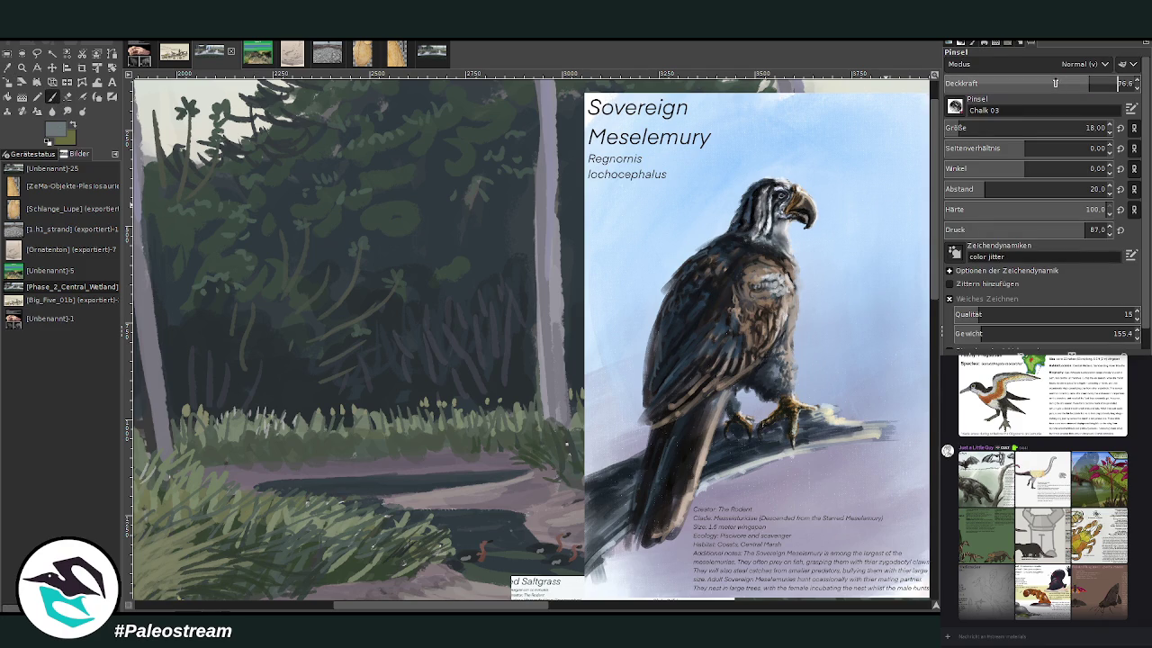
pyautogui.click(405, 211)
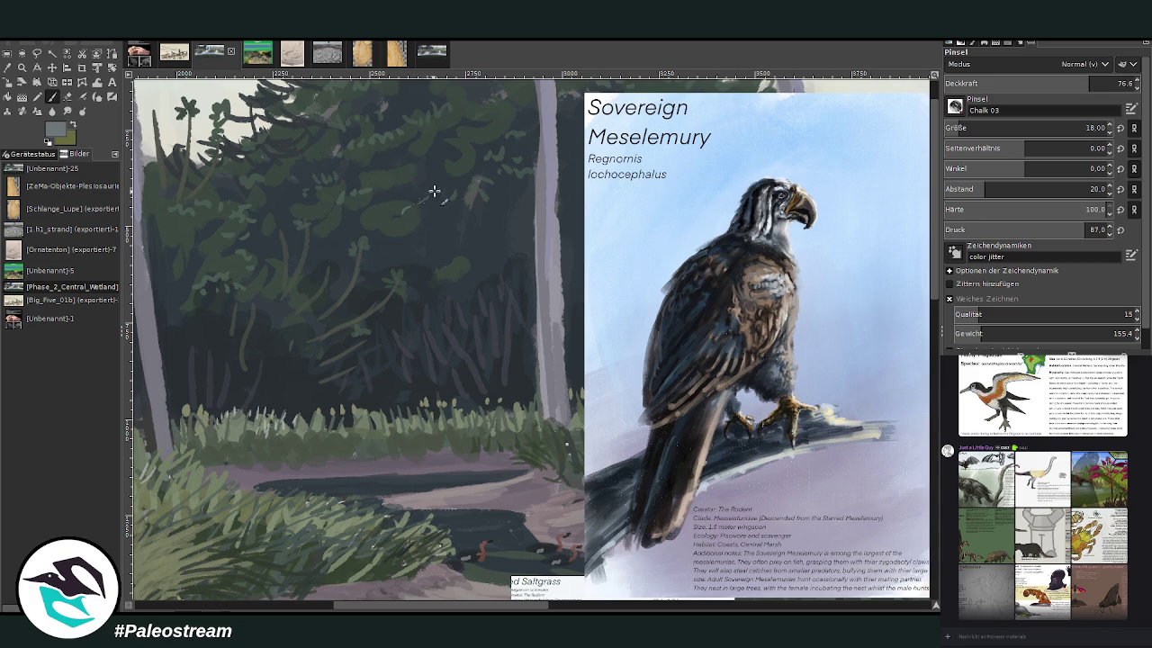
pyautogui.moveTo(456, 166)
pyautogui.mouseDown()
pyautogui.moveTo(409, 205)
pyautogui.moveTo(342, 222)
pyautogui.mouseUp()
pyautogui.moveTo(448, 175); pyautogui.dragTo(465, 154)
# Step: Zoom in around the bird, ready to sample new colours
pyautogui.click(22, 68)
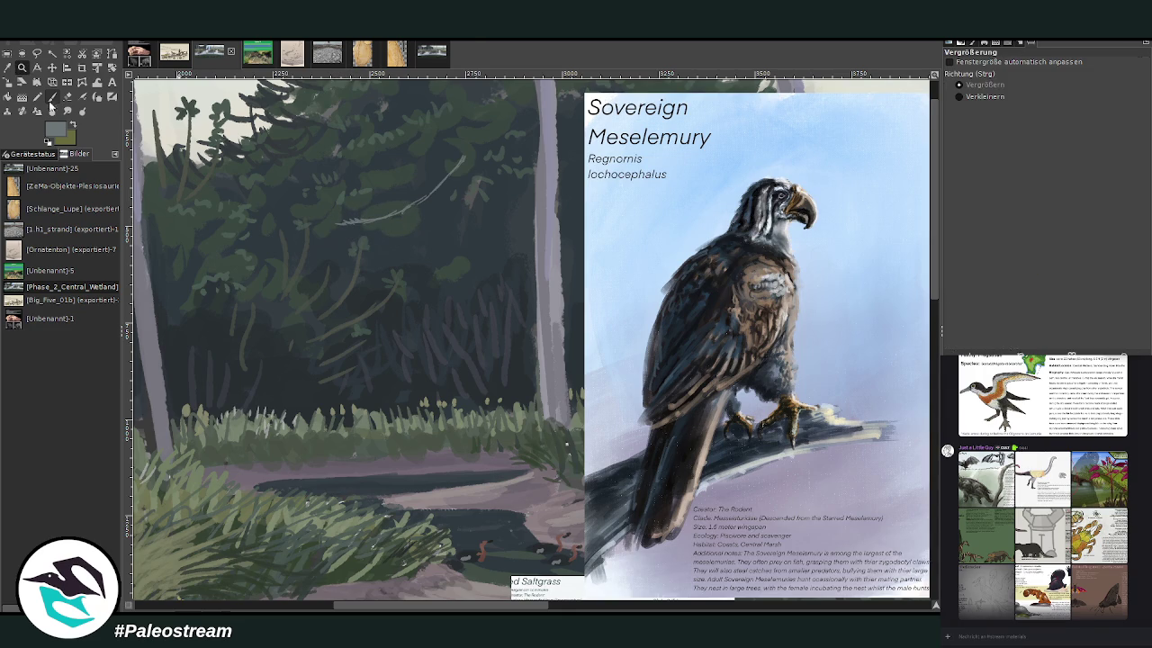
pyautogui.click(652, 299)
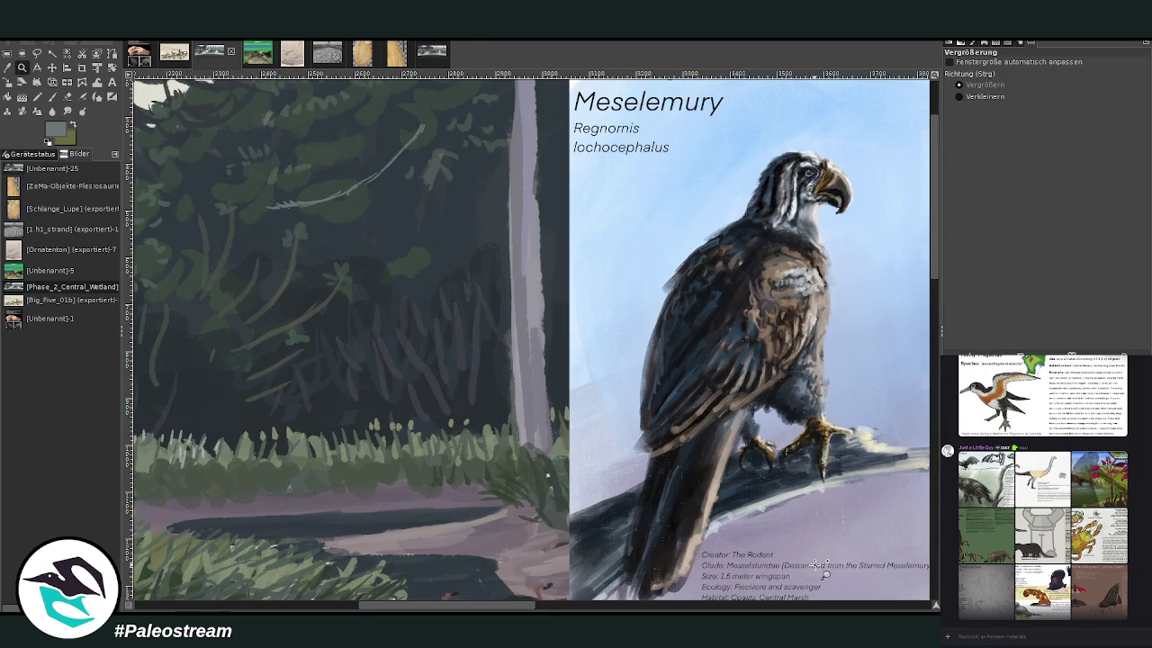
pyautogui.click(52, 97)
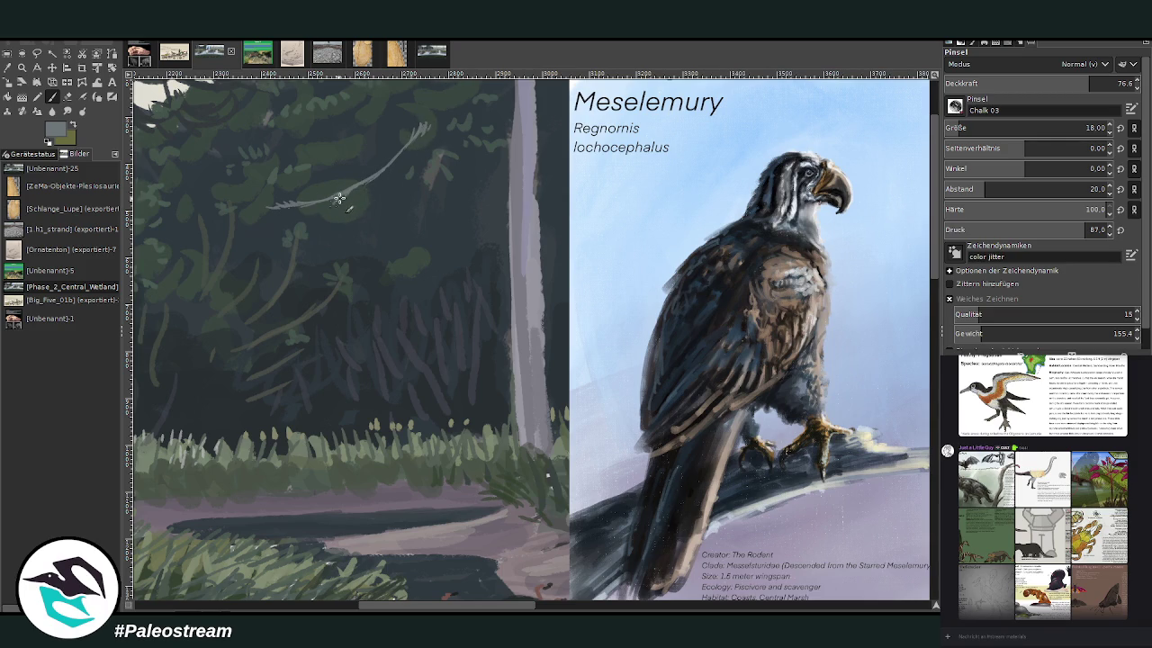
pyautogui.click(8, 68)
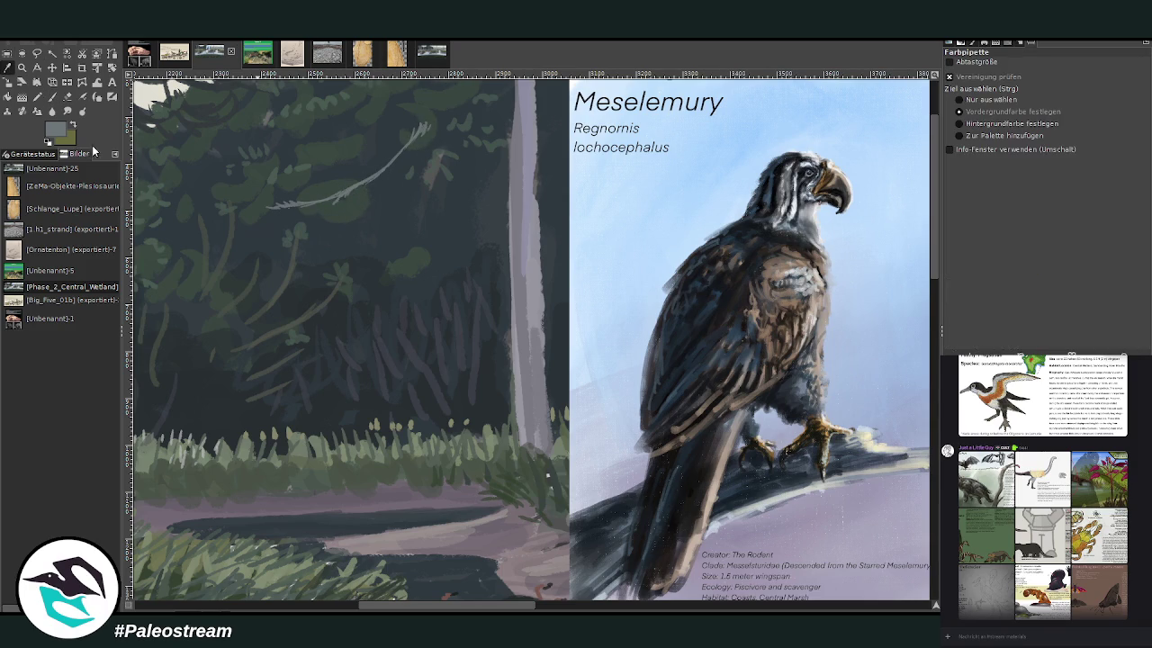
# Step: Sample a dark tone from the bird and zoom in on the flying bird and card
pyautogui.moveTo(508, 607); pyautogui.dragTo(516, 607)
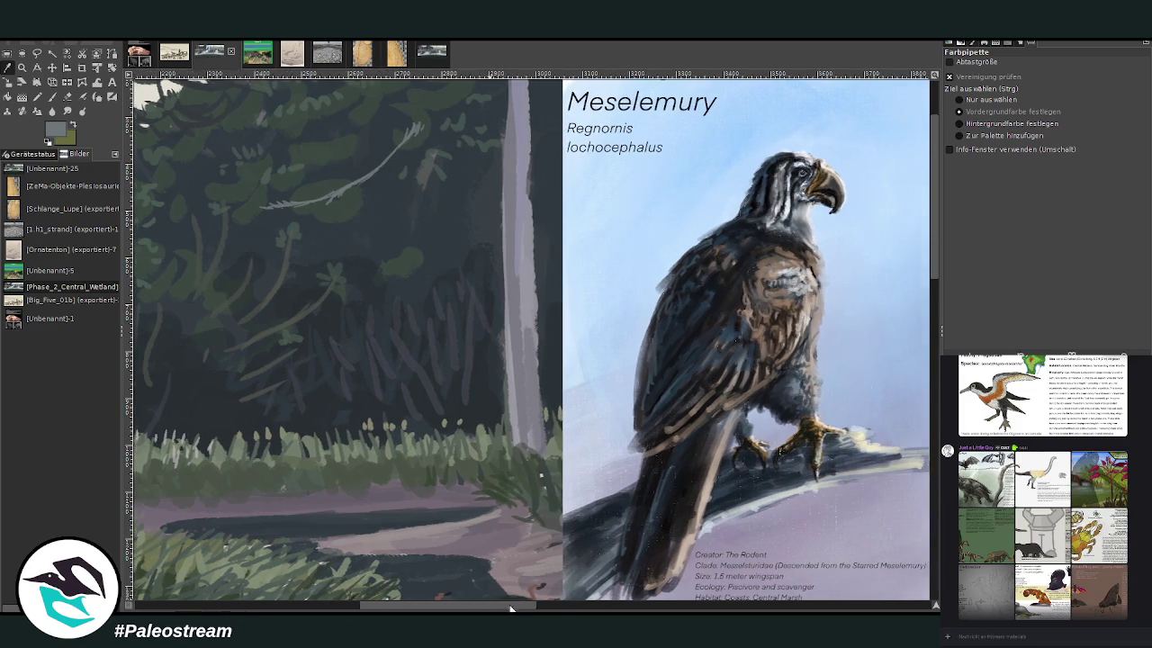
pyautogui.click(656, 459)
pyautogui.click(52, 97)
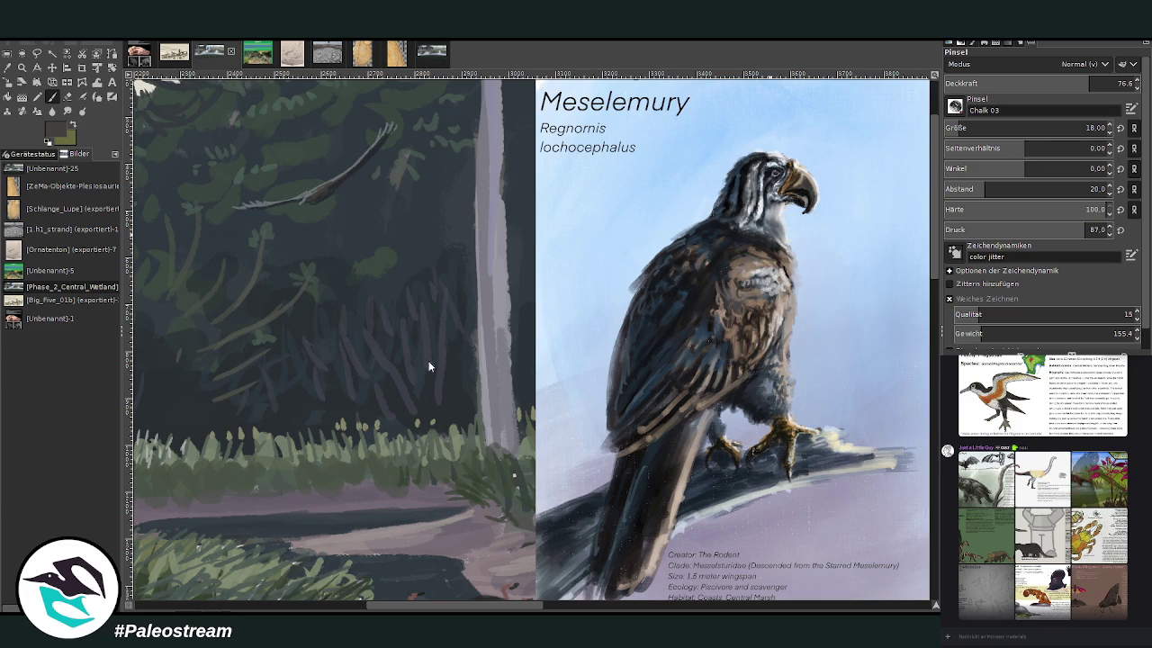
pyautogui.click(21, 67)
pyautogui.moveTo(210, 85); pyautogui.dragTo(746, 579)
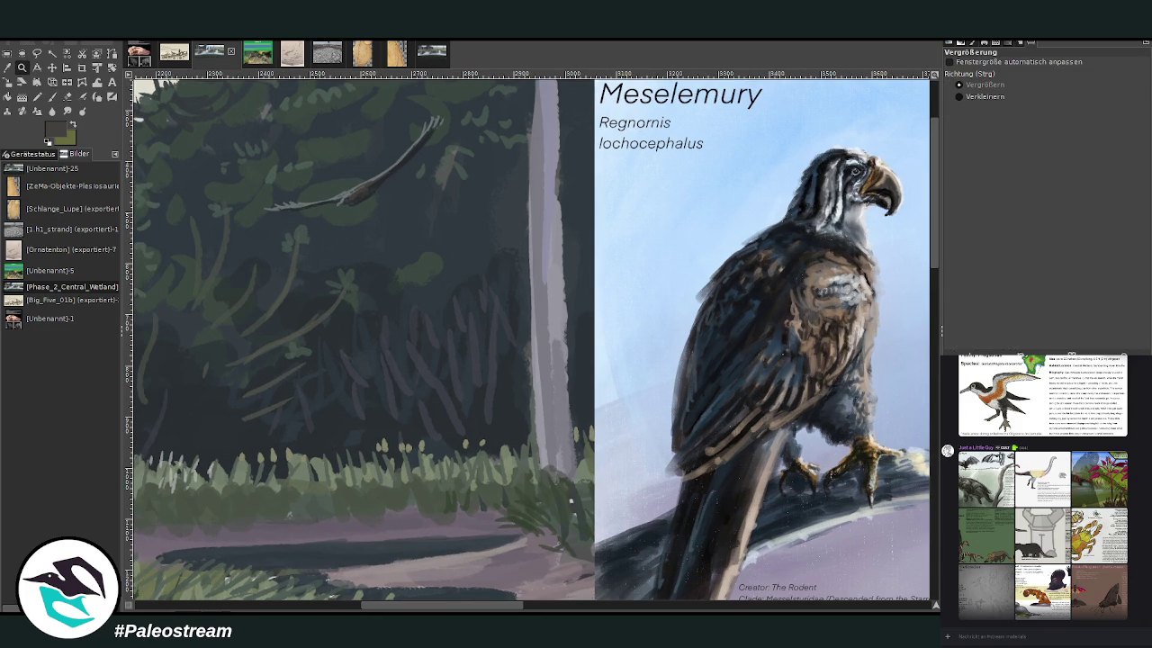
# Step: Sample a light colour and paint light strokes on the bird's raised wingtip
pyautogui.press('o')
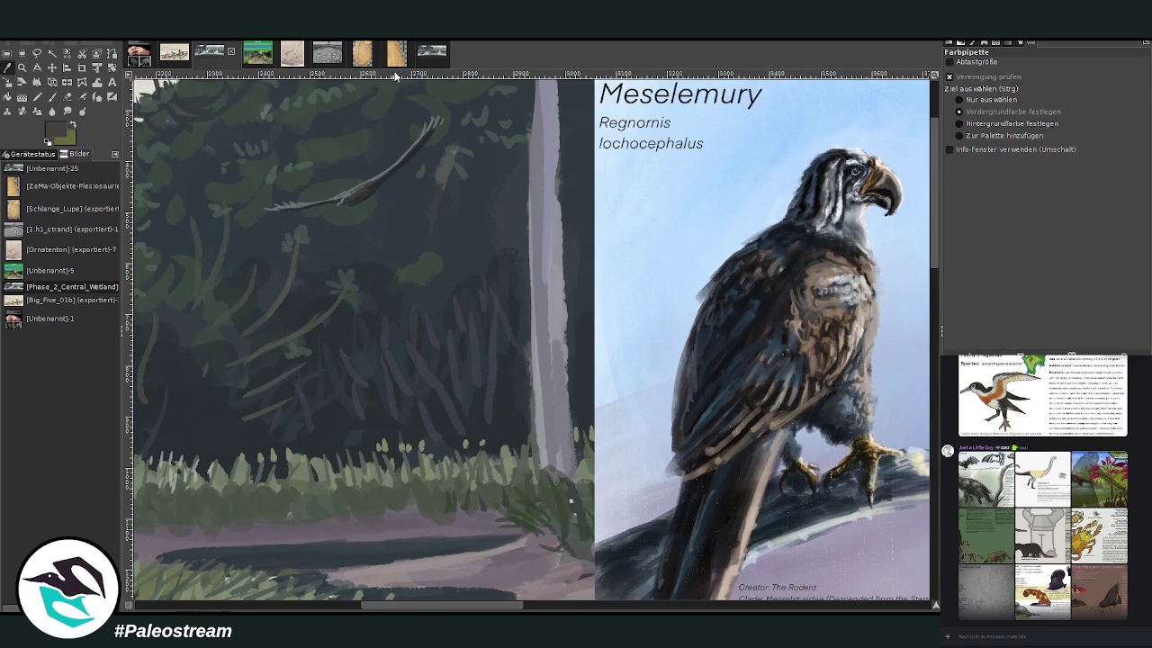
pyautogui.scroll(1, 932, 239)
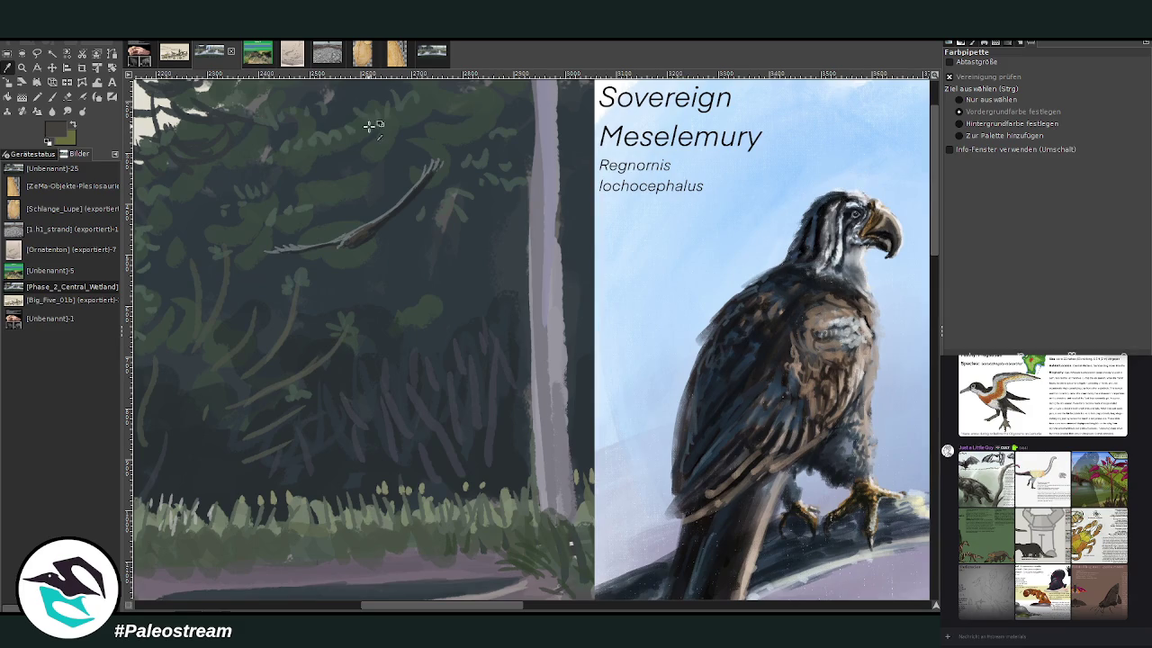
pyautogui.click(297, 249)
pyautogui.click(52, 96)
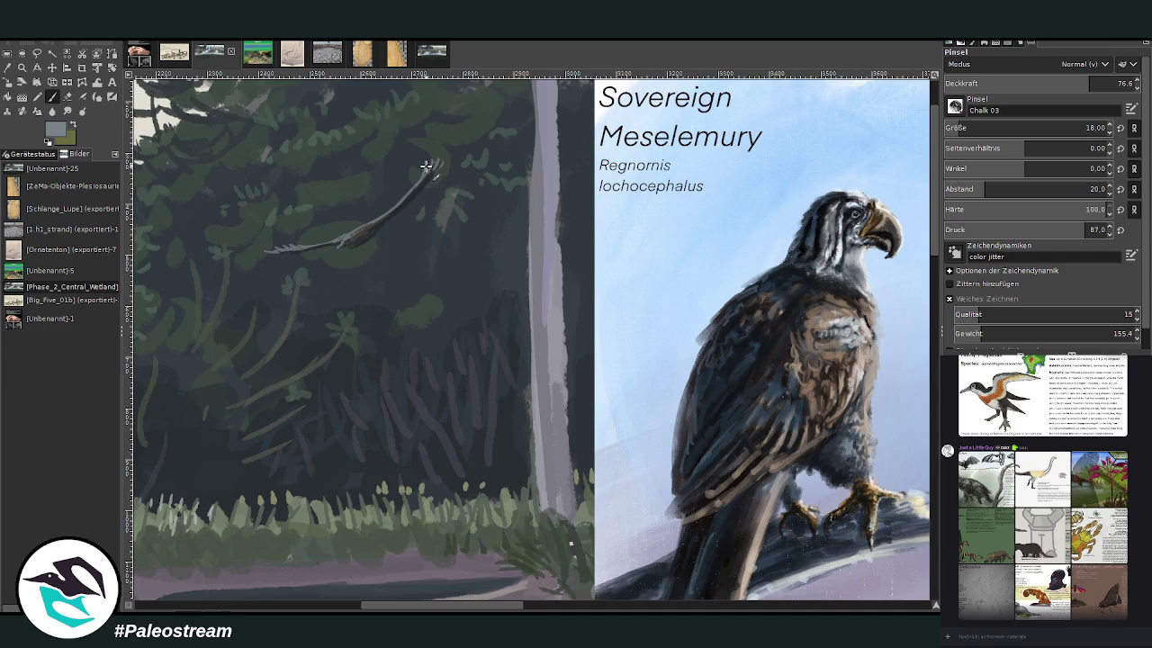
pyautogui.moveTo(433, 167); pyautogui.dragTo(441, 151)
# Step: Zoom in on the flying bird and sample a dark blue-grey for painting
pyautogui.click(23, 67)
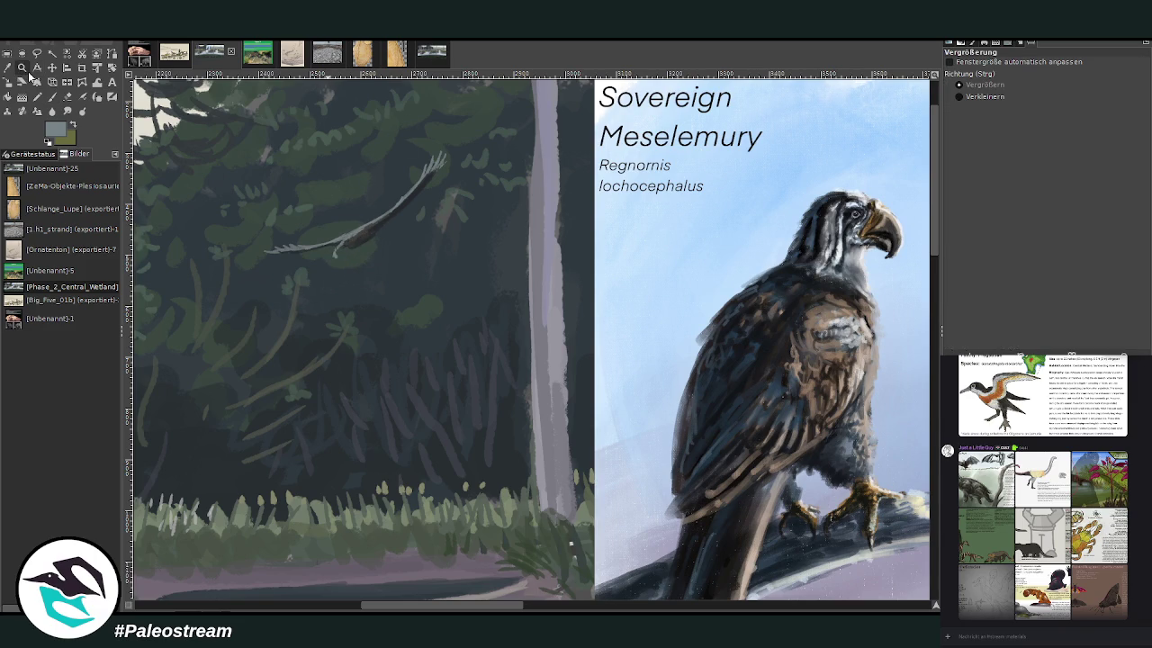
pyautogui.click(677, 548)
pyautogui.hotkey('shift', 'e')
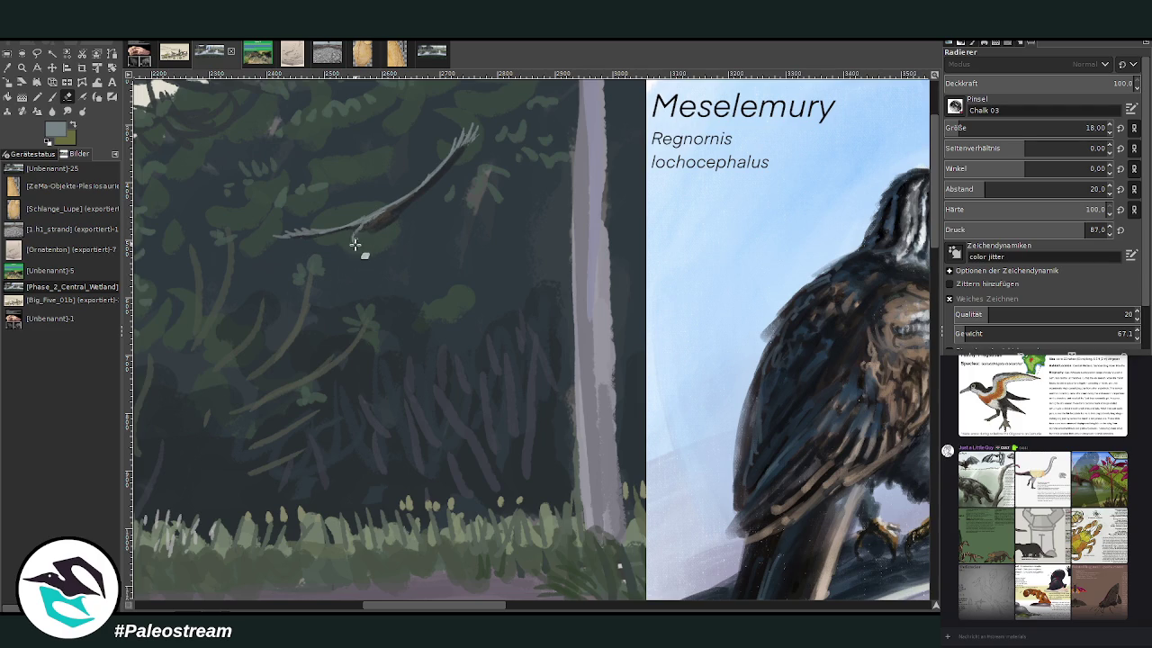
pyautogui.press('o')
pyautogui.click(372, 208)
pyautogui.click(52, 98)
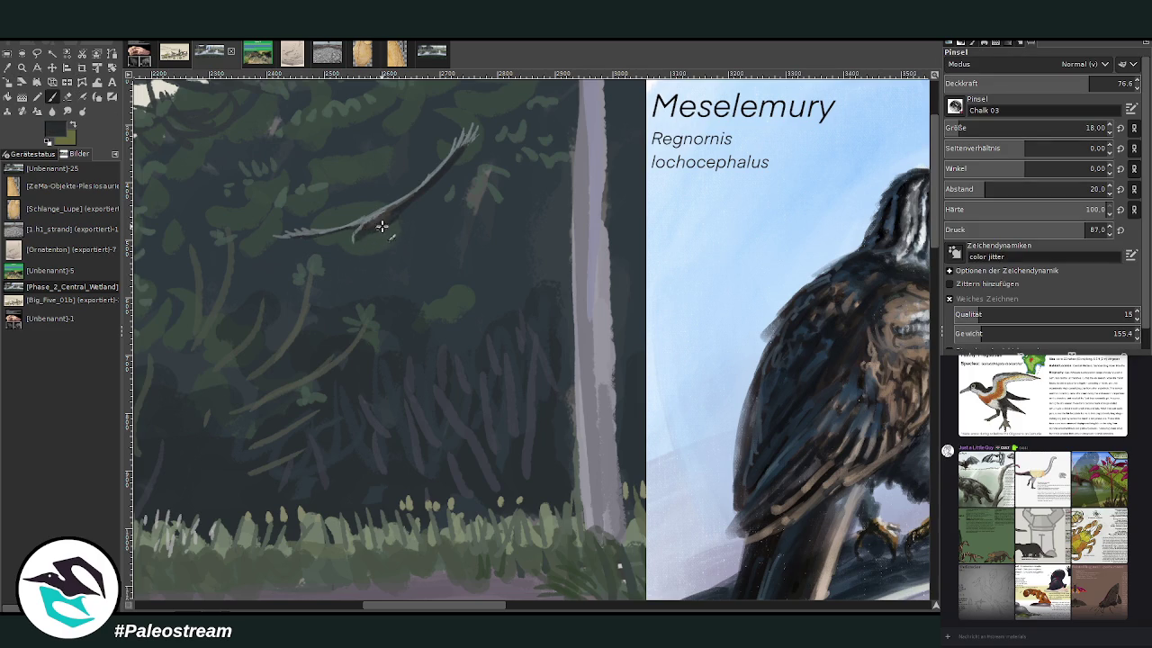
pyautogui.moveTo(499, 605); pyautogui.dragTo(506, 610)
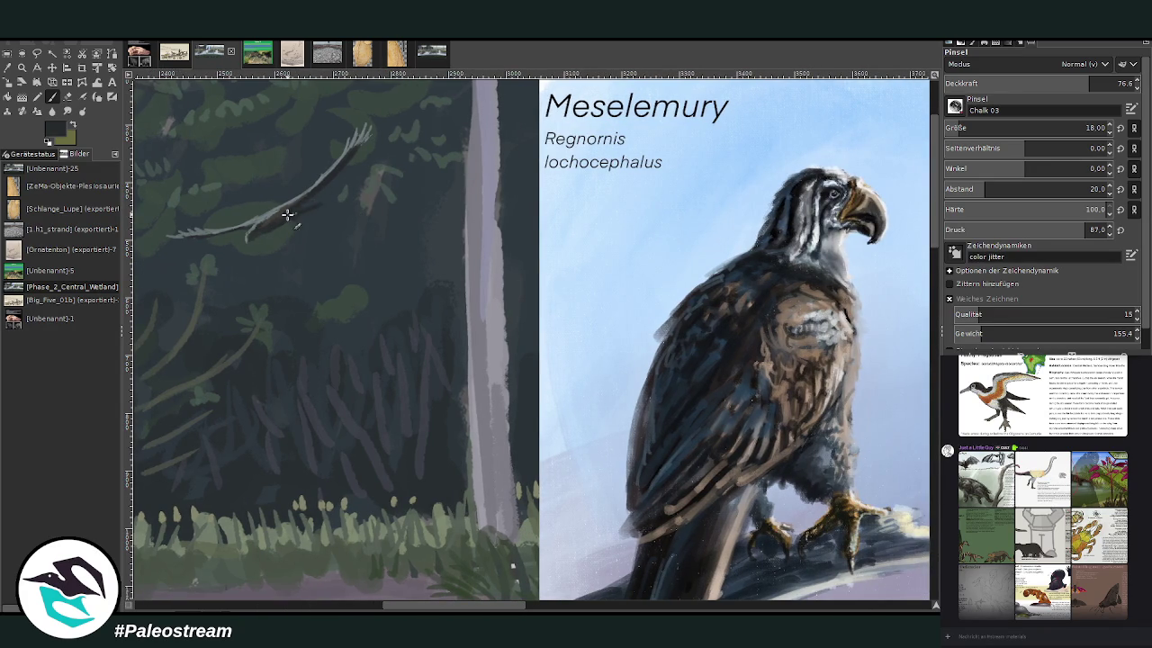
# Step: Try several grey-blue and navy tones from the canvas and adjust the brush size
pyautogui.keyDown('ctrl'); pyautogui.click(545, 501); pyautogui.keyUp('ctrl')
pyautogui.keyDown('ctrl'); pyautogui.click(513, 276); pyautogui.keyUp('ctrl')
pyautogui.keyDown('ctrl'); pyautogui.click(396, 448); pyautogui.keyUp('ctrl')
pyautogui.keyDown('ctrl'); pyautogui.click(391, 461); pyautogui.keyUp('ctrl')
pyautogui.click(1094, 128)
pyautogui.press('Return')
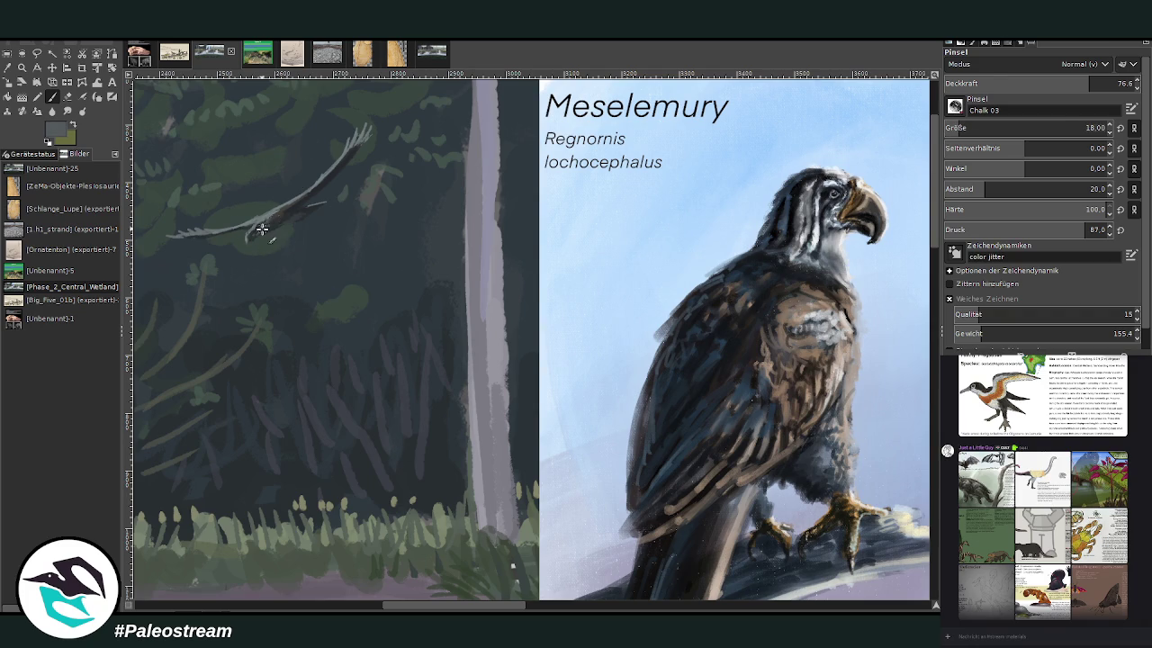
# Step: Sample a dark tone and darken the flying bird's head and body
pyautogui.keyDown('ctrl'); pyautogui.click(391, 477); pyautogui.keyUp('ctrl')
pyautogui.moveTo(257, 227); pyautogui.dragTo(250, 240)
pyautogui.moveTo(243, 238); pyautogui.dragTo(252, 234)
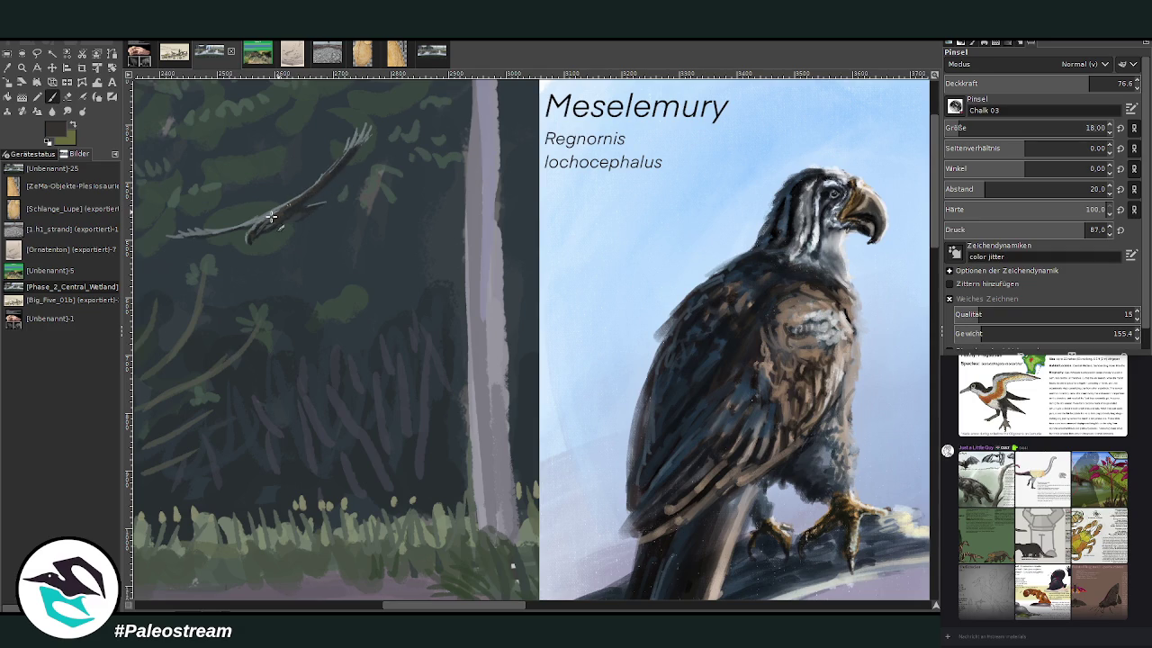
pyautogui.keyDown('ctrl'); pyautogui.click(584, 504); pyautogui.keyUp('ctrl')
# Step: Pan down and zoom in on the bird card area, then zoom back out a step
pyautogui.hscroll(-3, 461, 609)
pyautogui.scroll(-2, 541, 543)
pyautogui.scroll(-2, 540, 543)
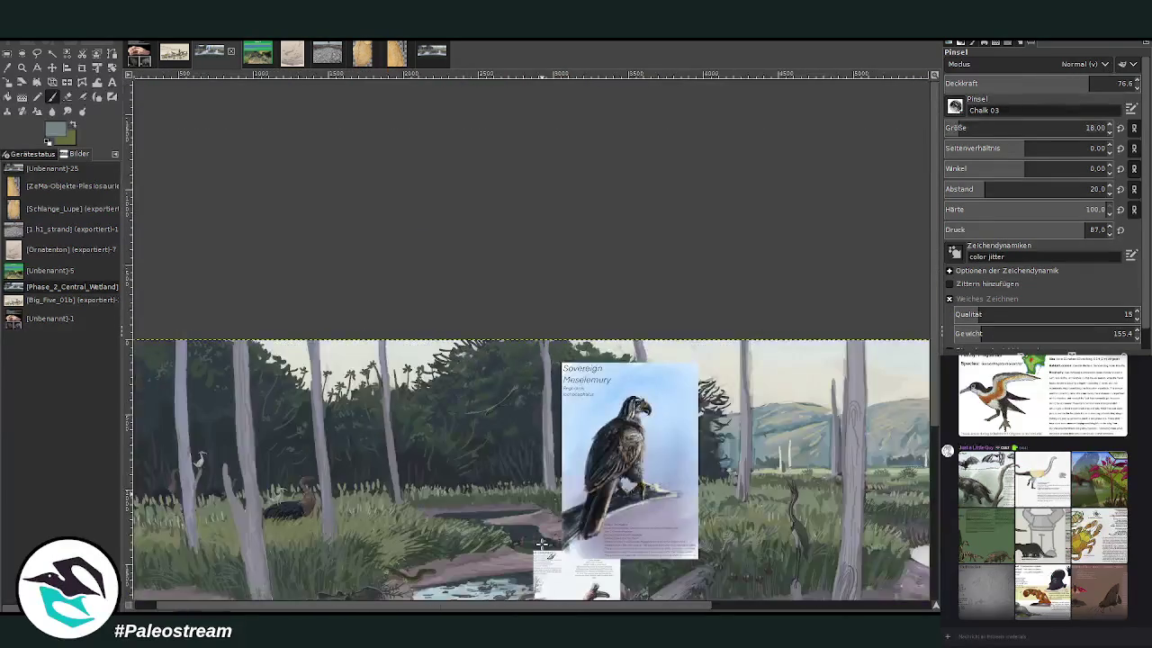
pyautogui.scroll(-1, 541, 543)
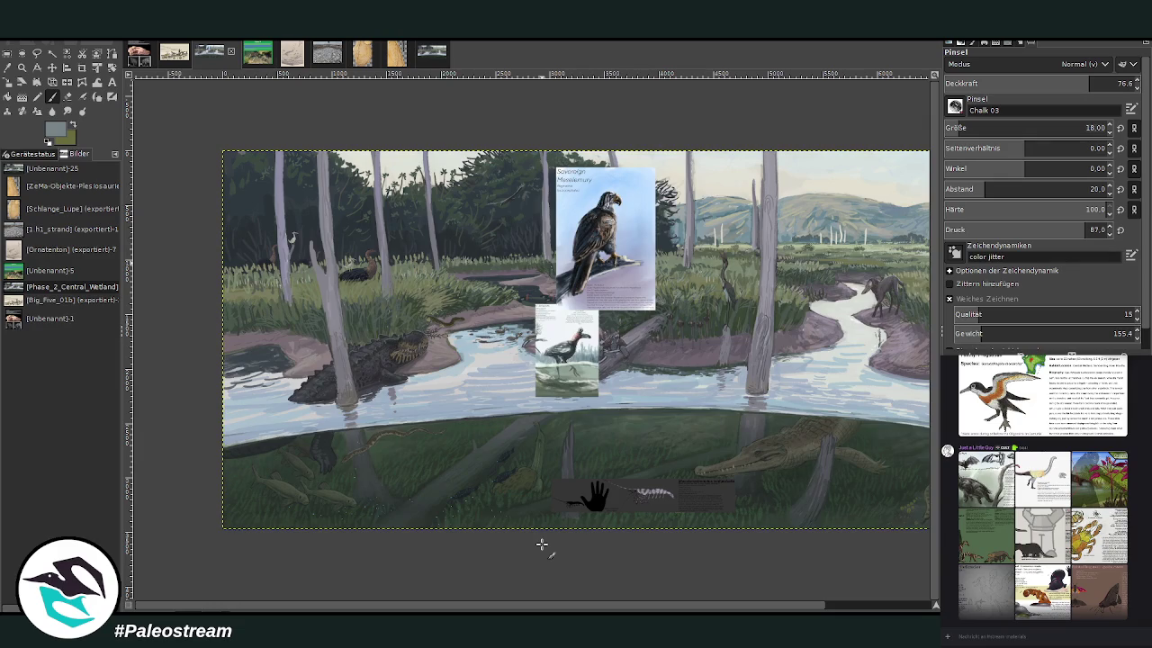
pyautogui.press('z')
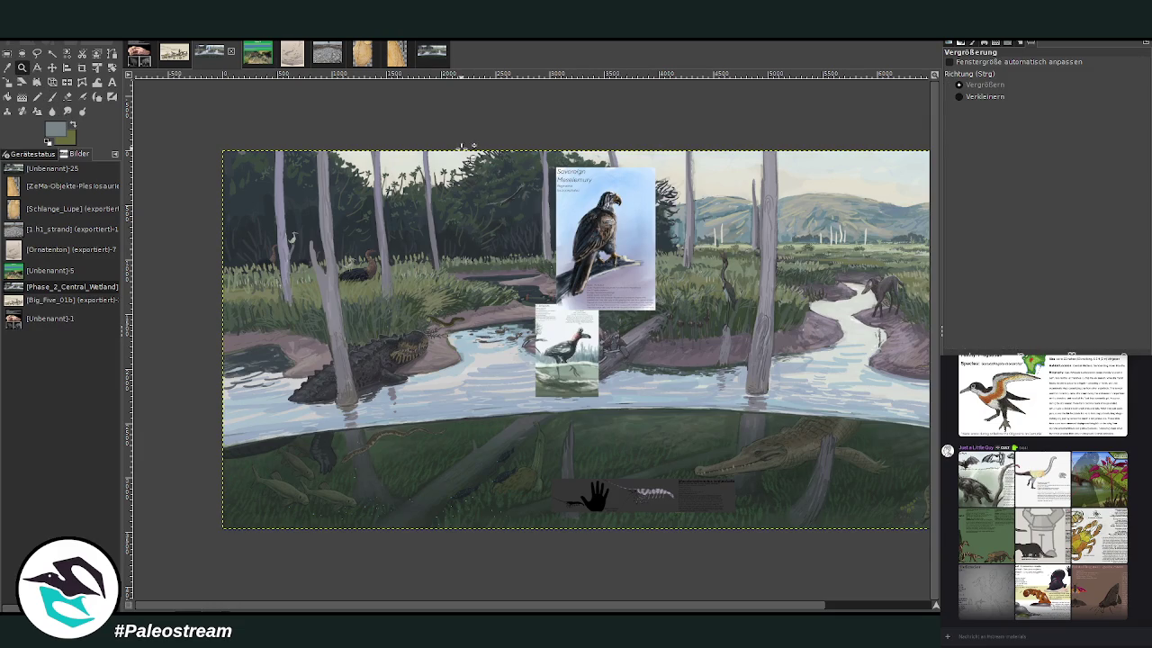
pyautogui.moveTo(456, 146); pyautogui.dragTo(658, 383)
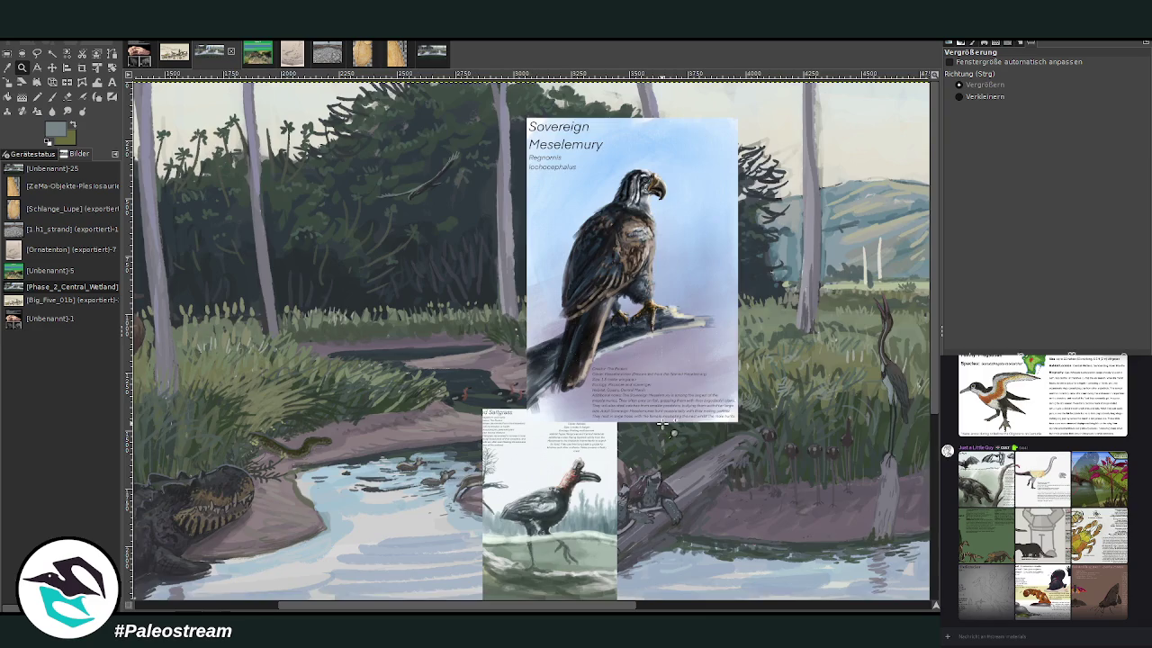
pyautogui.keyDown('ctrl'); pyautogui.click(662, 423); pyautogui.keyUp('ctrl')
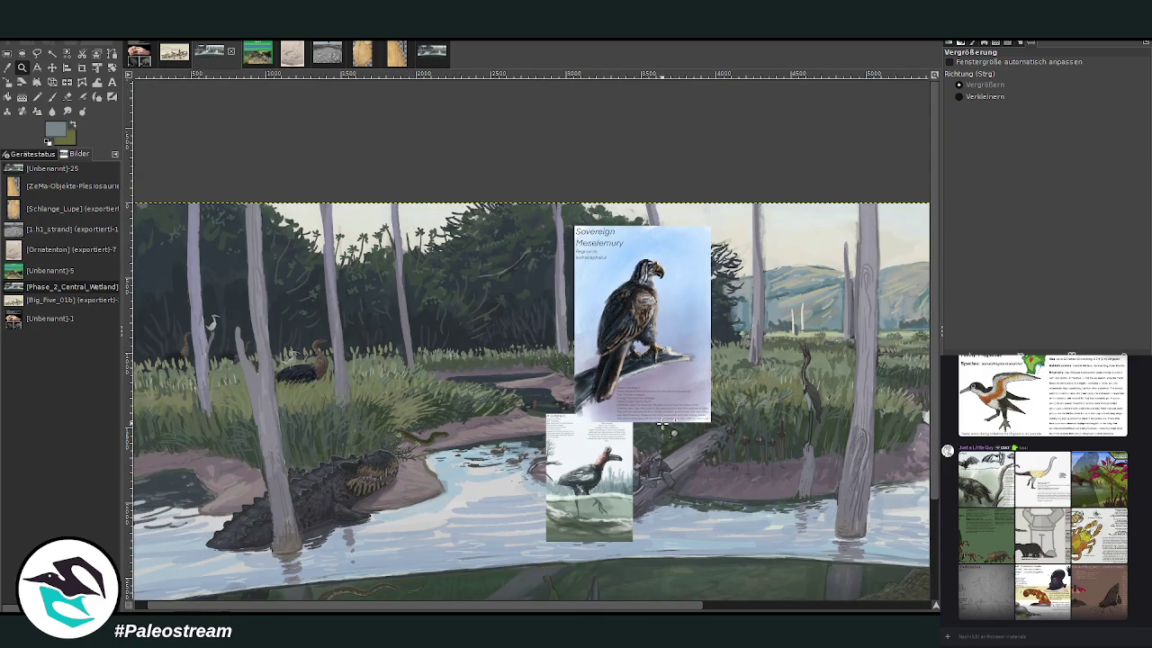
# Step: Pan right, hide the eagle reference card and show the stork info card
pyautogui.hscroll(1, 360, 581)
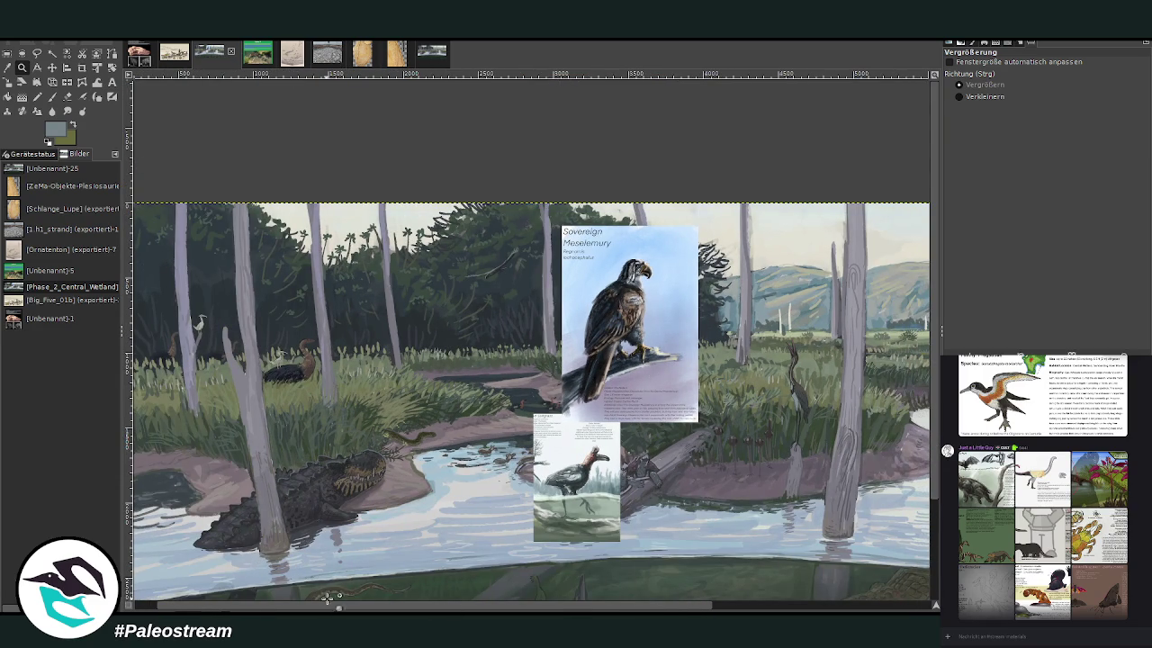
pyautogui.hscroll(1, 360, 594)
pyautogui.hscroll(5, 468, 592)
pyautogui.hscroll(2, 630, 587)
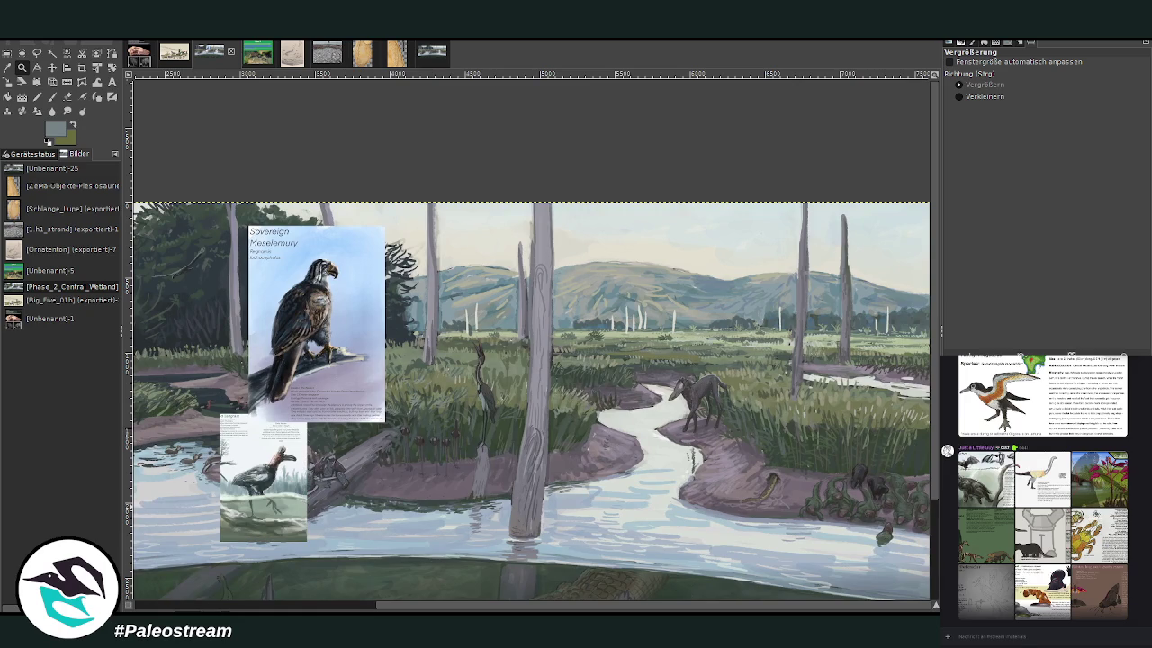
pyautogui.press('Delete')
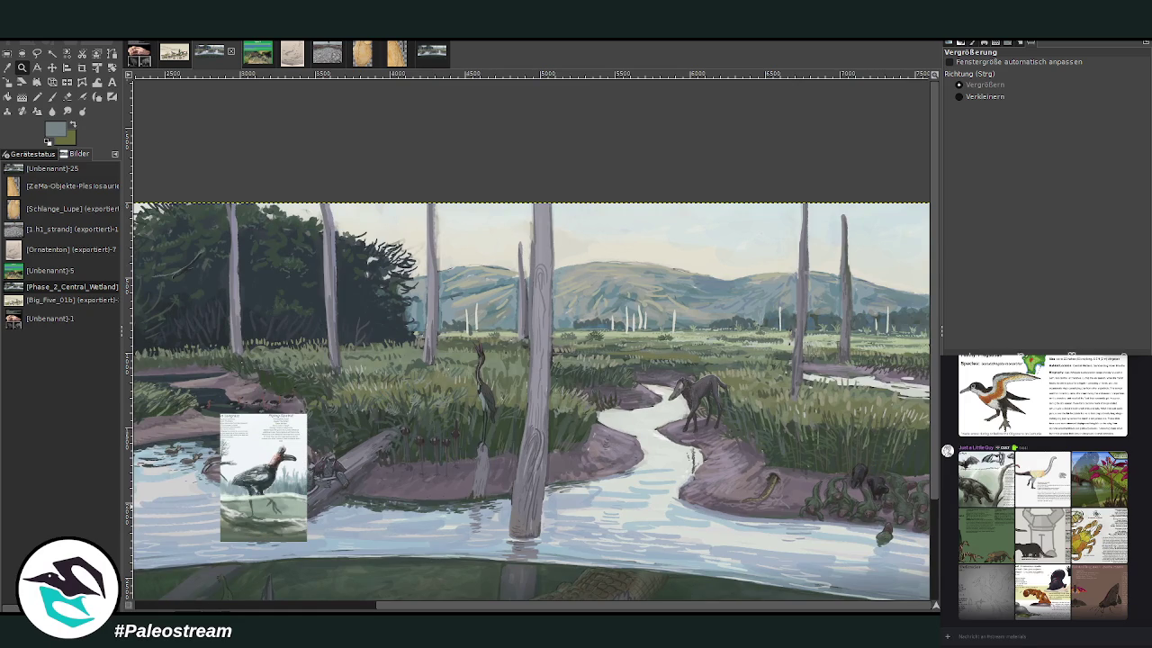
pyautogui.hotkey('ctrl', 'v')
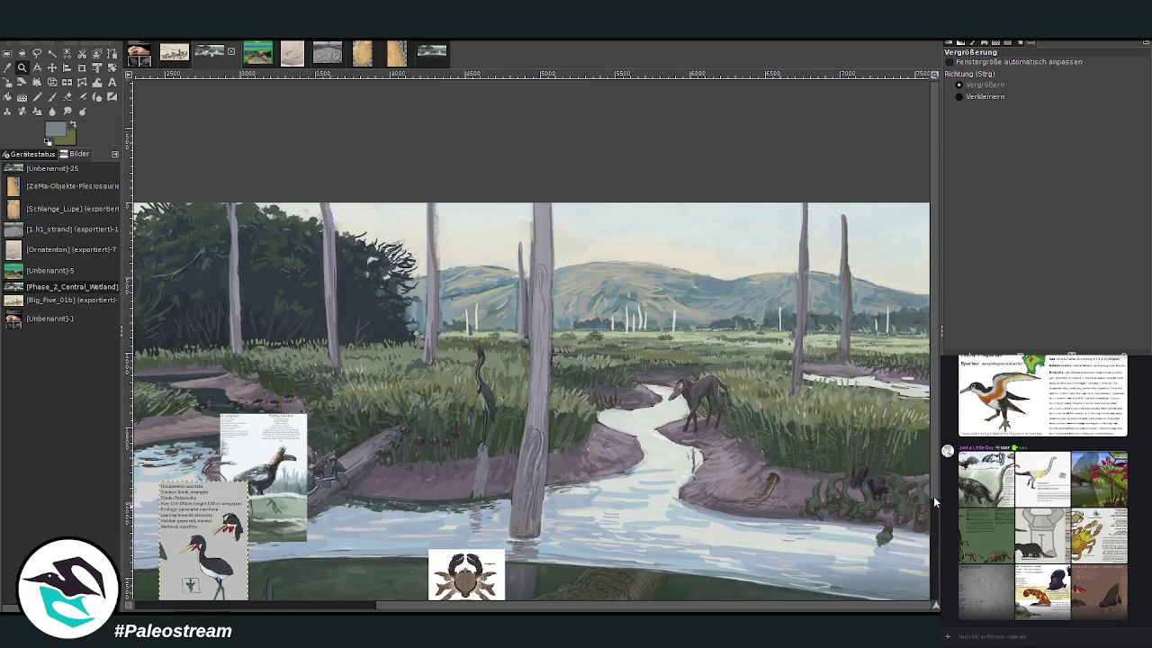
pyautogui.scroll(-3, 932, 504)
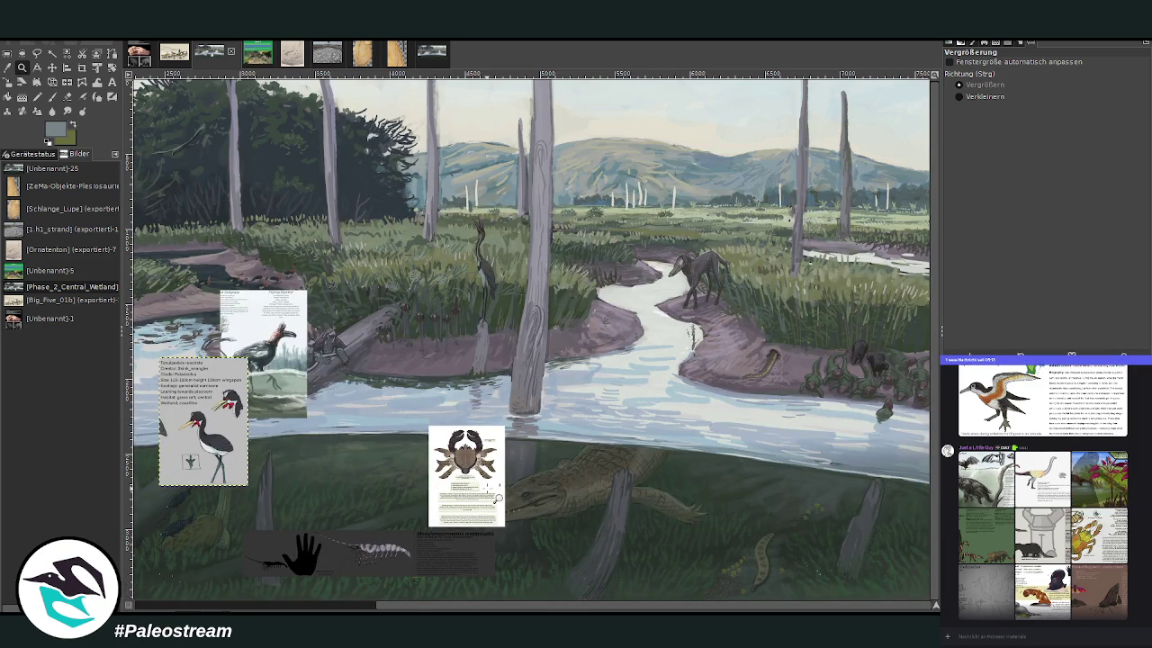
# Step: Drag the crab card left below the waterline and the hand-specimen strip up over the stream
pyautogui.press('m')
pyautogui.moveTo(512, 467)
pyautogui.mouseDown()
pyautogui.moveTo(604, 482)
pyautogui.moveTo(818, 486)
pyautogui.mouseUp()
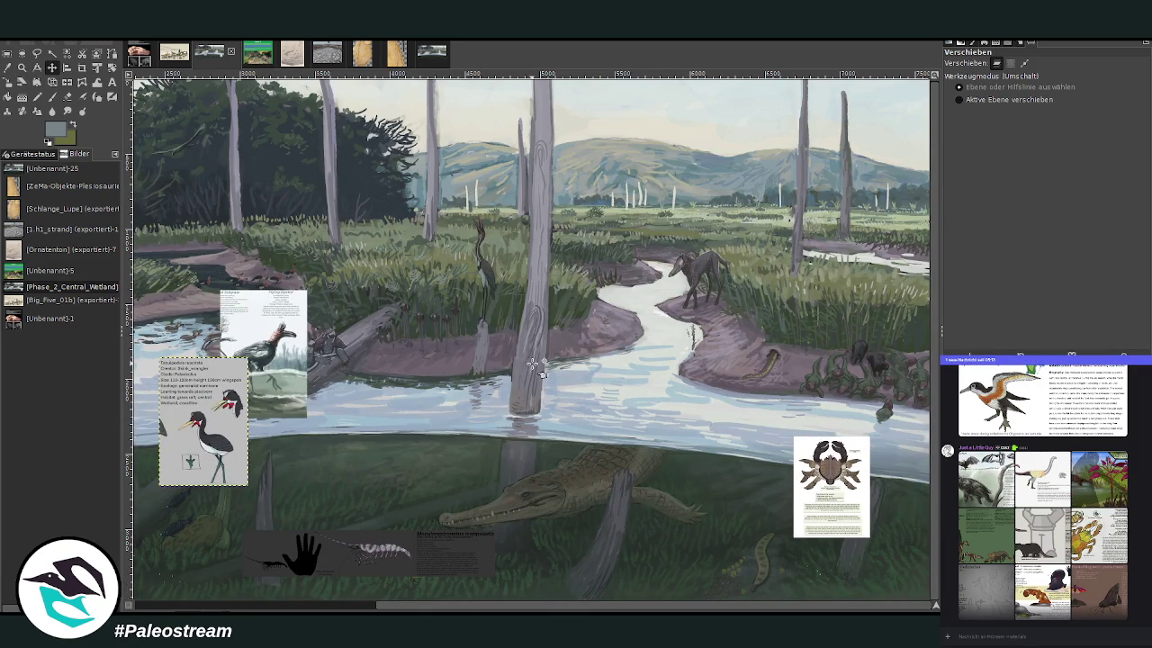
pyautogui.moveTo(775, 523)
pyautogui.mouseDown()
pyautogui.moveTo(615, 494)
pyautogui.moveTo(446, 487)
pyautogui.mouseUp()
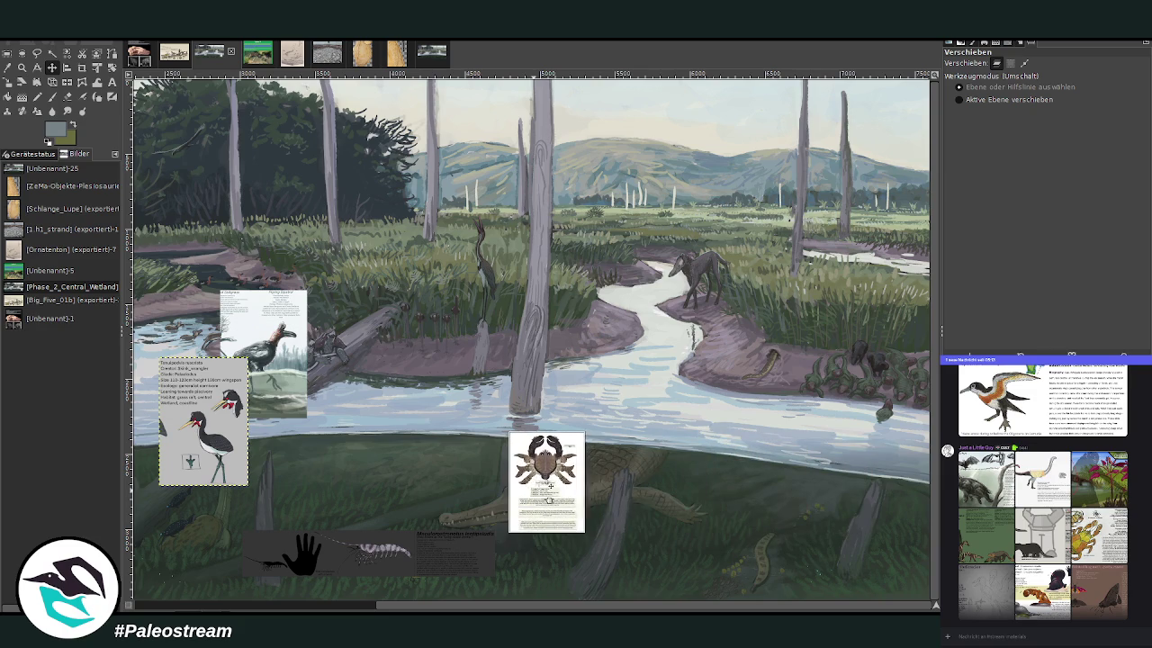
pyautogui.moveTo(401, 551)
pyautogui.mouseDown()
pyautogui.moveTo(461, 378)
pyautogui.moveTo(445, 306)
pyautogui.mouseUp()
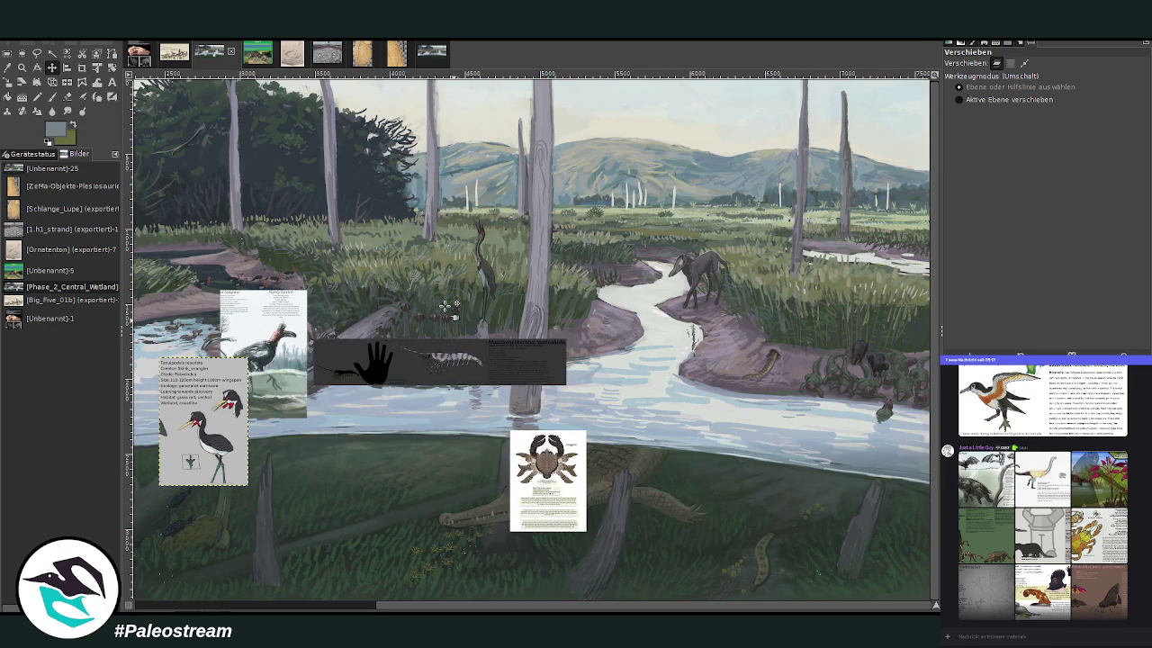
pyautogui.press('z')
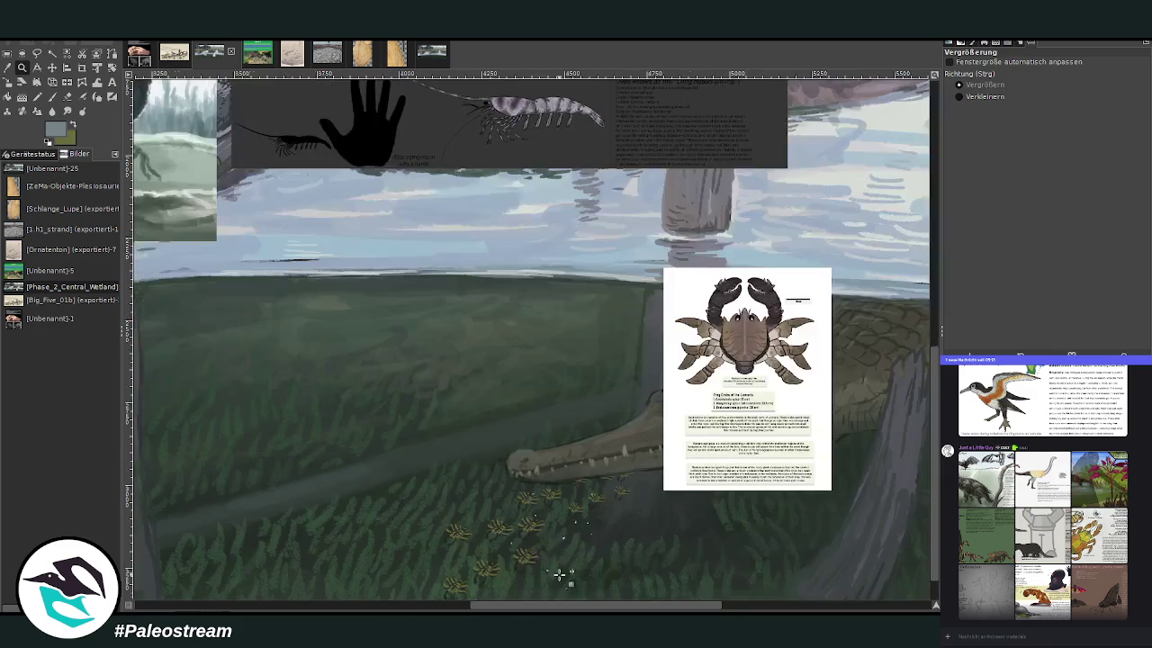
pyautogui.click(385, 562)
pyautogui.moveTo(335, 200)
pyautogui.mouseDown()
pyautogui.moveTo(406, 208)
pyautogui.moveTo(814, 510)
pyautogui.mouseUp()
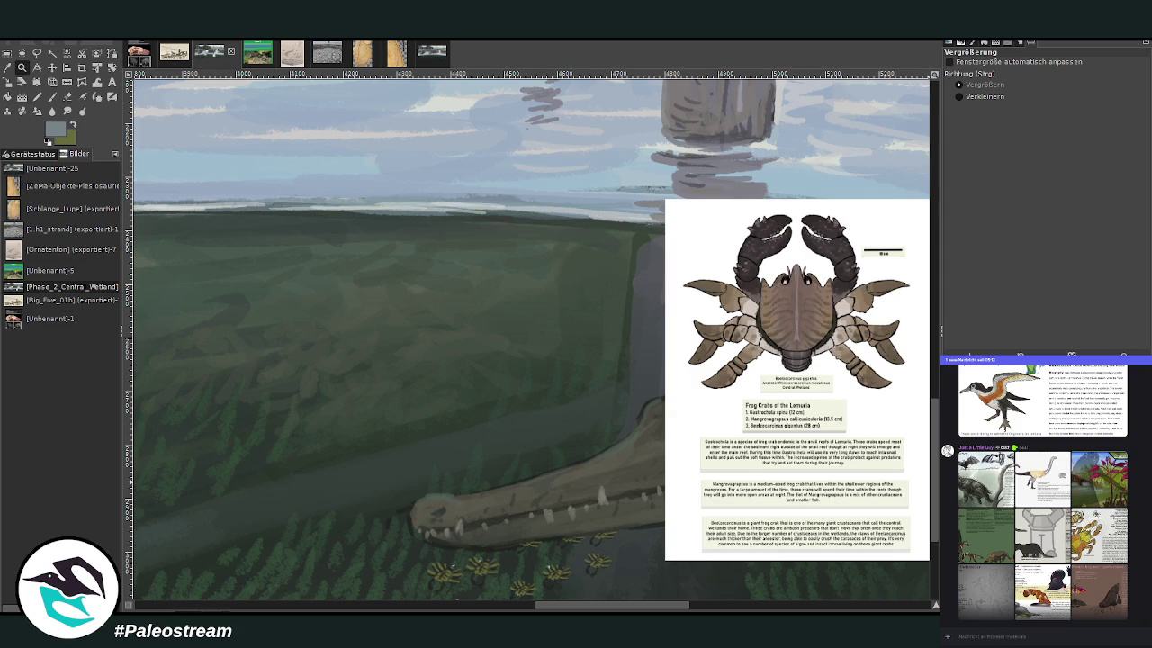
# Step: Sample a dark underwater colour, enlarge the brush to 24, and paint a small dark oval above the snout
pyautogui.press('o')
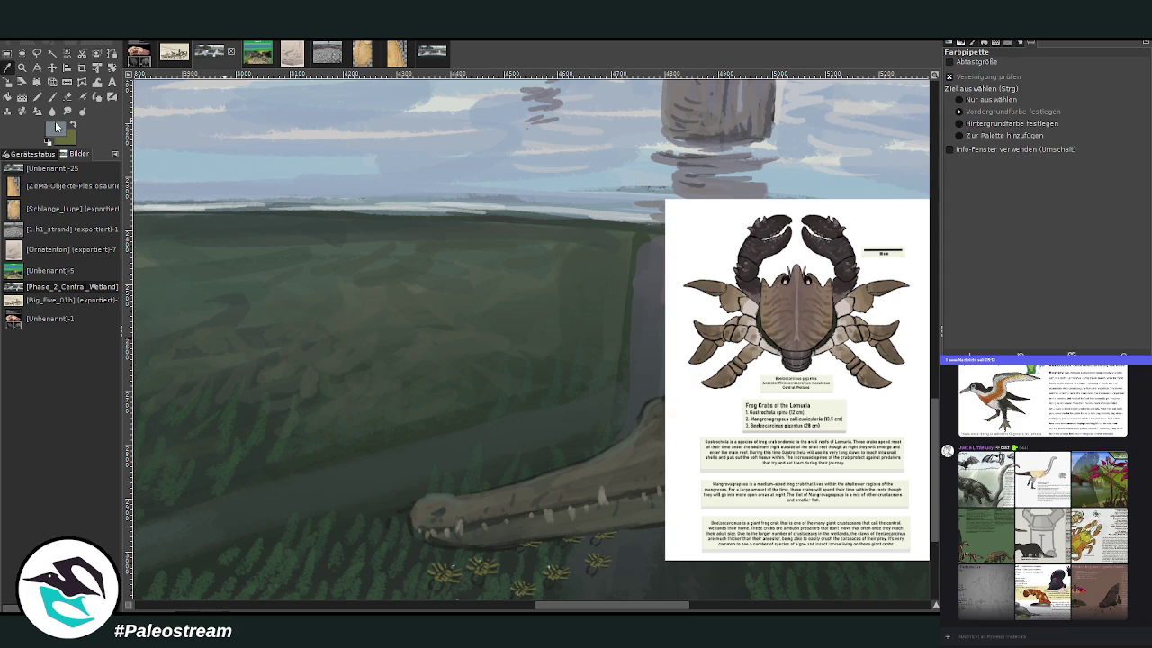
pyautogui.click(405, 459)
pyautogui.click(51, 96)
pyautogui.press(']')
pyautogui.press(']')
pyautogui.press(']')
pyautogui.press(']')
pyautogui.press(']')
pyautogui.press(']')
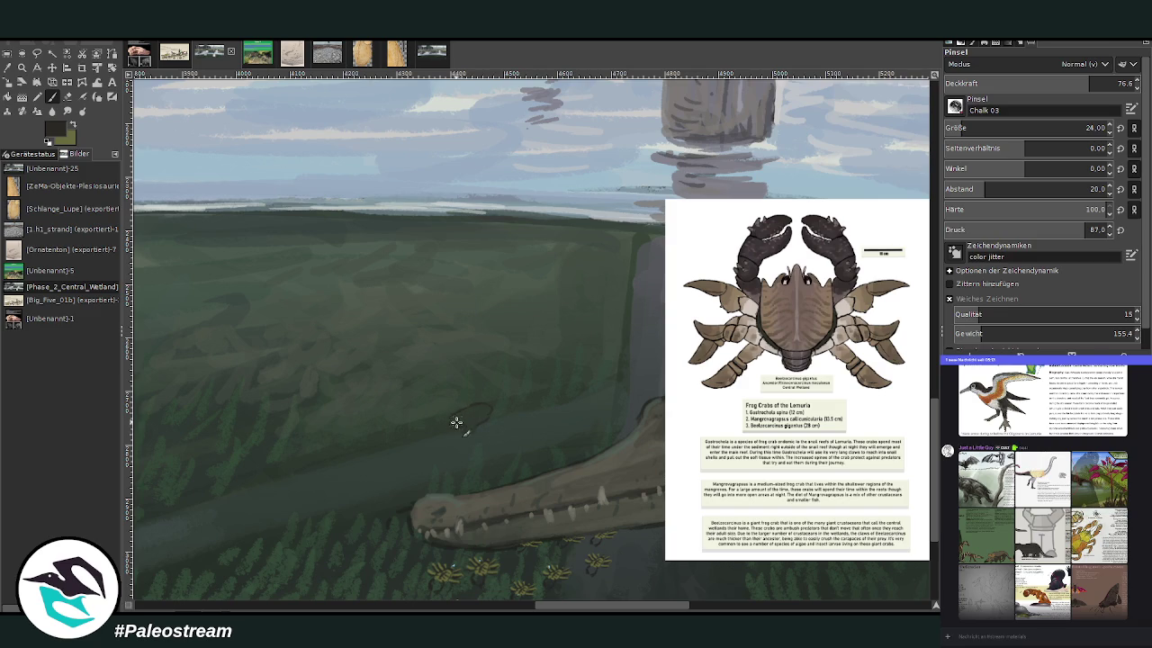
pyautogui.moveTo(463, 423)
pyautogui.mouseDown()
pyautogui.moveTo(447, 422)
pyautogui.moveTo(462, 407)
pyautogui.moveTo(489, 411)
pyautogui.mouseUp()
pyautogui.moveTo(468, 432); pyautogui.dragTo(452, 441)
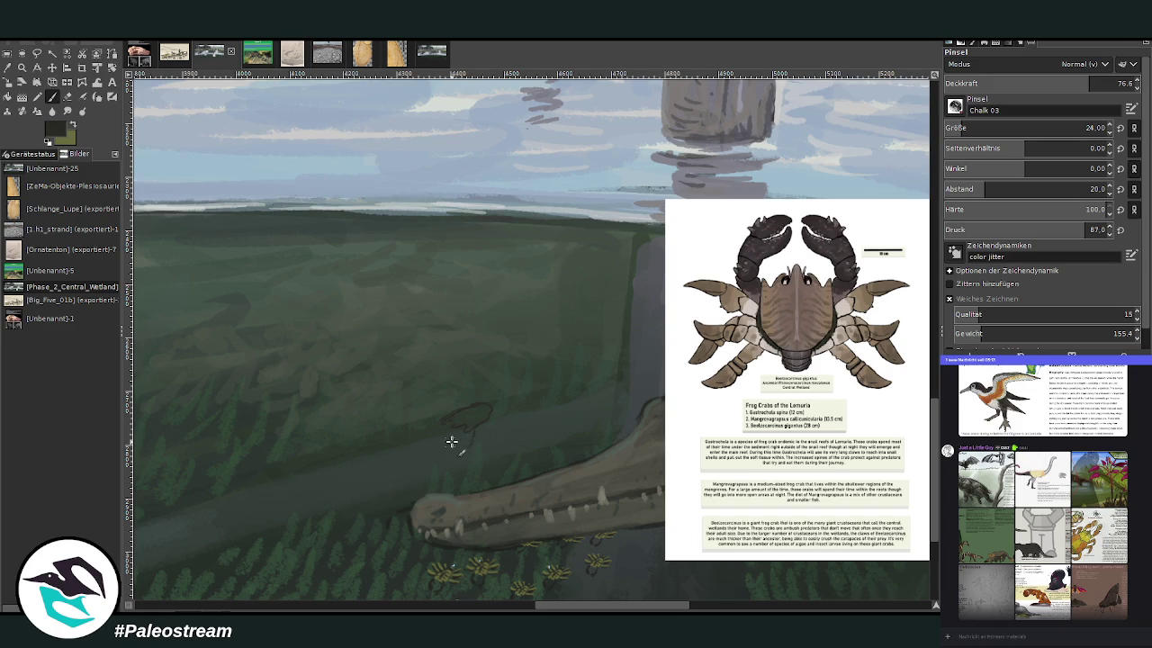